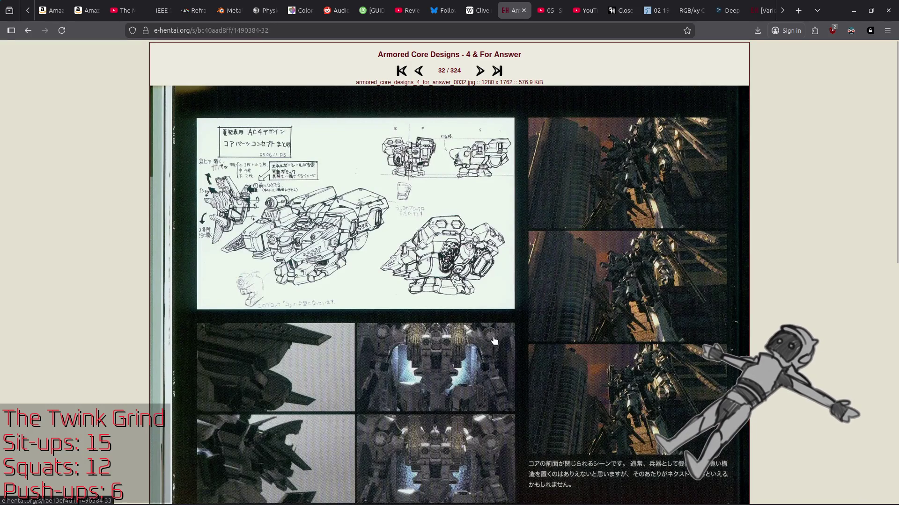
# Scroll through the gallery images and page from image 32 to image 34
pyautogui.scroll(-8, 493, 341)
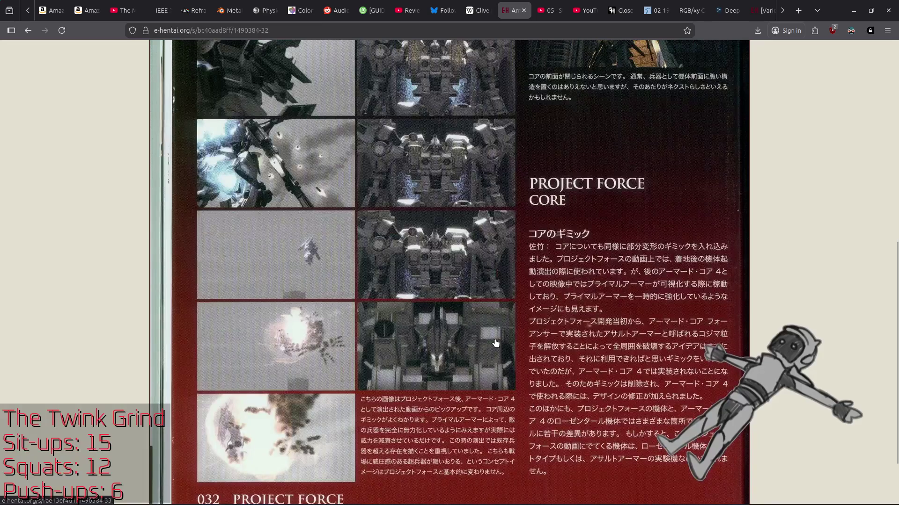
pyautogui.scroll(-2, 496, 343)
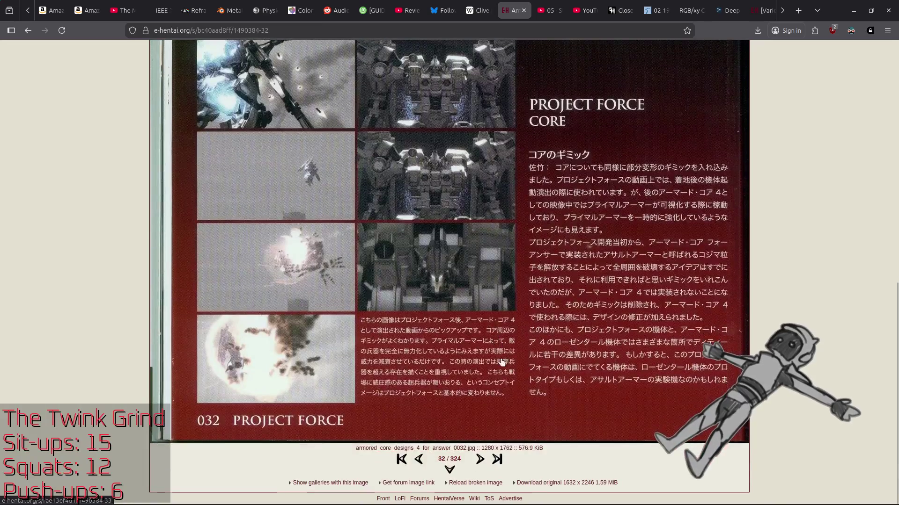
pyautogui.click(479, 460)
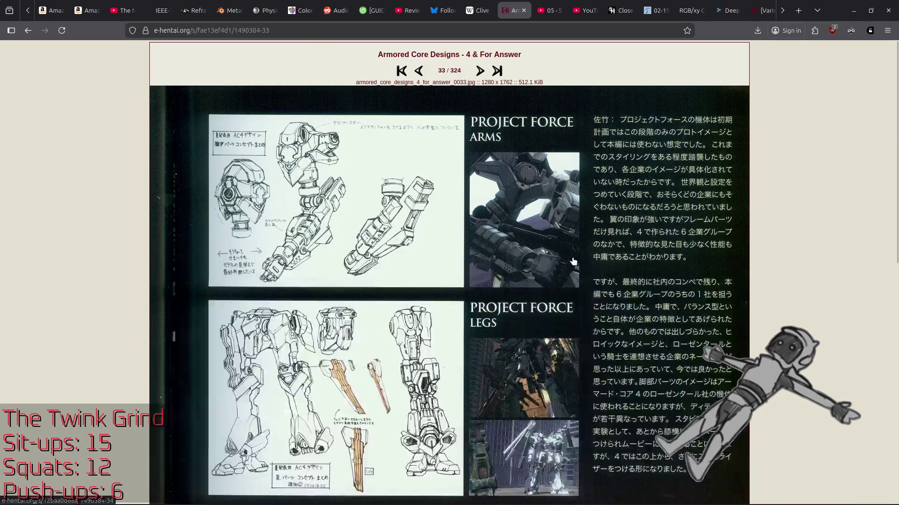
pyautogui.scroll(-7, 574, 261)
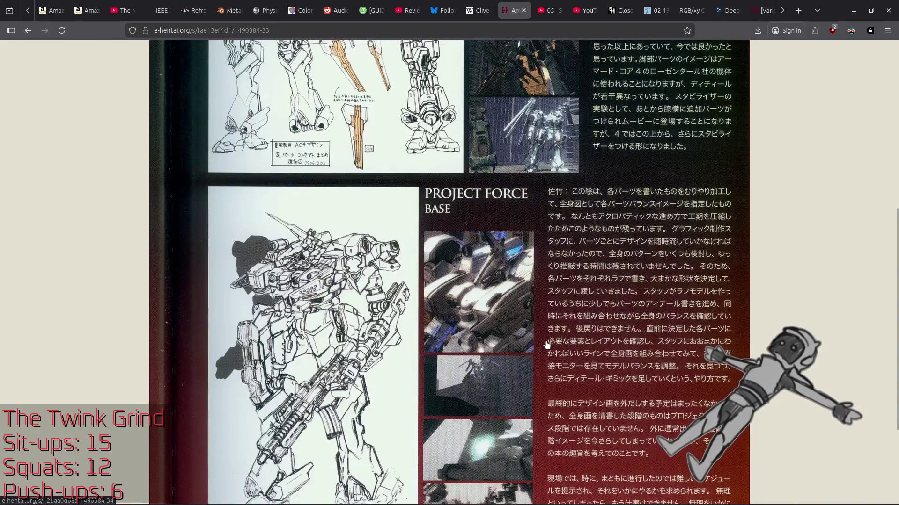
pyautogui.scroll(-2, 547, 345)
pyautogui.scroll(-1, 546, 345)
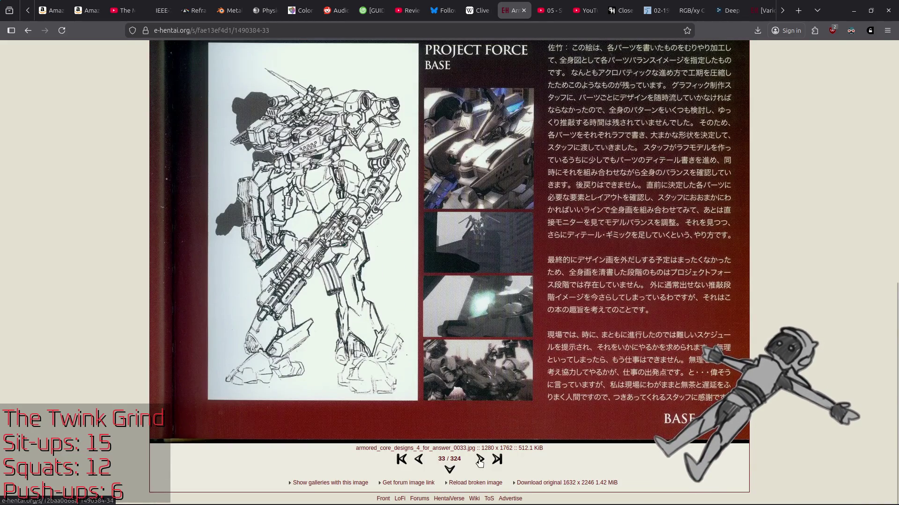
pyautogui.click(480, 460)
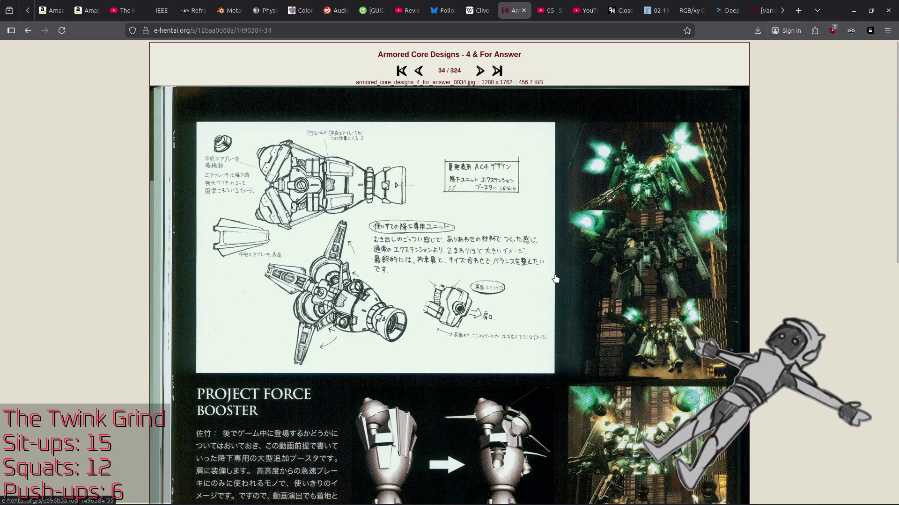
# Continue paging through images 35 and 36 to reach image 37 of 324
pyautogui.scroll(-3, 557, 277)
pyautogui.scroll(-5, 555, 277)
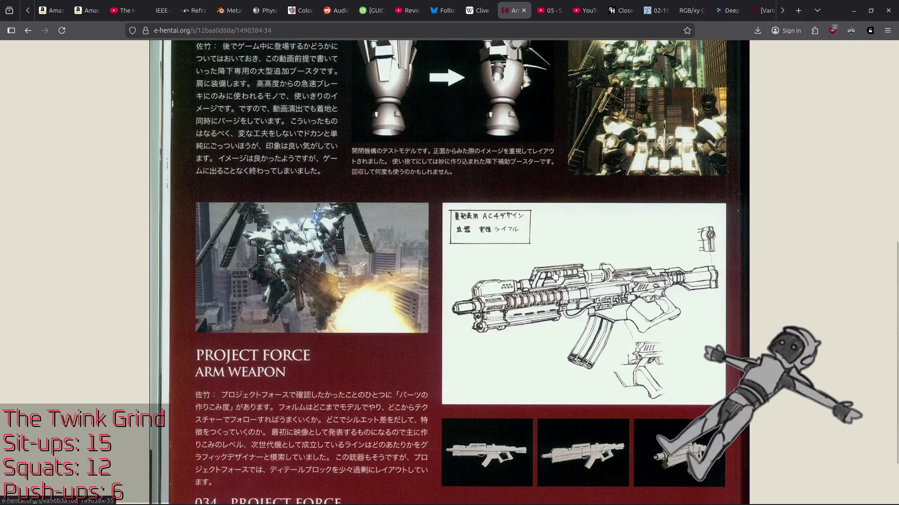
pyautogui.scroll(-2, 555, 276)
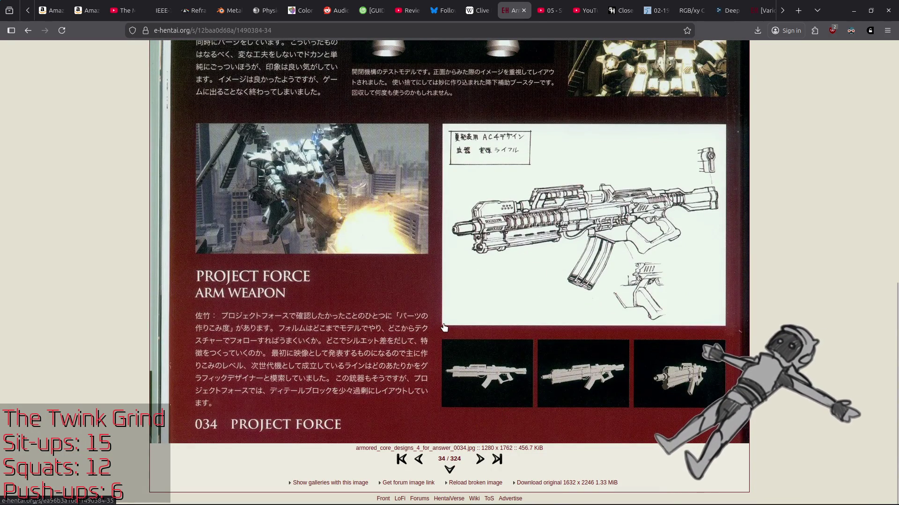
pyautogui.click(479, 460)
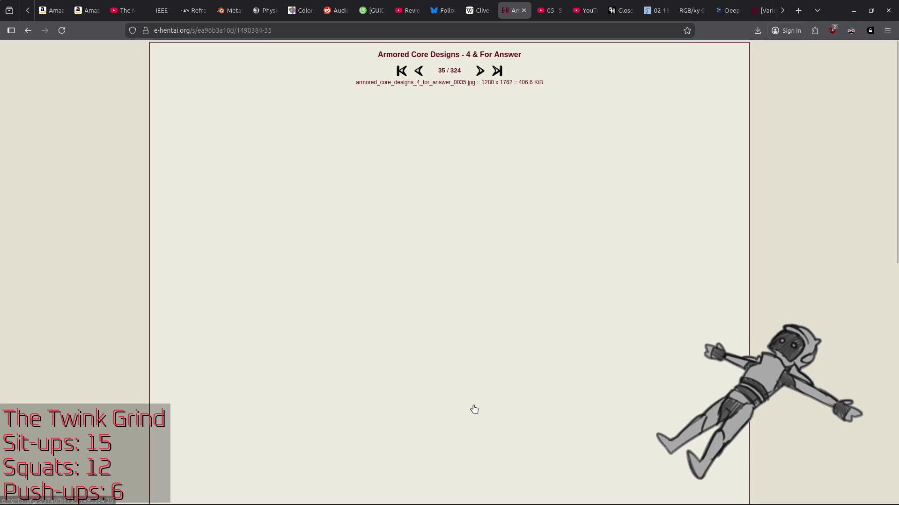
pyautogui.scroll(-10, 478, 384)
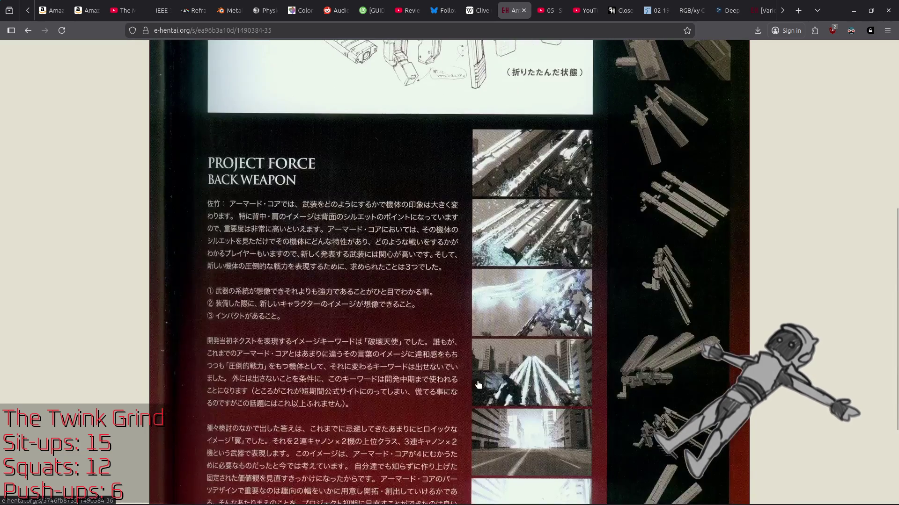
pyautogui.click(479, 461)
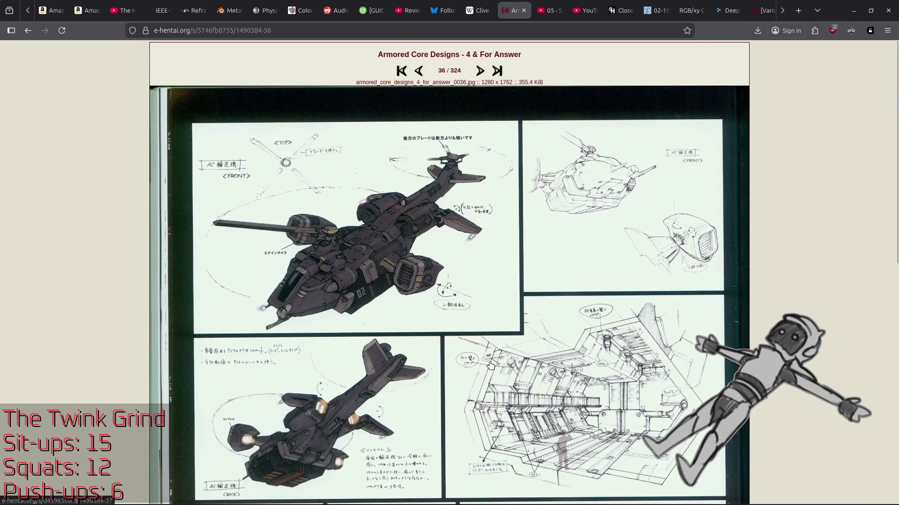
pyautogui.scroll(-10, 491, 364)
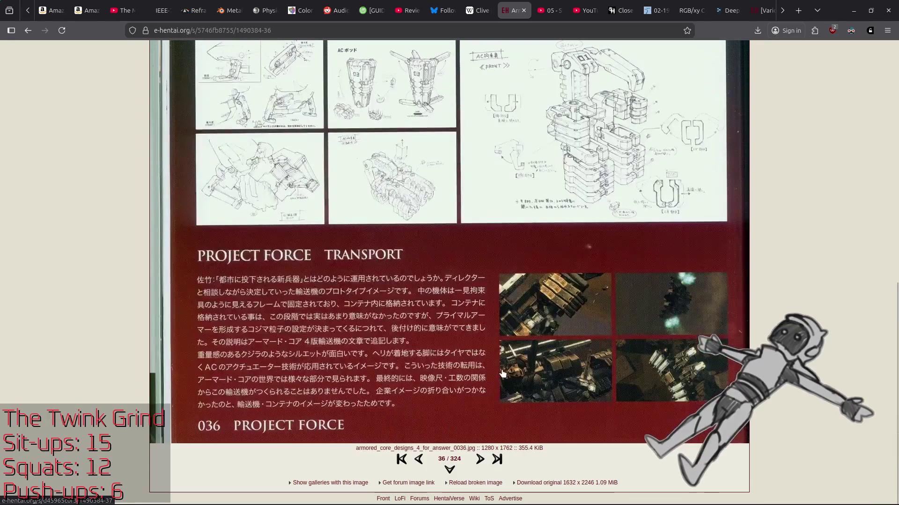
pyautogui.click(480, 463)
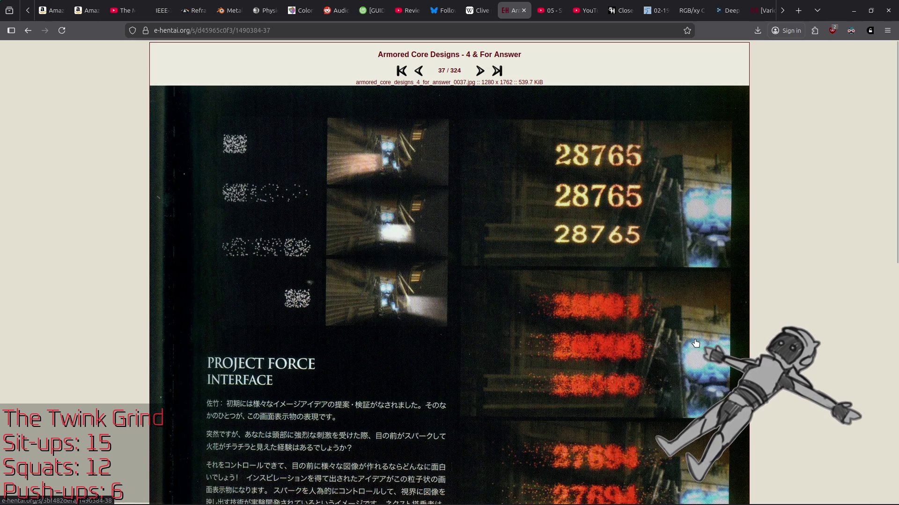
# Page through the gallery images 38 and 39 to reach image 40
pyautogui.scroll(-10, 695, 343)
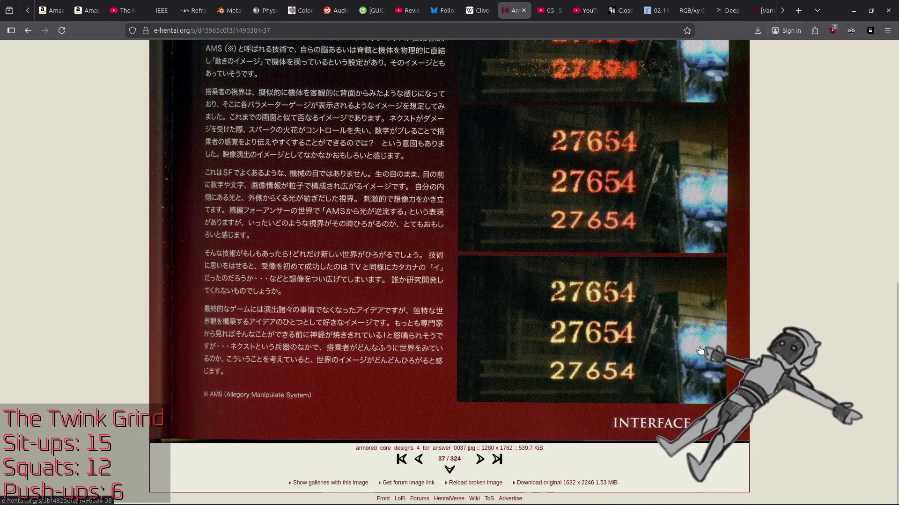
pyautogui.click(479, 462)
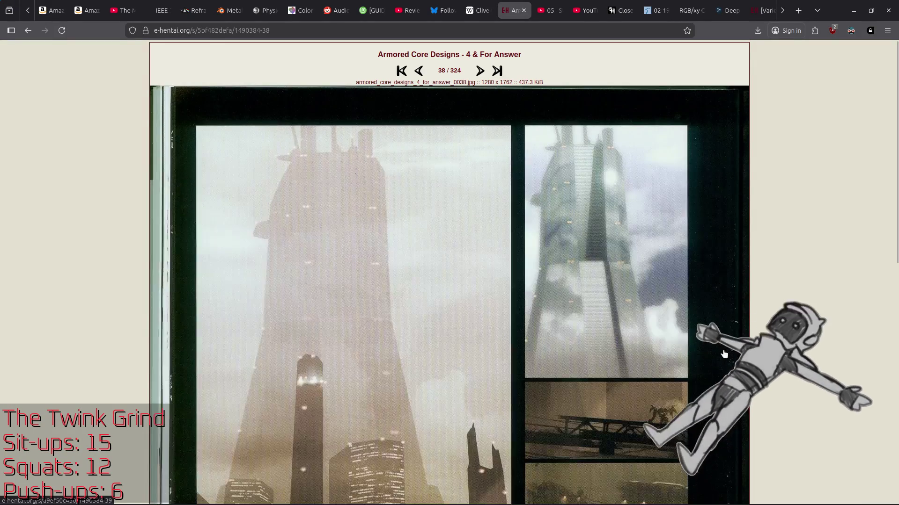
pyautogui.scroll(-6, 722, 358)
pyautogui.scroll(-2, 546, 225)
pyautogui.scroll(8, 546, 225)
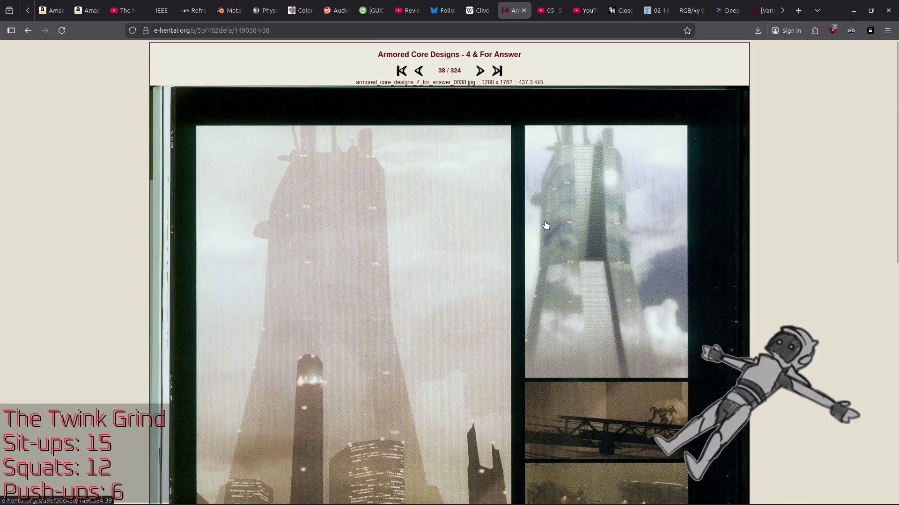
pyautogui.click(480, 71)
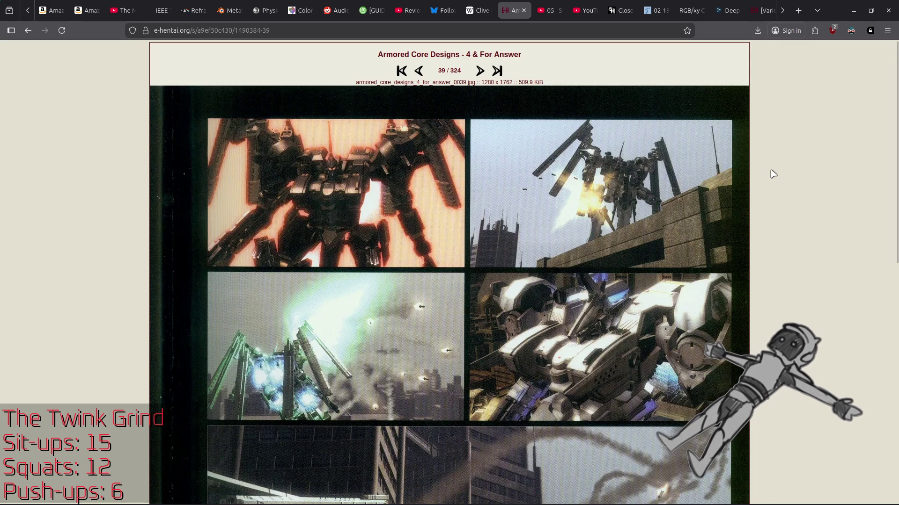
pyautogui.scroll(-10, 681, 296)
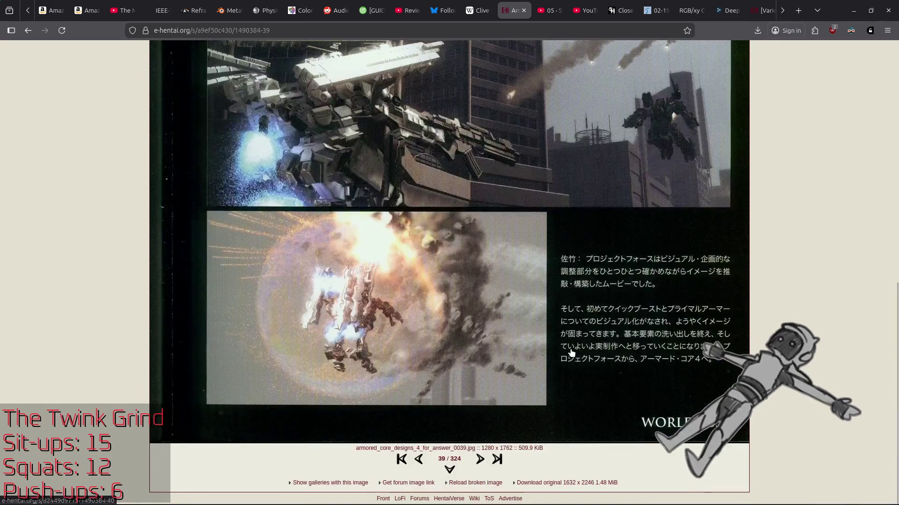
pyautogui.click(479, 459)
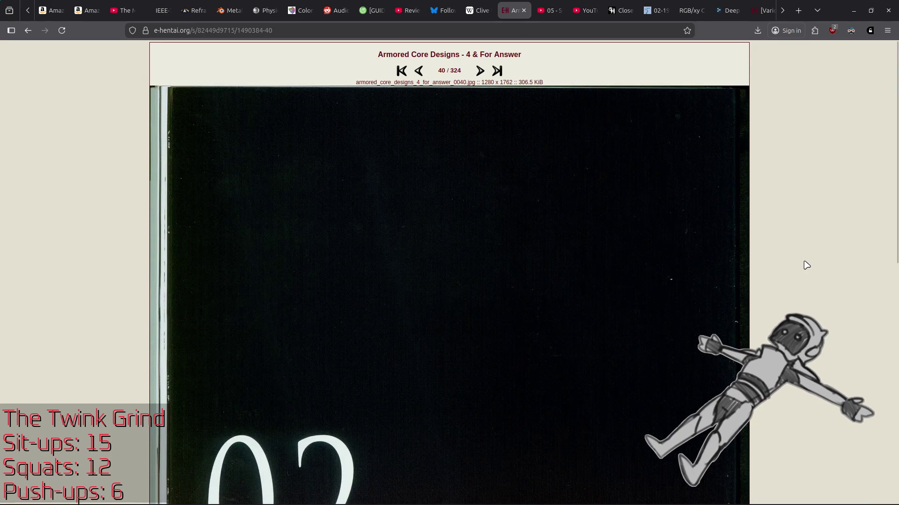
# Continue through images 41 to 44 and advance to image 45, the garage construction sketches
pyautogui.click(479, 71)
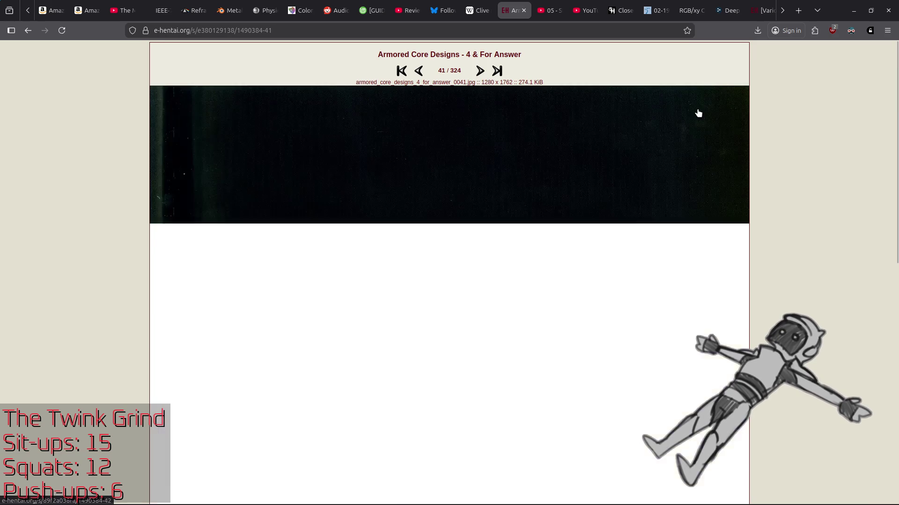
pyautogui.scroll(-10, 601, 267)
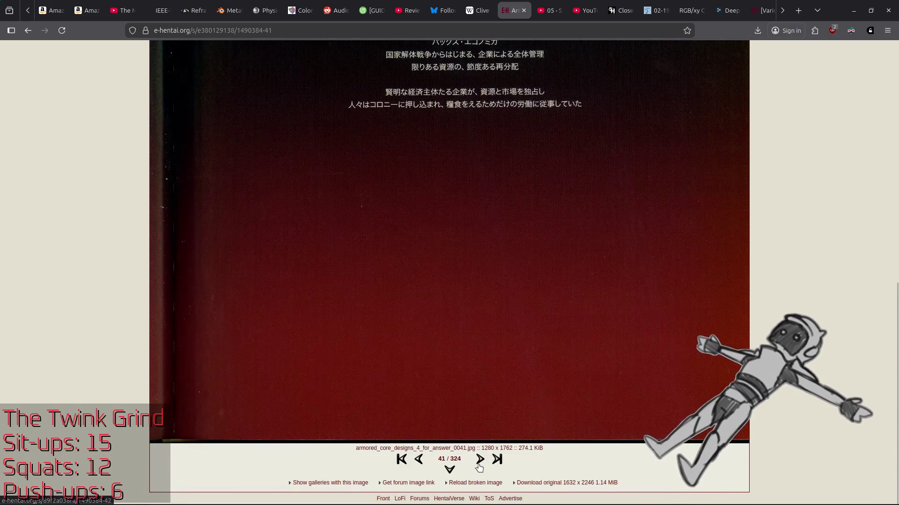
pyautogui.click(479, 463)
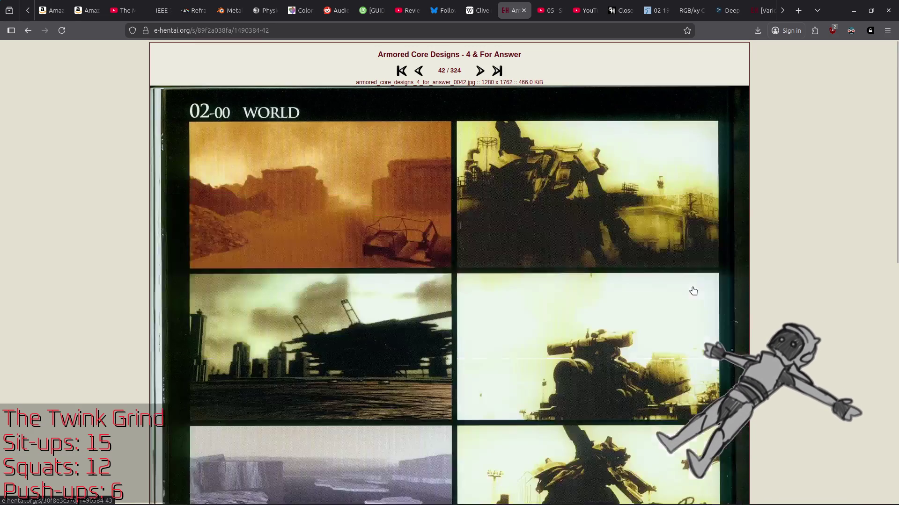
pyautogui.scroll(-10, 700, 289)
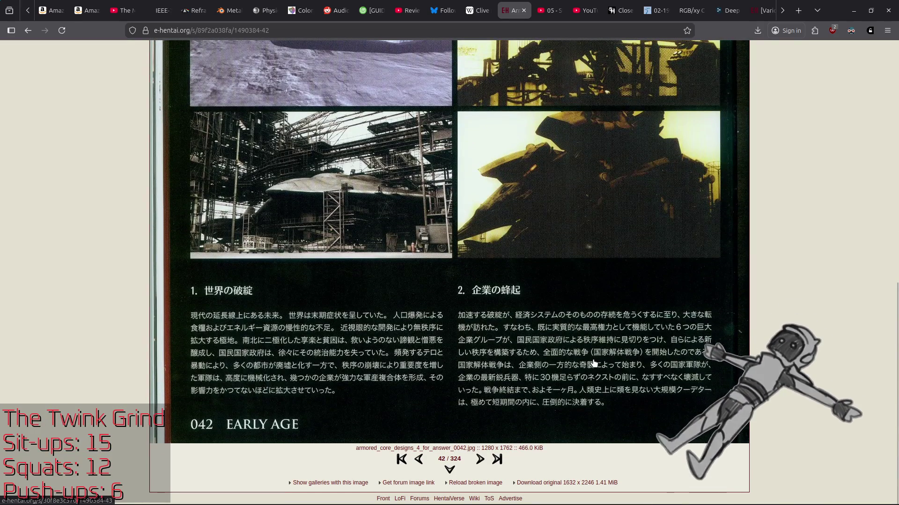
pyautogui.click(480, 460)
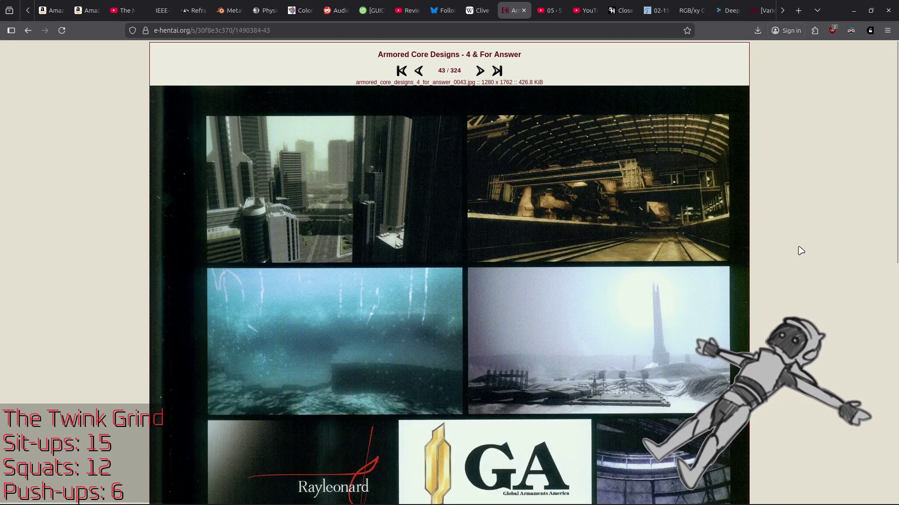
pyautogui.scroll(-10, 722, 257)
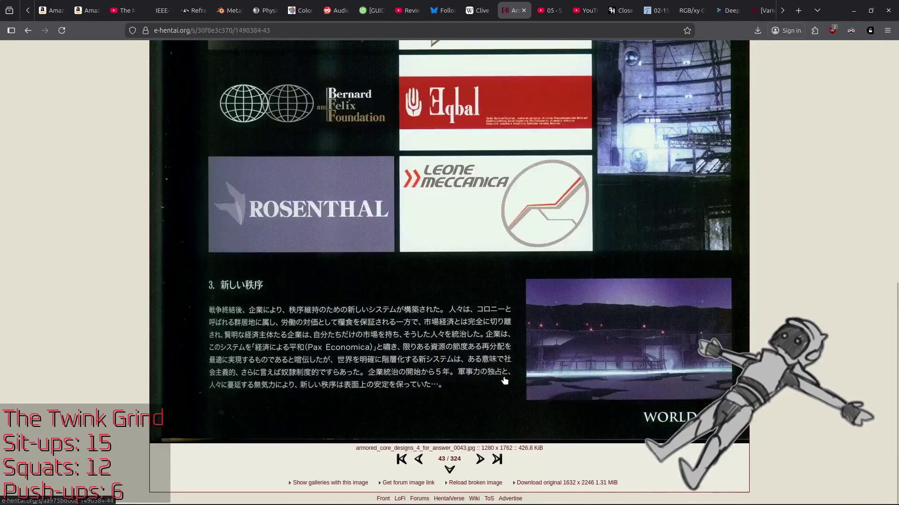
pyautogui.click(480, 460)
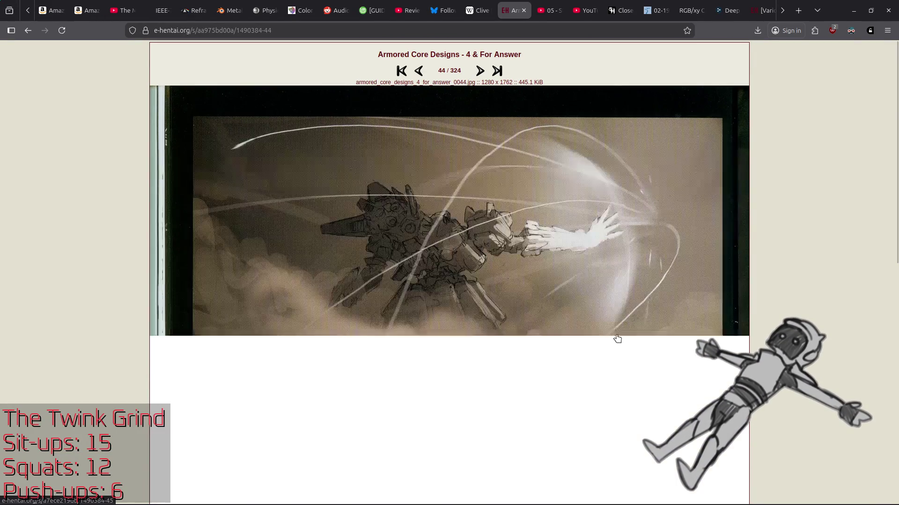
pyautogui.scroll(-6, 631, 336)
pyautogui.scroll(-3, 626, 334)
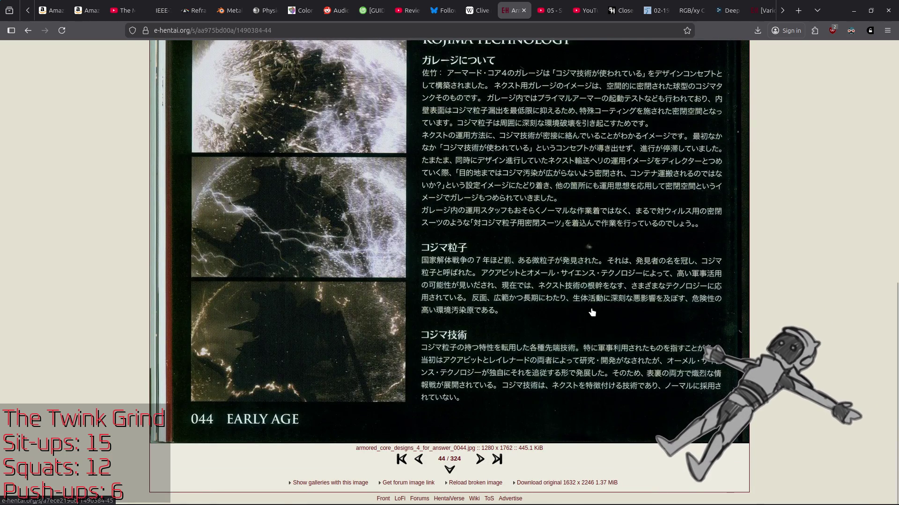
pyautogui.scroll(9, 592, 313)
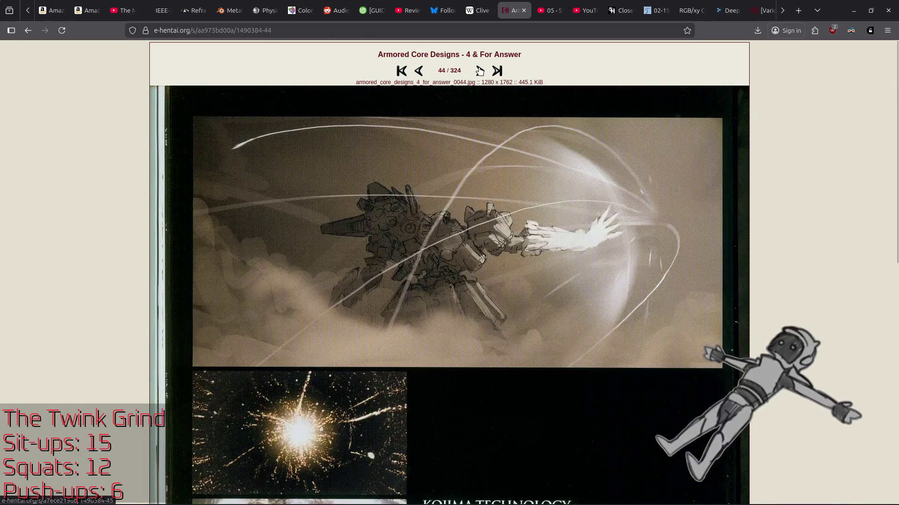
pyautogui.click(479, 71)
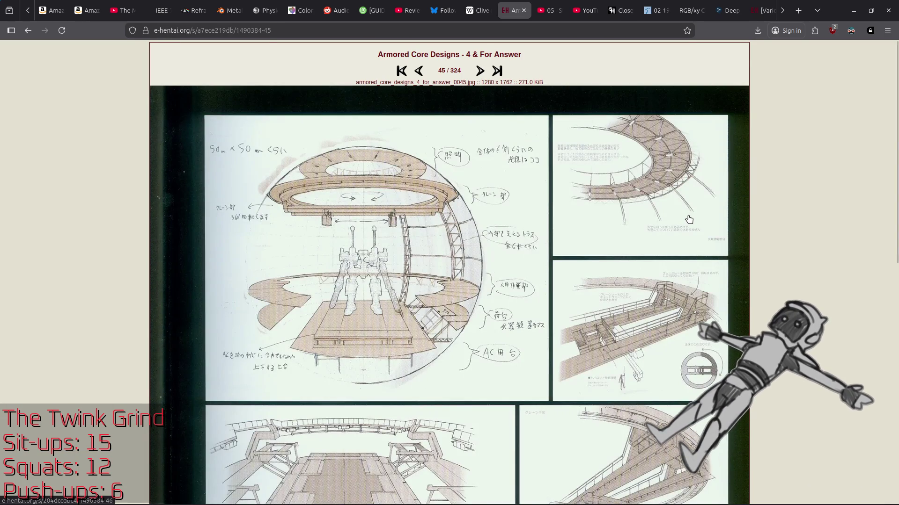
# Advance through gallery images 46 and 47 to reach image 48
pyautogui.scroll(-10, 670, 230)
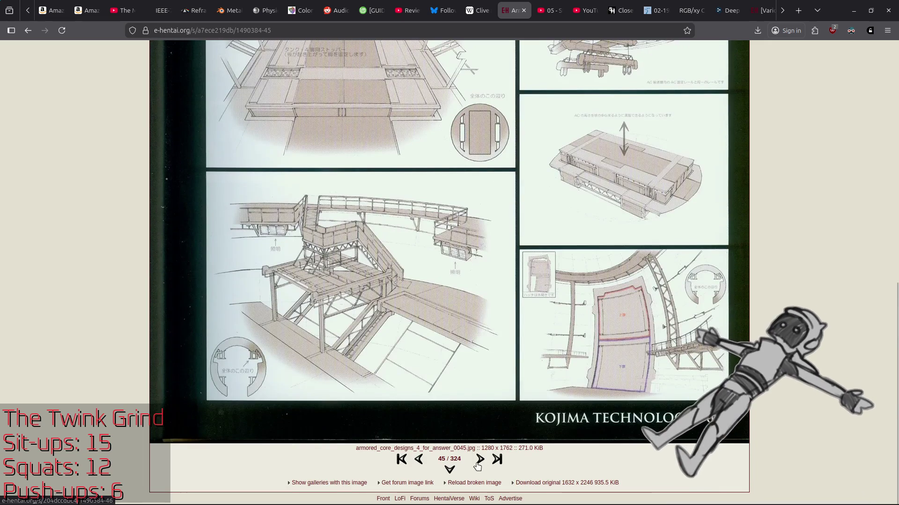
pyautogui.click(480, 459)
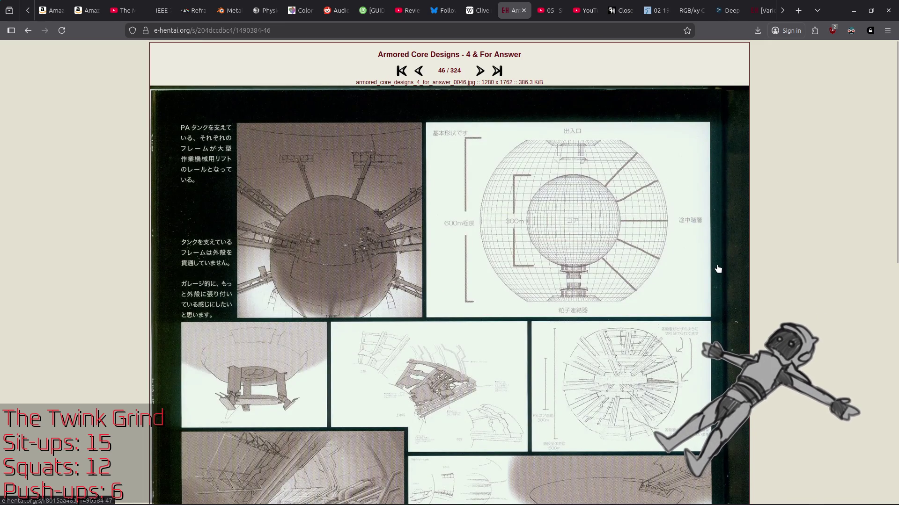
pyautogui.scroll(-10, 718, 269)
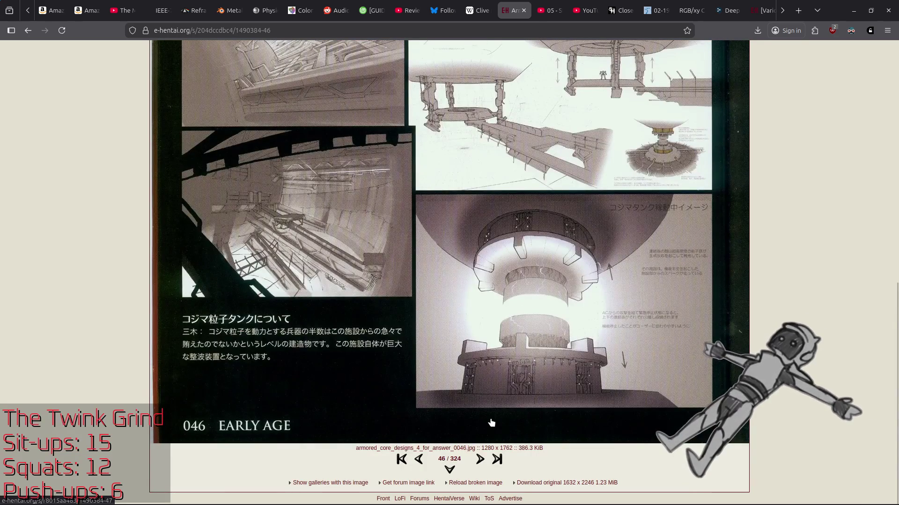
pyautogui.click(481, 460)
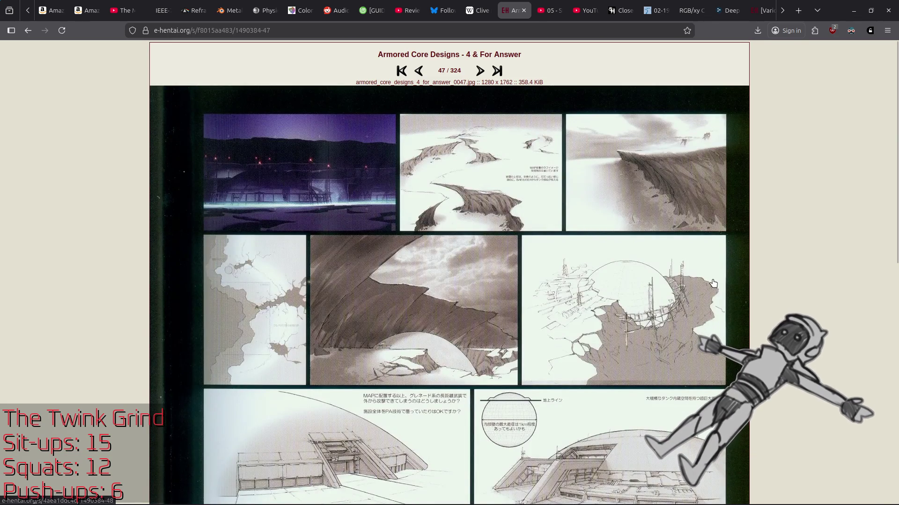
pyautogui.scroll(-10, 571, 347)
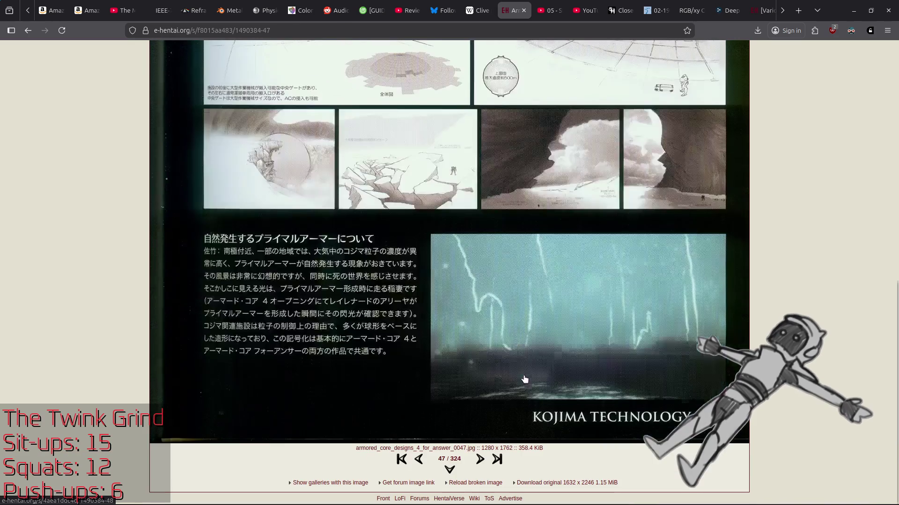
pyautogui.click(480, 463)
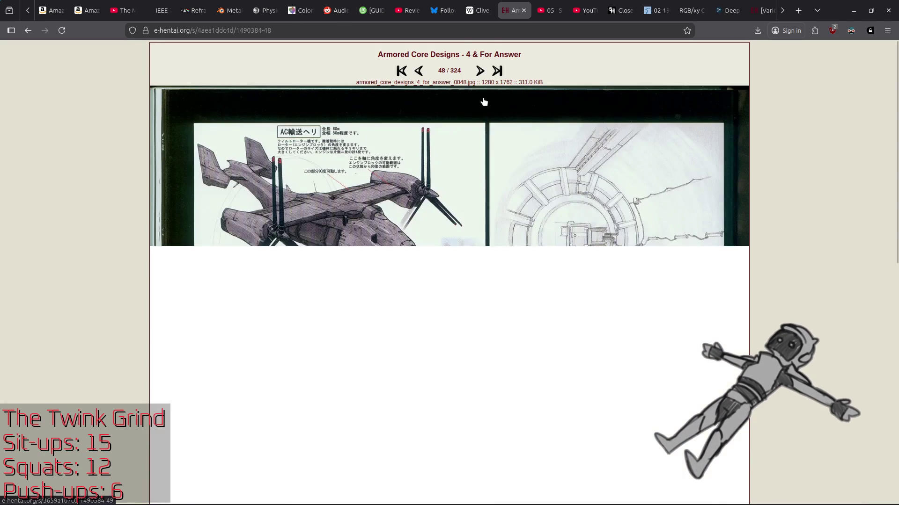
# Advance to images 49 and 50, then return to the gallery's thumbnail listing
pyautogui.scroll(-10, 497, 189)
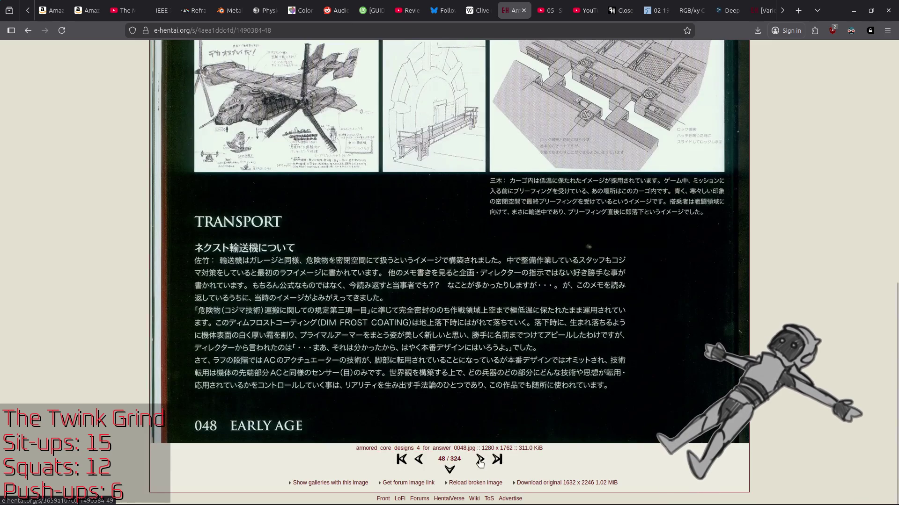
pyautogui.click(481, 461)
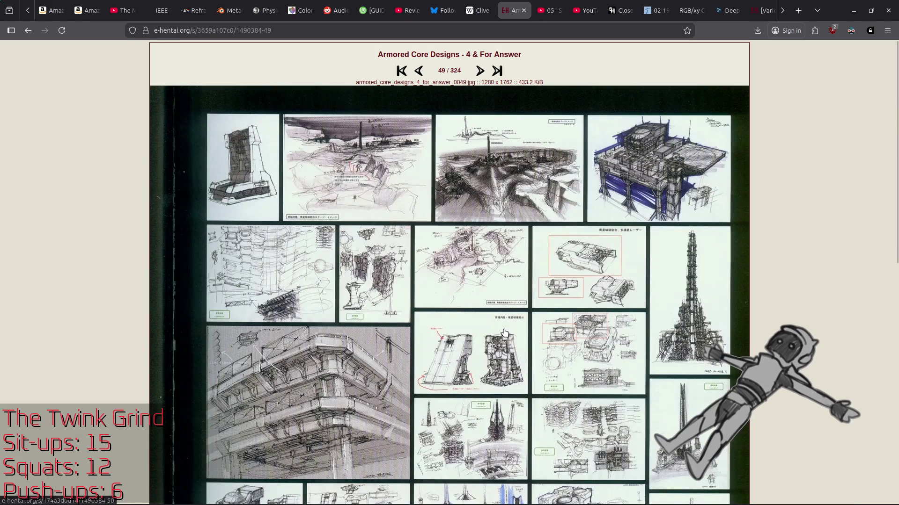
pyautogui.scroll(-10, 496, 332)
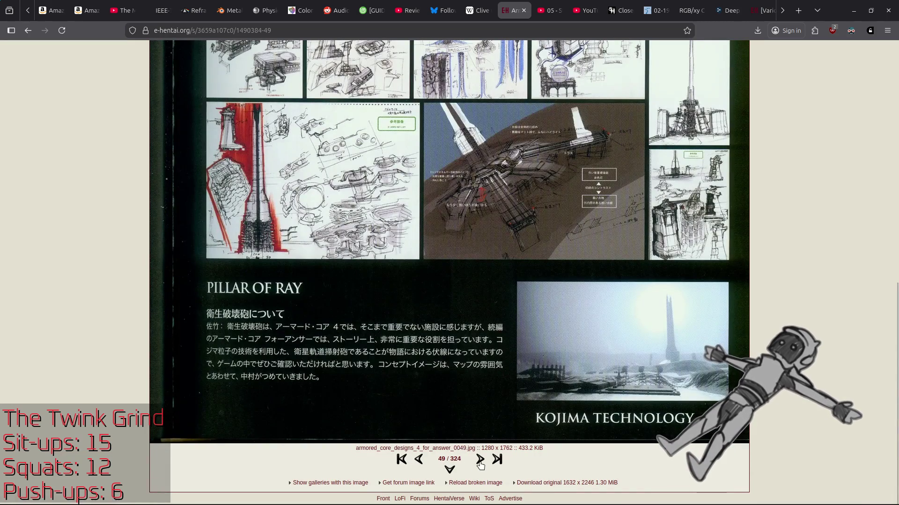
pyautogui.click(480, 461)
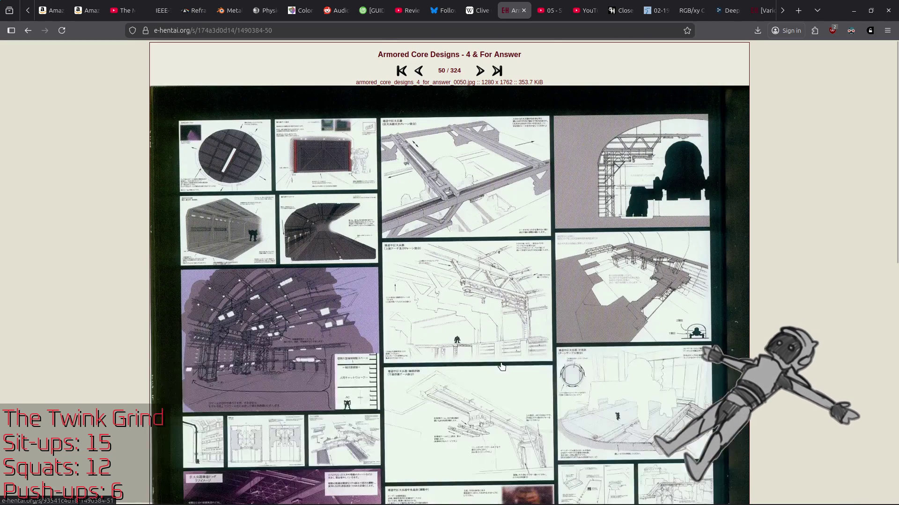
pyautogui.scroll(-10, 501, 367)
pyautogui.click(450, 470)
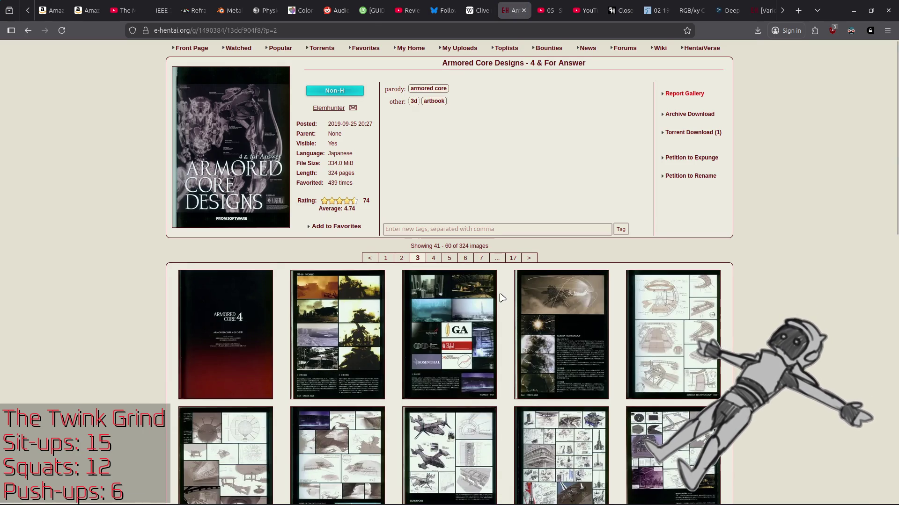
# Jump to thumbnail listing page 7, then step back to page 6
pyautogui.scroll(-10, 502, 298)
pyautogui.click(480, 307)
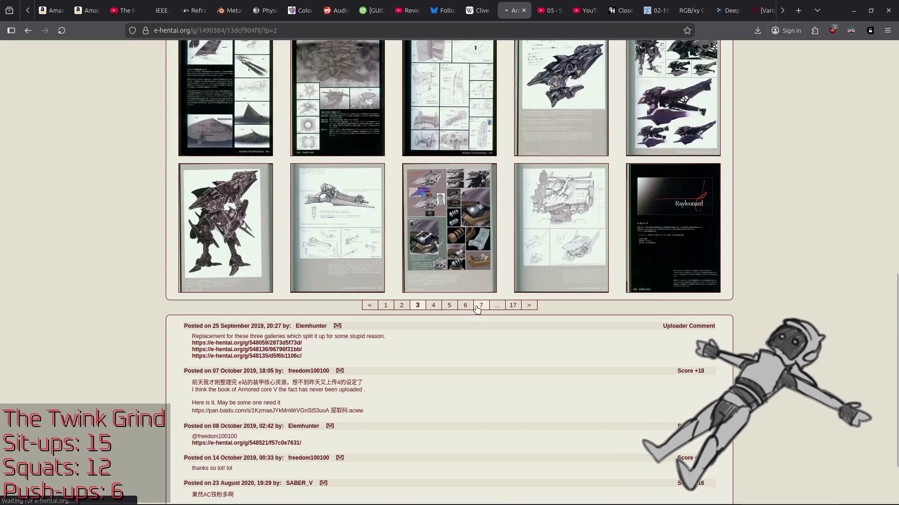
pyautogui.scroll(-4, 476, 310)
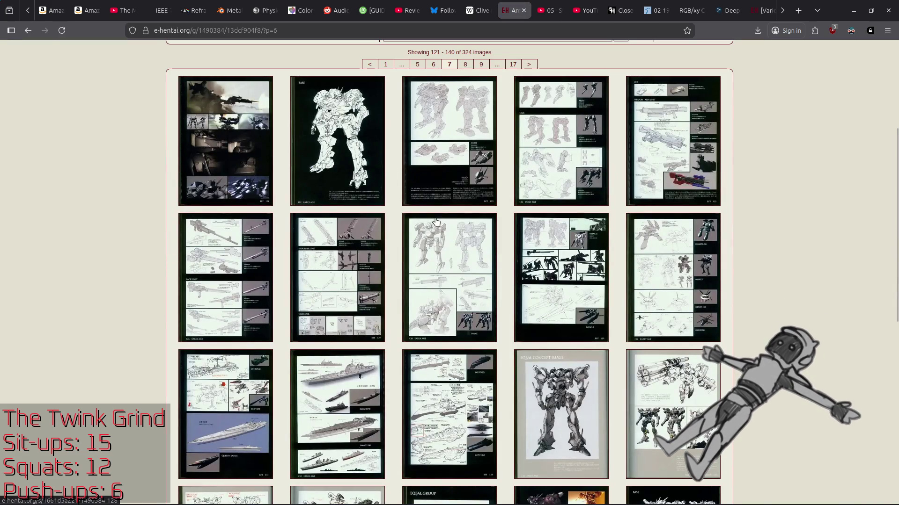
pyautogui.scroll(1, 442, 230)
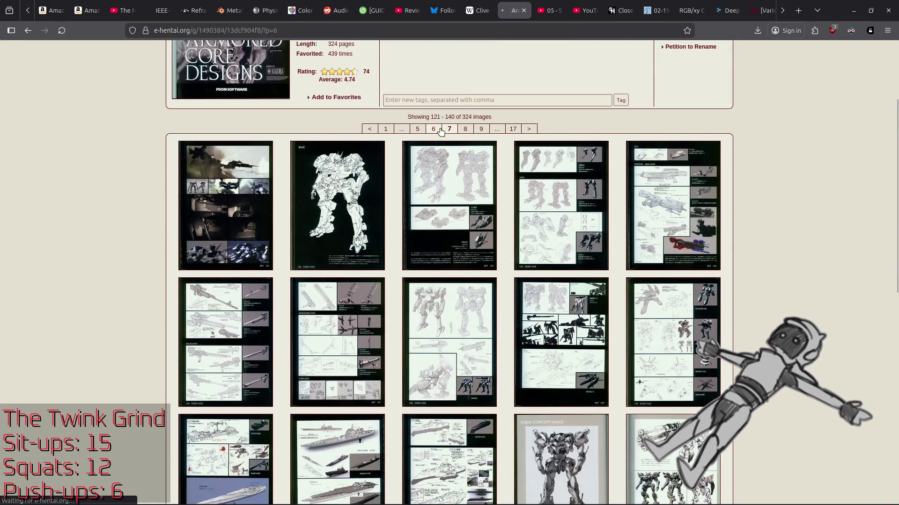
pyautogui.click(433, 129)
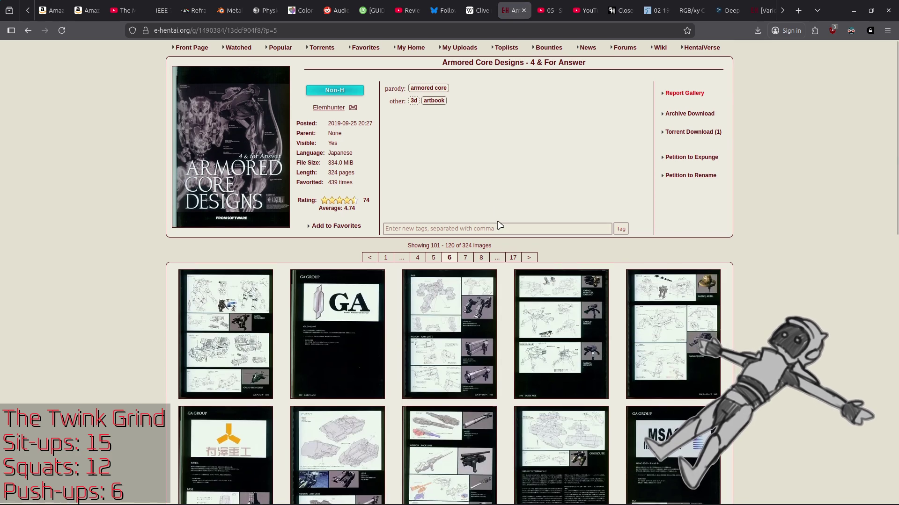
# Step back through listing pages 5 and 4 (images 61–80) and open image 69, the purple weapon scan
pyautogui.scroll(-5, 500, 225)
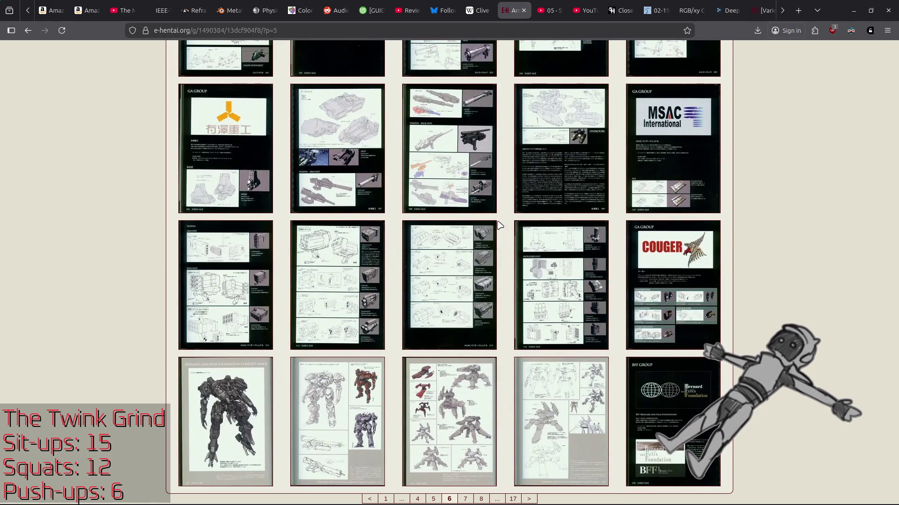
pyautogui.scroll(5, 449, 218)
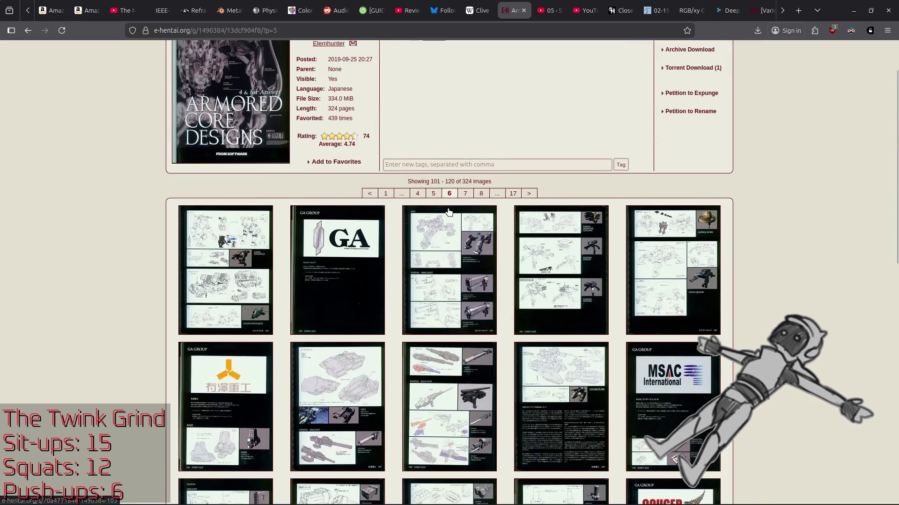
pyautogui.click(440, 194)
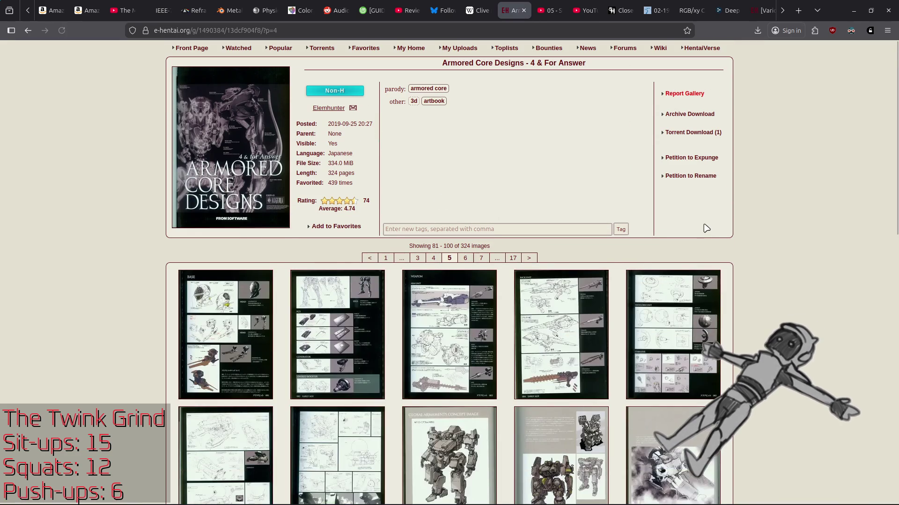
pyautogui.scroll(-5, 710, 228)
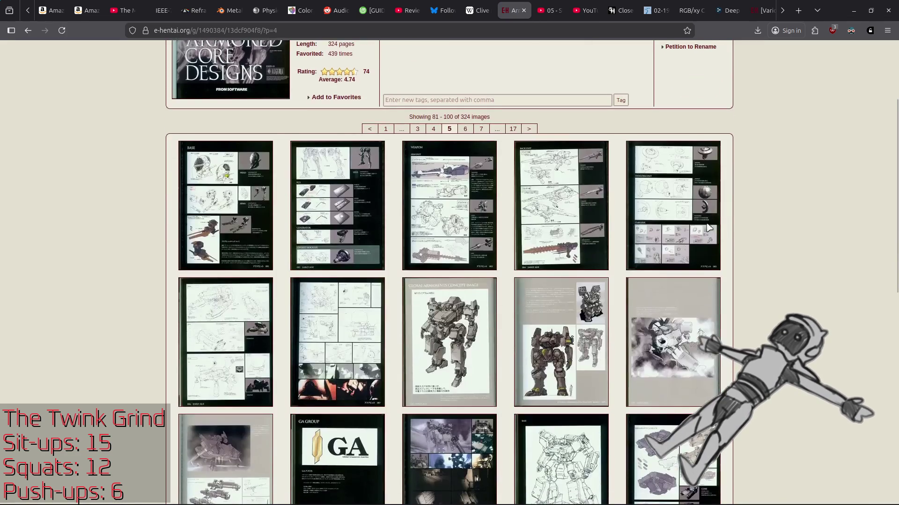
pyautogui.scroll(-3, 706, 228)
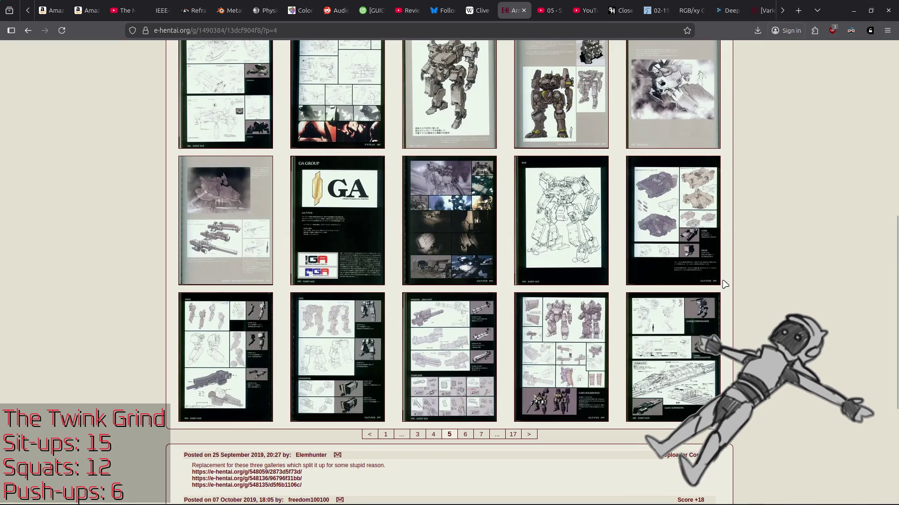
pyautogui.click(433, 434)
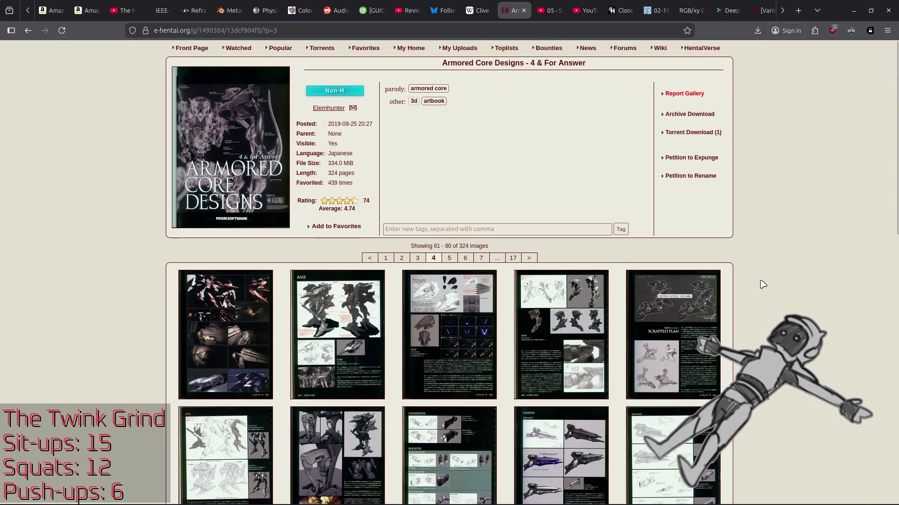
pyautogui.scroll(-3, 763, 285)
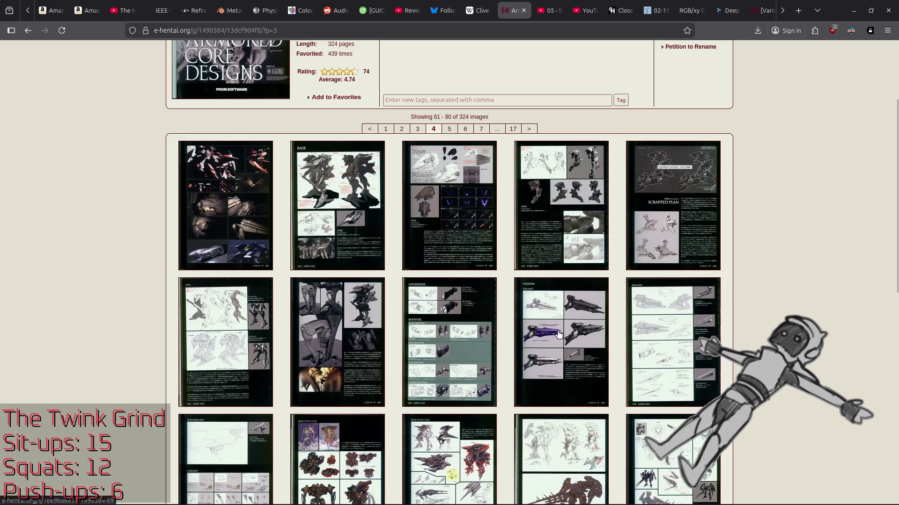
pyautogui.click(543, 338)
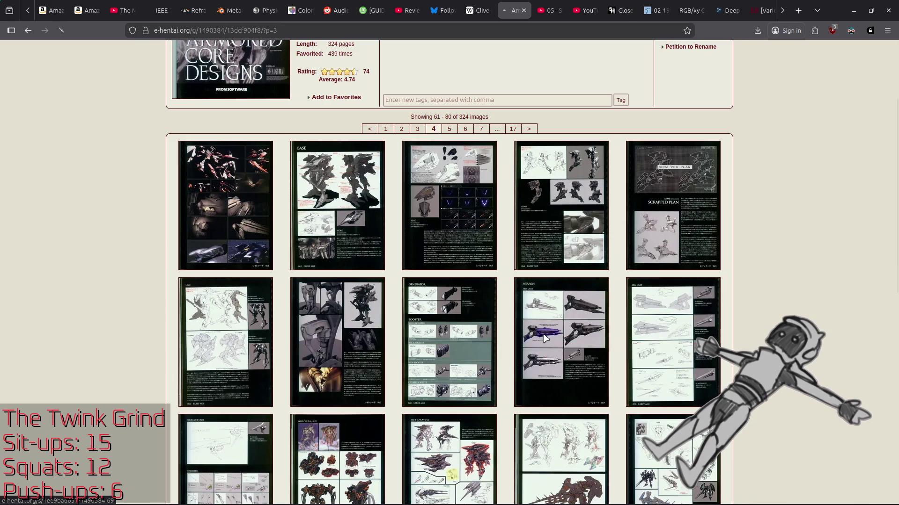
pyautogui.scroll(-6, 454, 286)
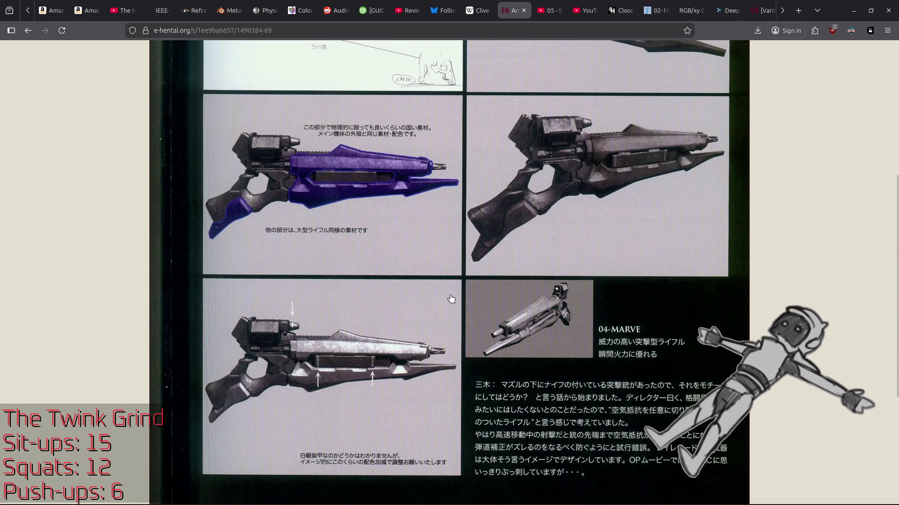
pyautogui.scroll(-5, 449, 297)
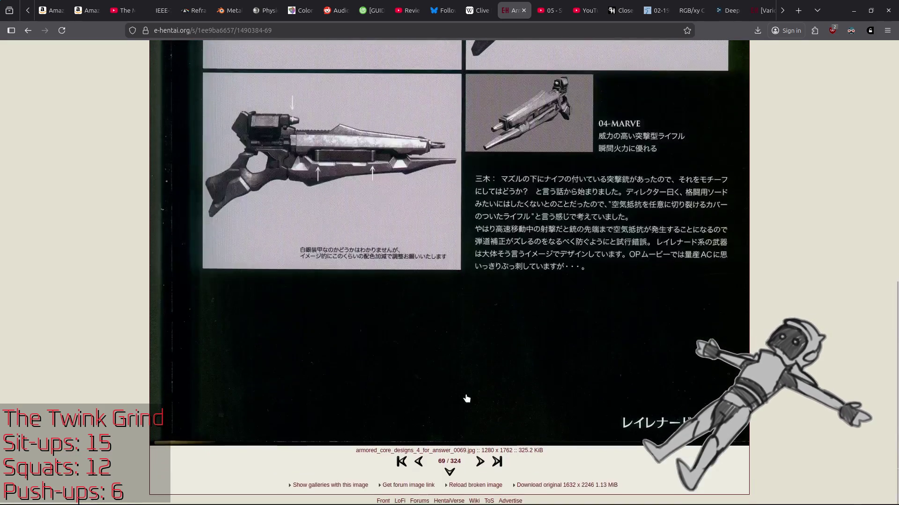
pyautogui.click(479, 460)
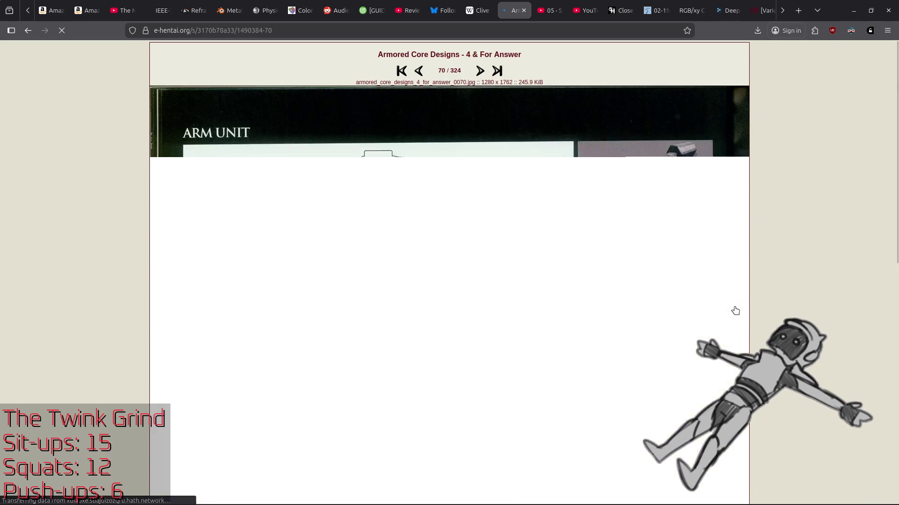
pyautogui.scroll(-10, 735, 311)
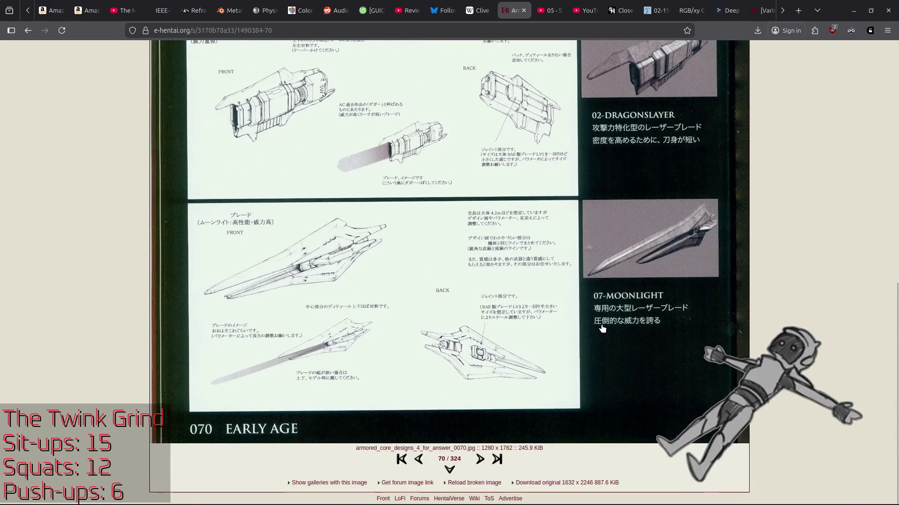
pyautogui.hotkey('alt', 'Left')
pyautogui.hotkey('alt', 'Left')
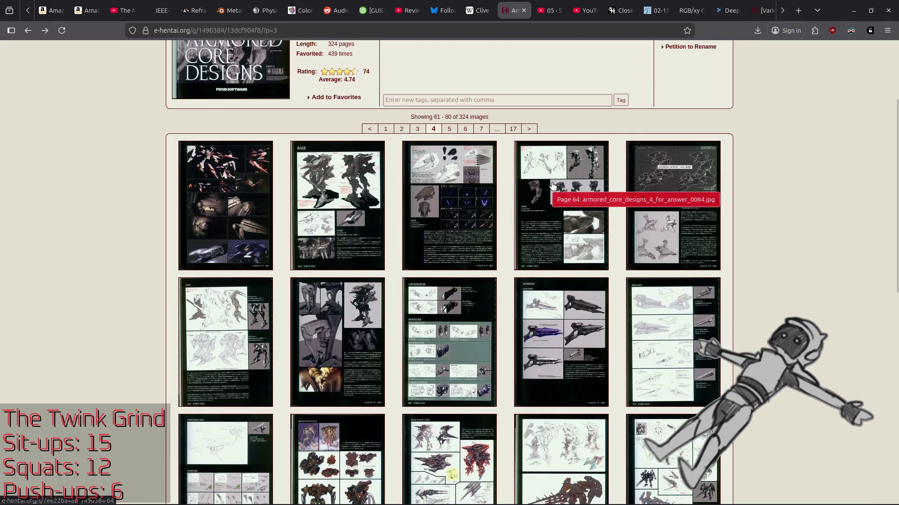
# Open image 63 from the thumbnails and advance to image 64, the ARMS design scan
pyautogui.click(475, 186)
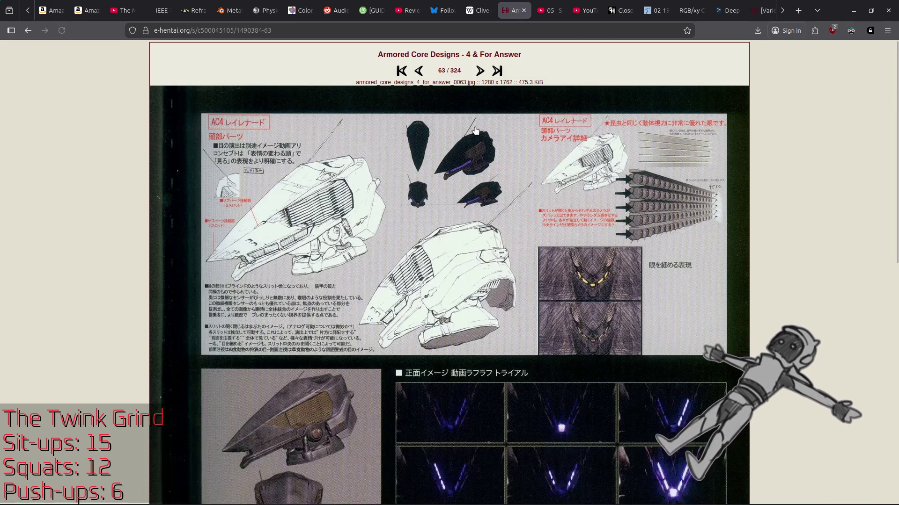
pyautogui.scroll(-10, 492, 332)
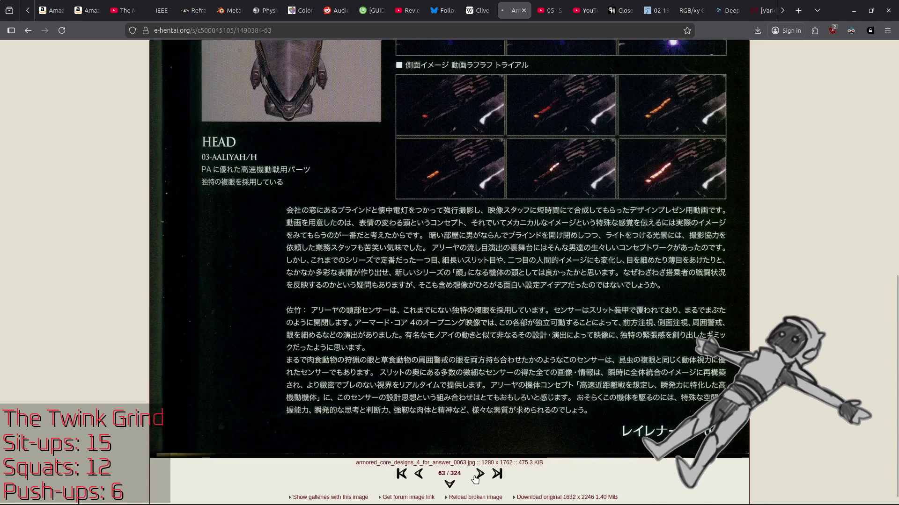
pyautogui.click(463, 444)
pyautogui.scroll(-10, 693, 249)
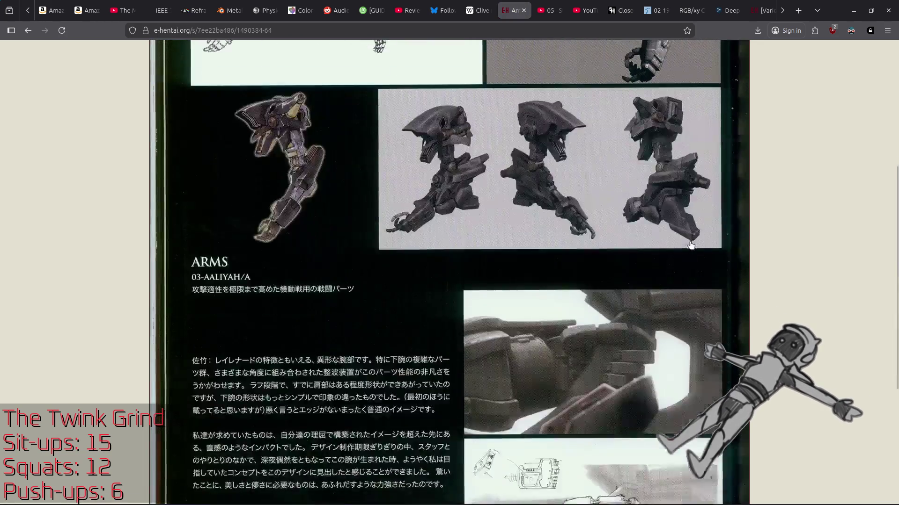
pyautogui.scroll(3, 578, 301)
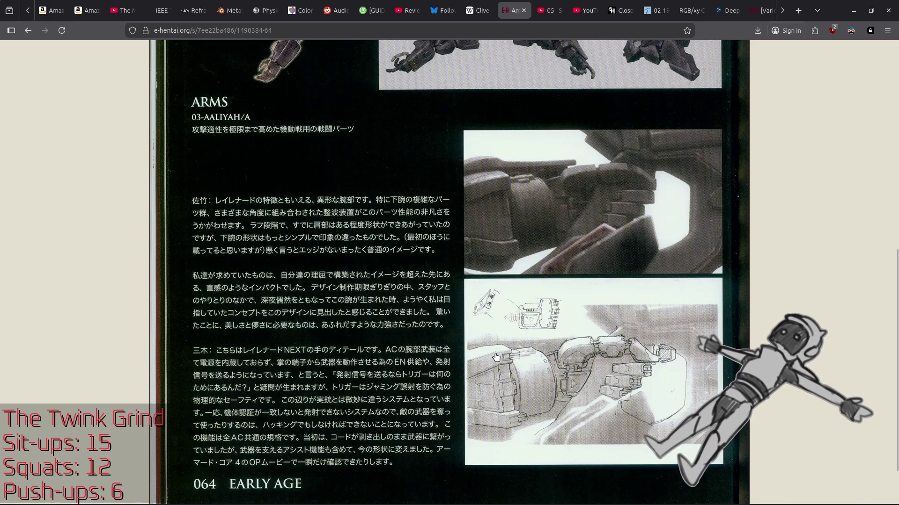
pyautogui.scroll(-3, 496, 358)
pyautogui.scroll(5, 494, 356)
pyautogui.scroll(2, 493, 353)
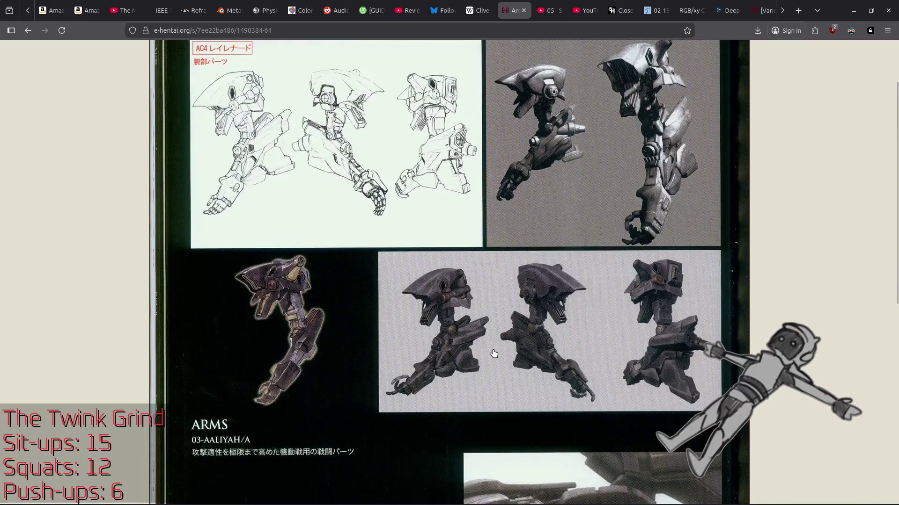
pyautogui.scroll(2, 492, 356)
pyautogui.scroll(-8, 443, 300)
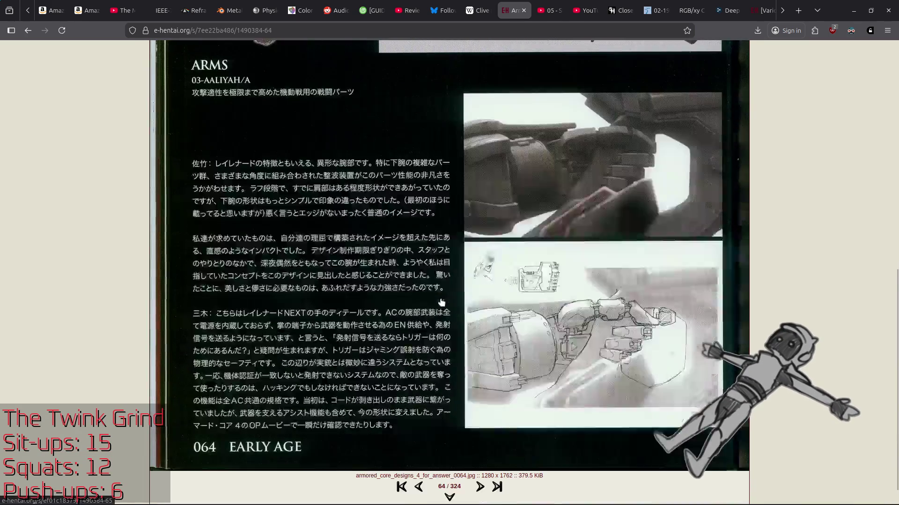
# Go back to the thumbnail listing and open the Scrapped Plan image, page 65
pyautogui.hotkey('alt', 'Left')
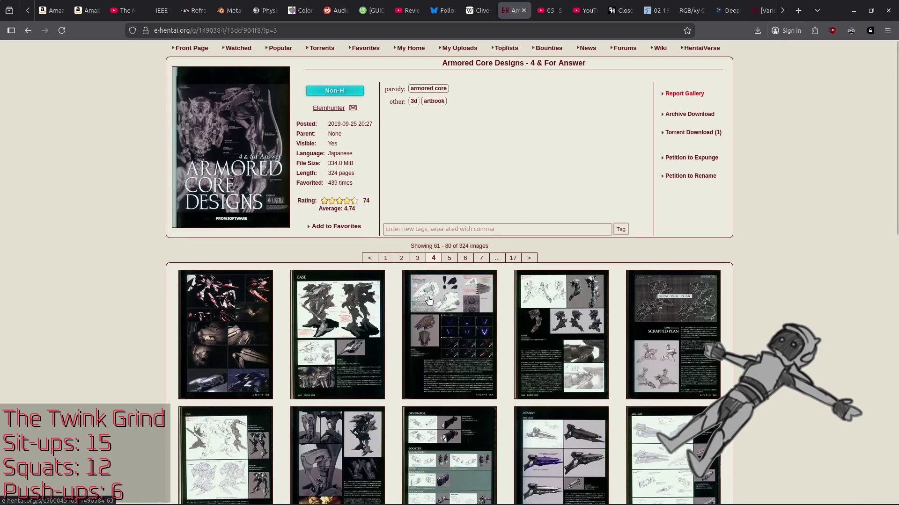
pyautogui.scroll(-5, 426, 300)
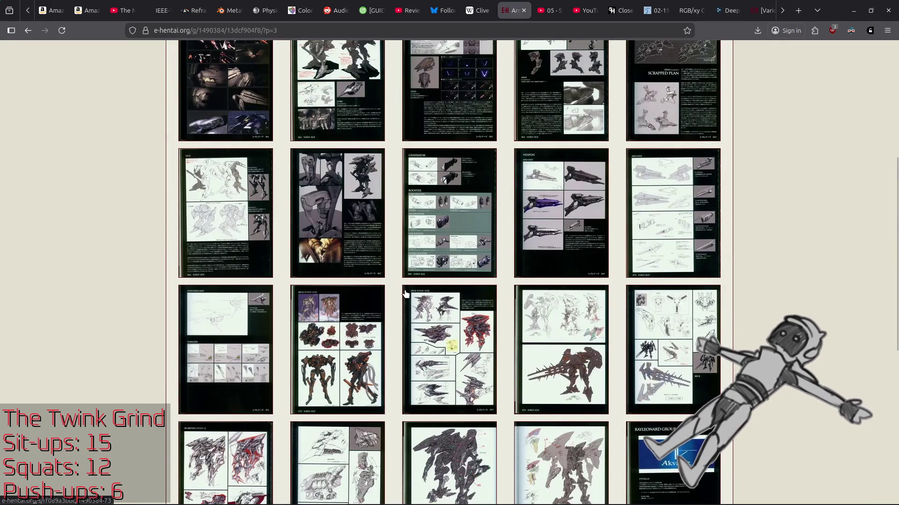
pyautogui.scroll(3, 407, 296)
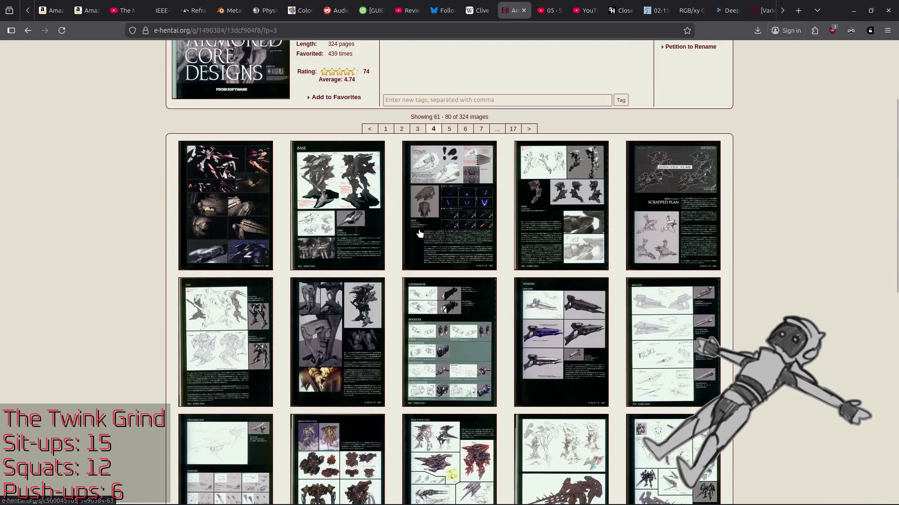
pyautogui.click(664, 215)
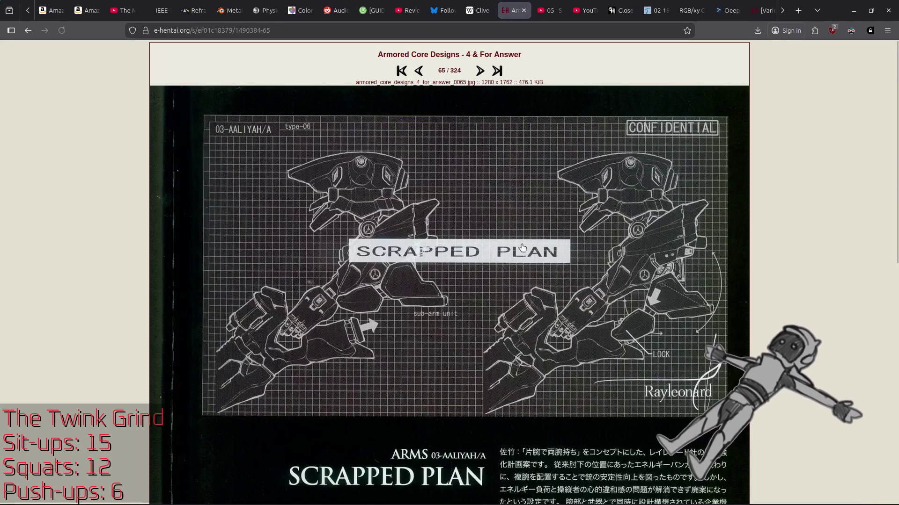
# Study the Scrapped Plan page 65, peek at the next image, then return to it
pyautogui.scroll(-2, 605, 230)
pyautogui.scroll(-10, 574, 196)
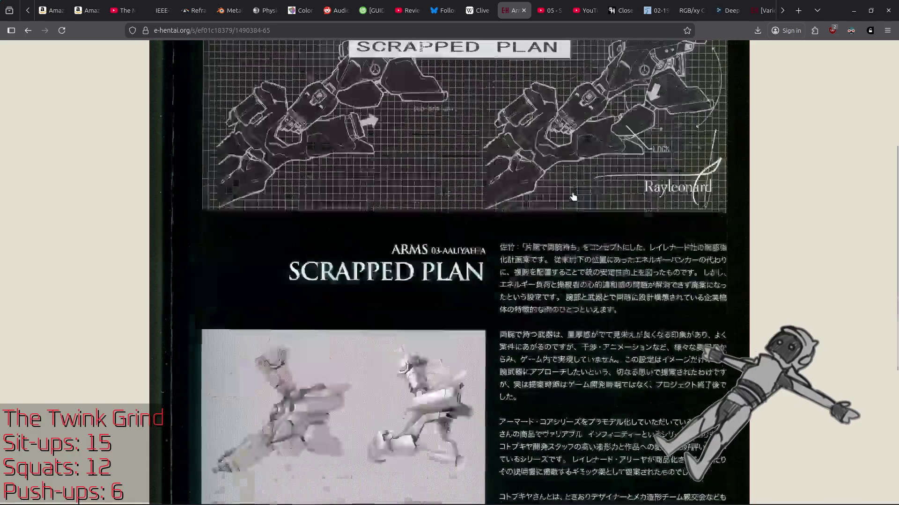
pyautogui.scroll(10, 562, 213)
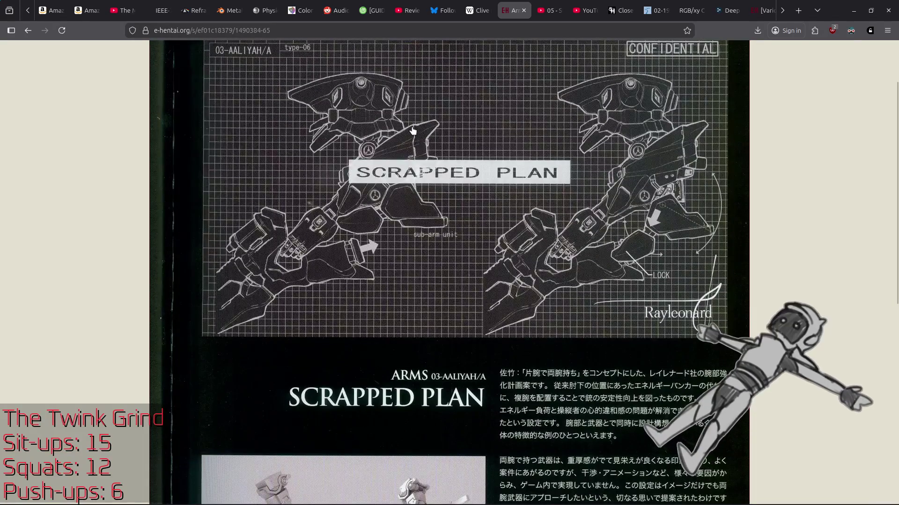
pyautogui.scroll(2, 411, 136)
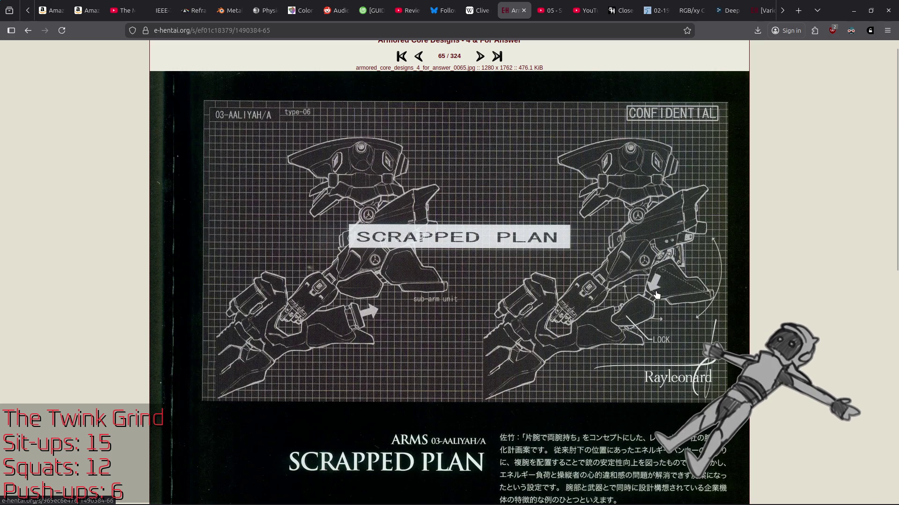
pyautogui.scroll(-5, 654, 295)
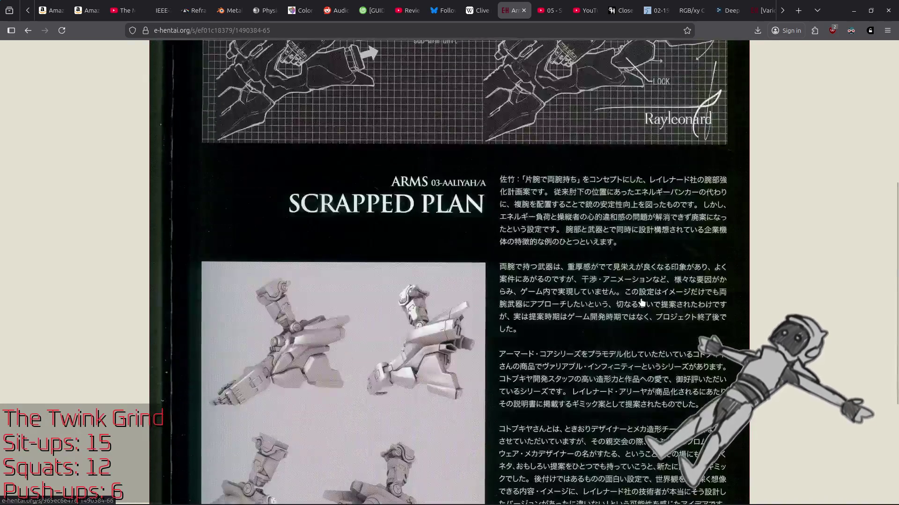
pyautogui.scroll(5, 642, 302)
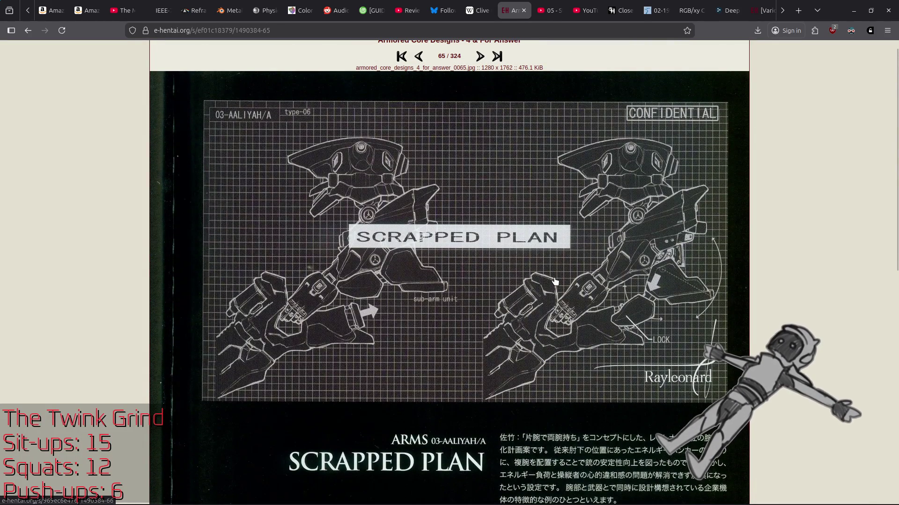
pyautogui.scroll(-5, 555, 281)
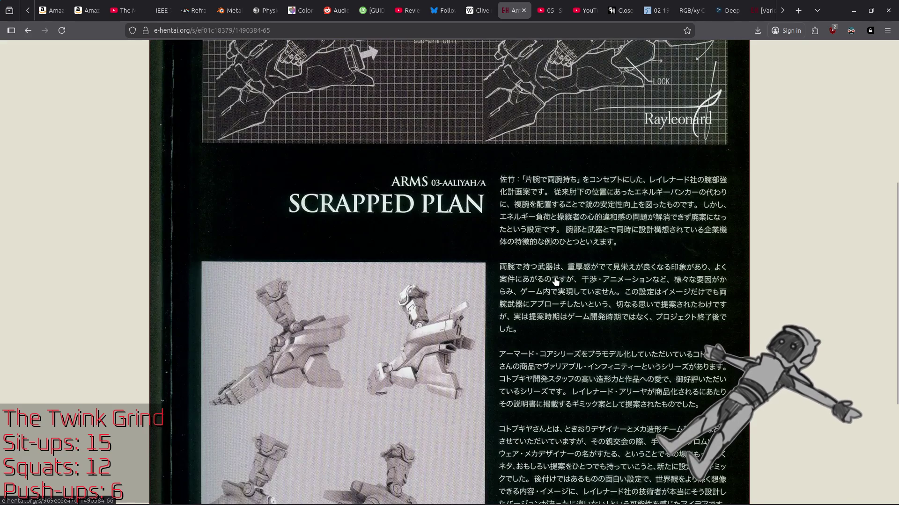
pyautogui.scroll(-3, 555, 281)
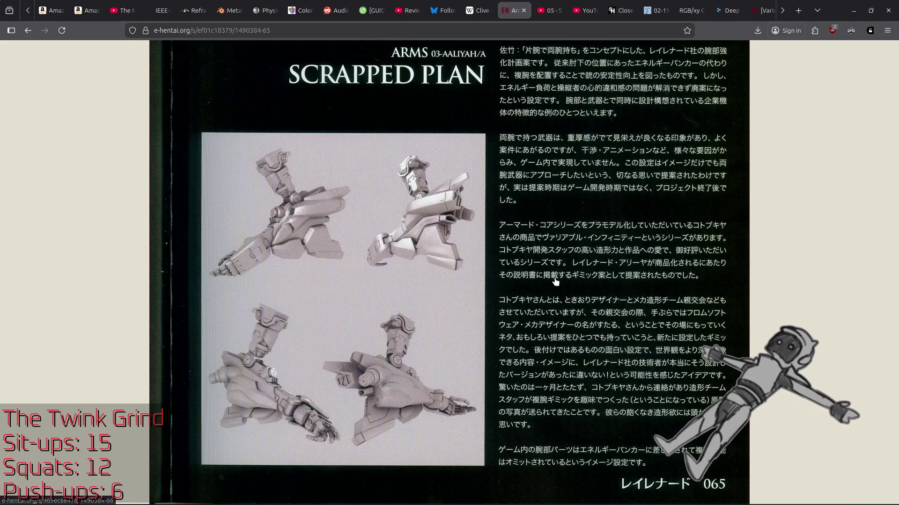
pyautogui.scroll(2, 559, 278)
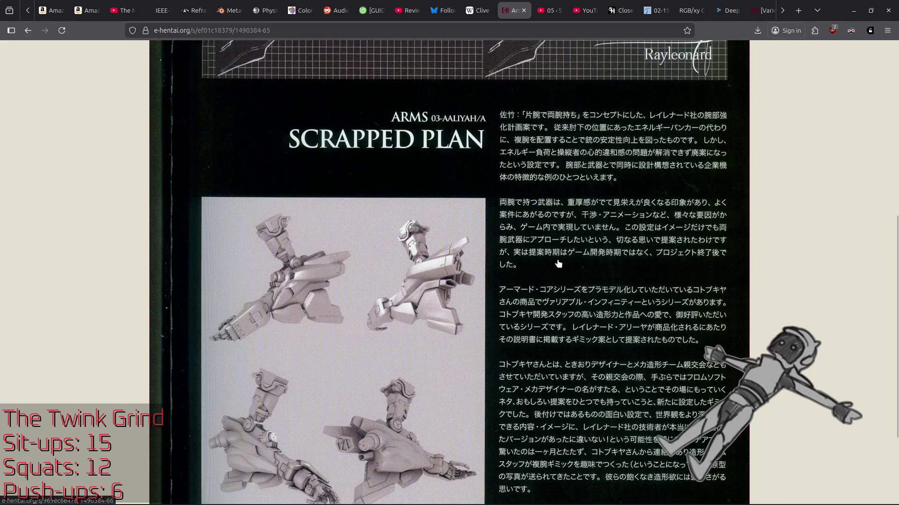
pyautogui.click(559, 261)
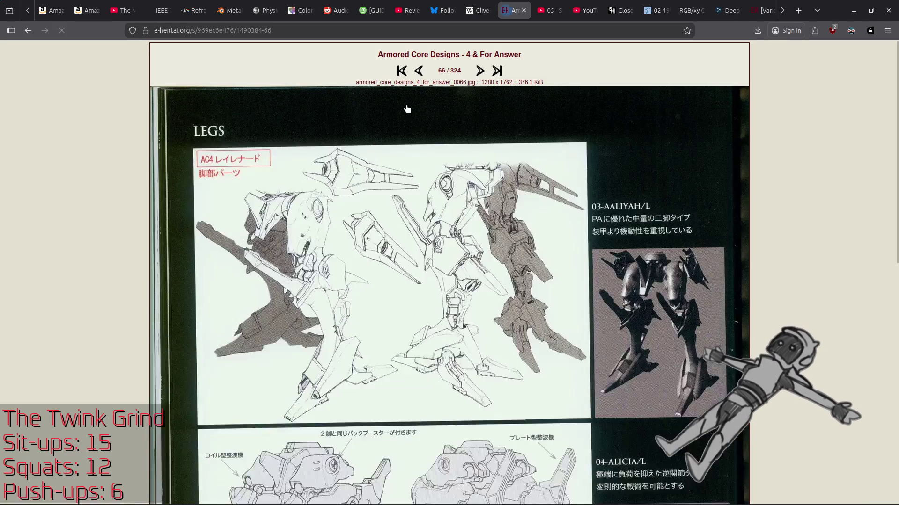
pyautogui.hotkey('alt', 'Left')
# Open the Scrapped Plan image in a separate tab, view it, then close that tab
pyautogui.rightClick(502, 172)
pyautogui.click(520, 178)
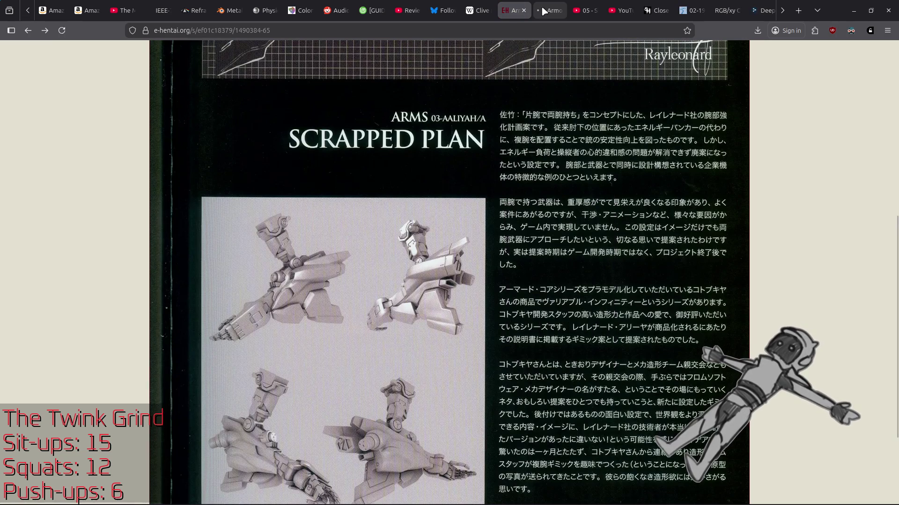
pyautogui.click(545, 6)
pyautogui.click(513, 10)
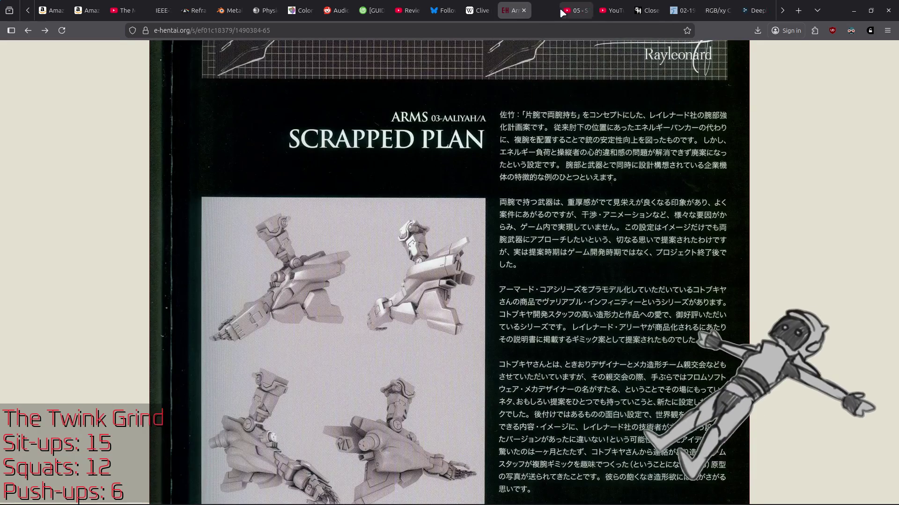
pyautogui.middleClick(560, 4)
# Copy the Scrapped Plan image to the clipboard
pyautogui.scroll(-4, 514, 277)
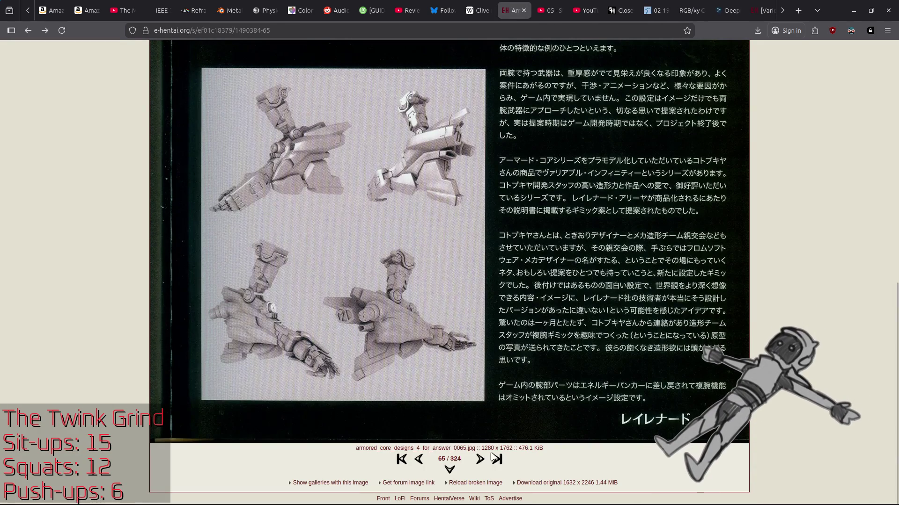
pyautogui.scroll(10, 398, 370)
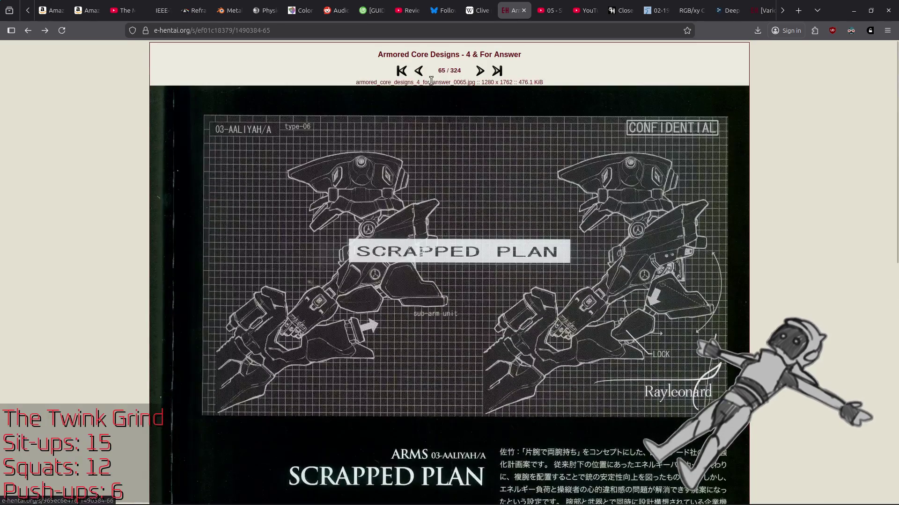
pyautogui.rightClick(469, 259)
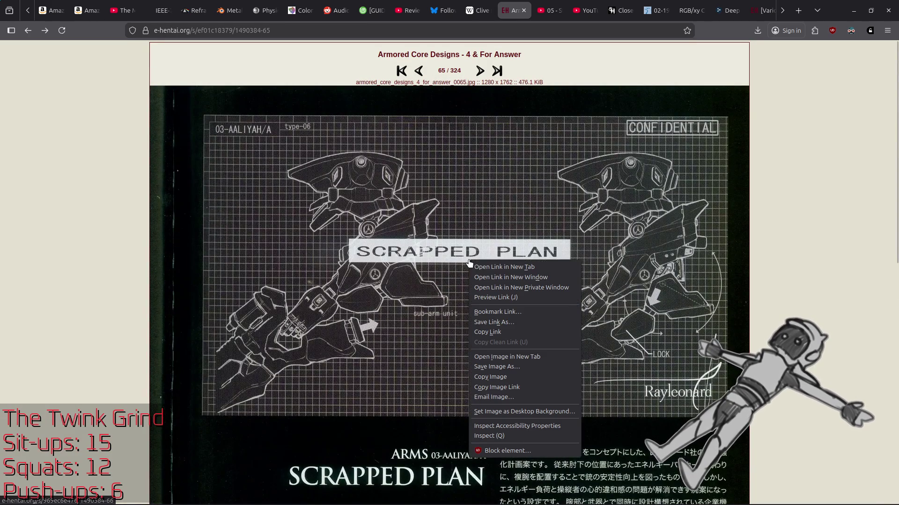
pyautogui.click(505, 378)
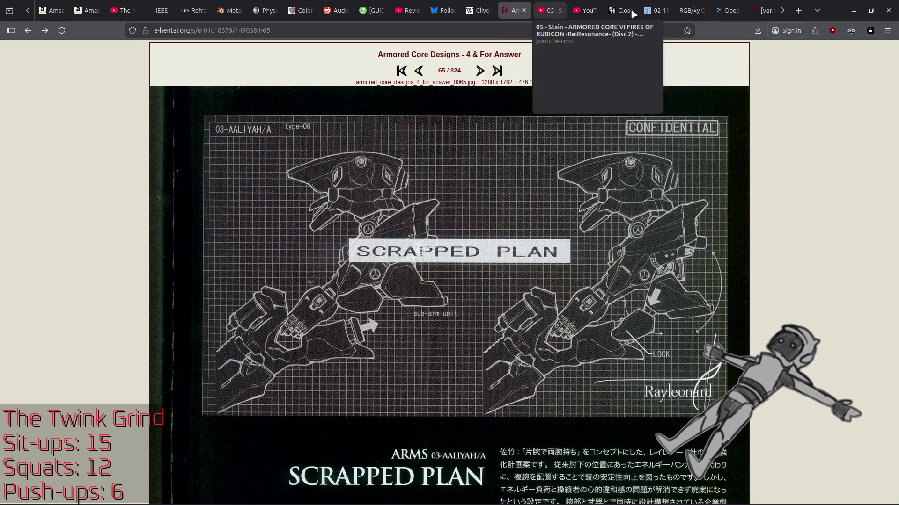
# Check the DeepL translator tab, then open a new blank tab beside the Armored Core tab
pyautogui.click(727, 10)
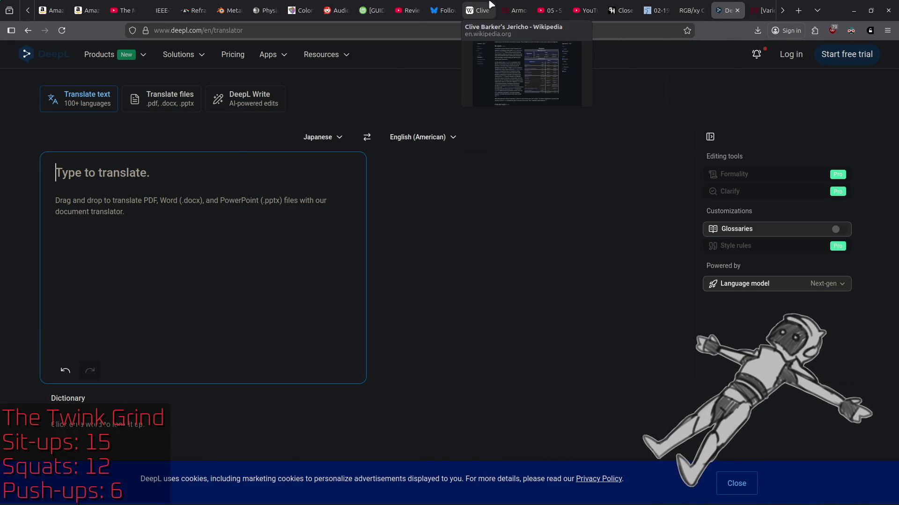
pyautogui.click(514, 10)
pyautogui.rightClick(514, 11)
pyautogui.click(523, 16)
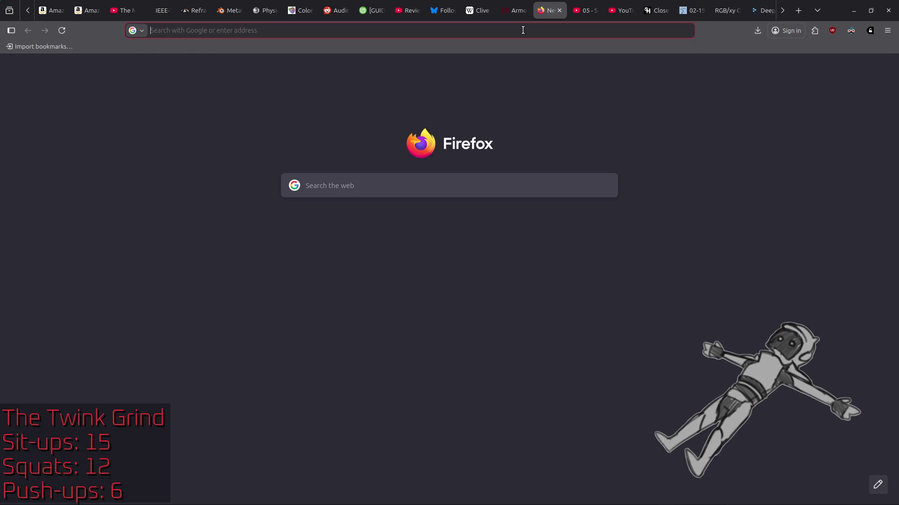
# Search 'google image translate' and open Google Translate in its Images mode
pyautogui.write('google image translat')
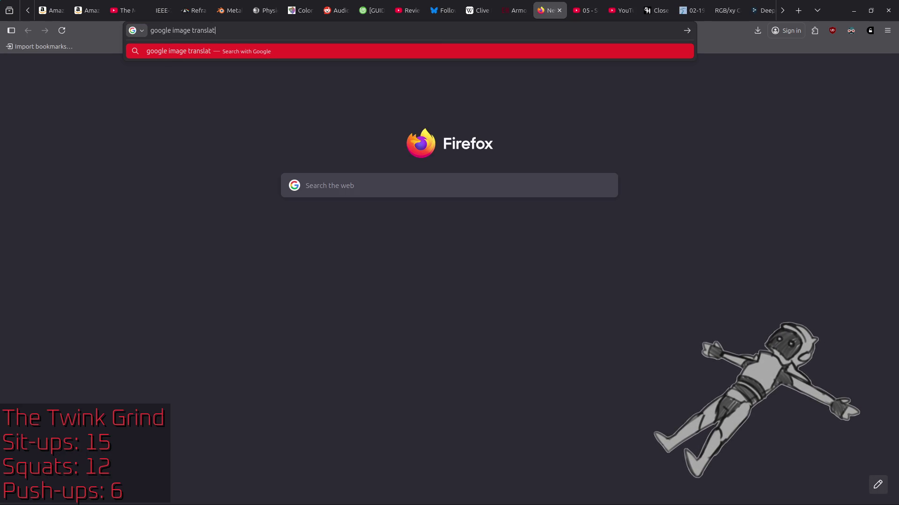
pyautogui.write('e')
pyautogui.press('Return')
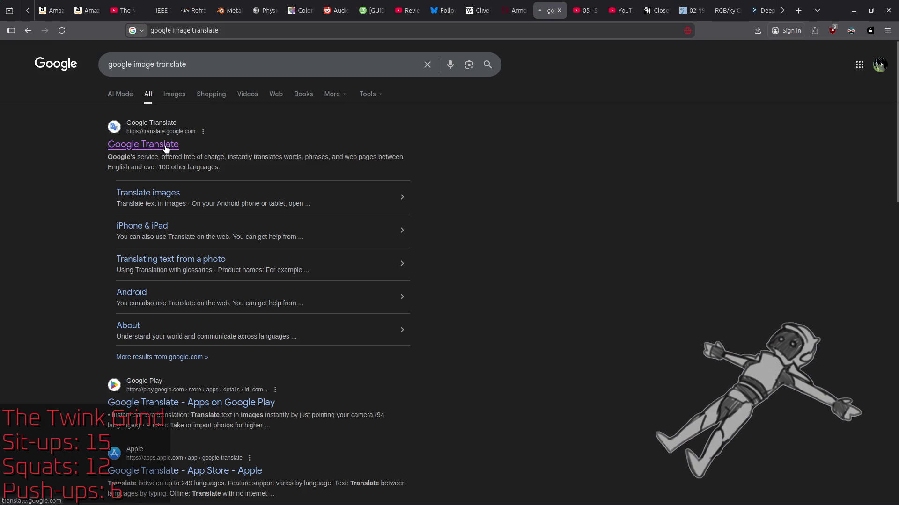
pyautogui.click(165, 148)
pyautogui.click(145, 116)
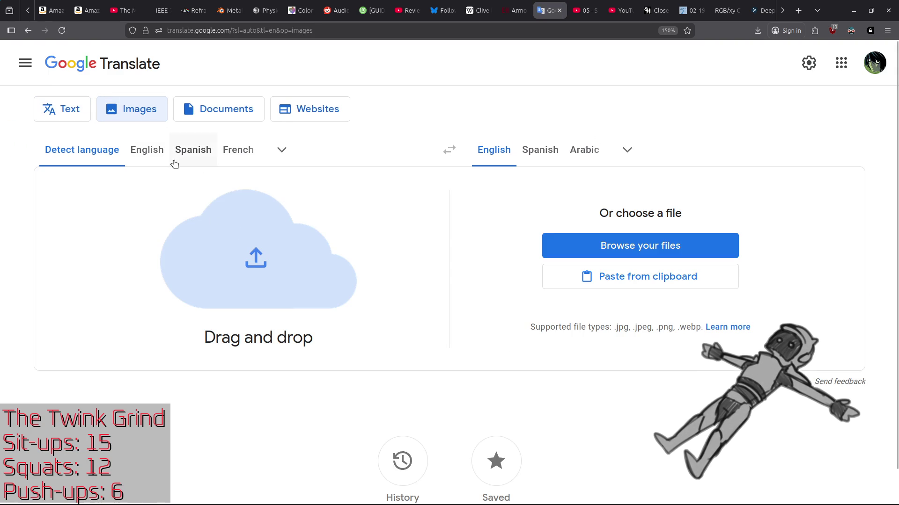
# Choose Japanese as the source language for image translation into English
pyautogui.click(281, 152)
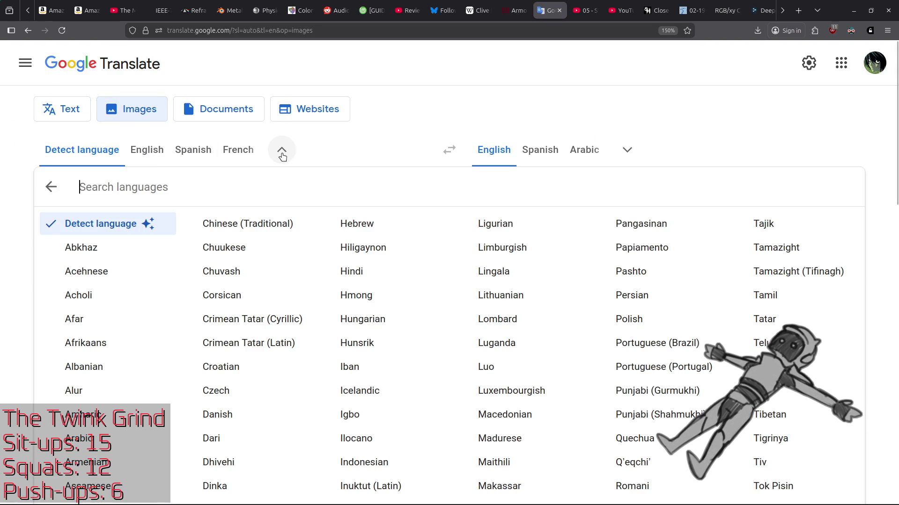
pyautogui.scroll(-6, 381, 181)
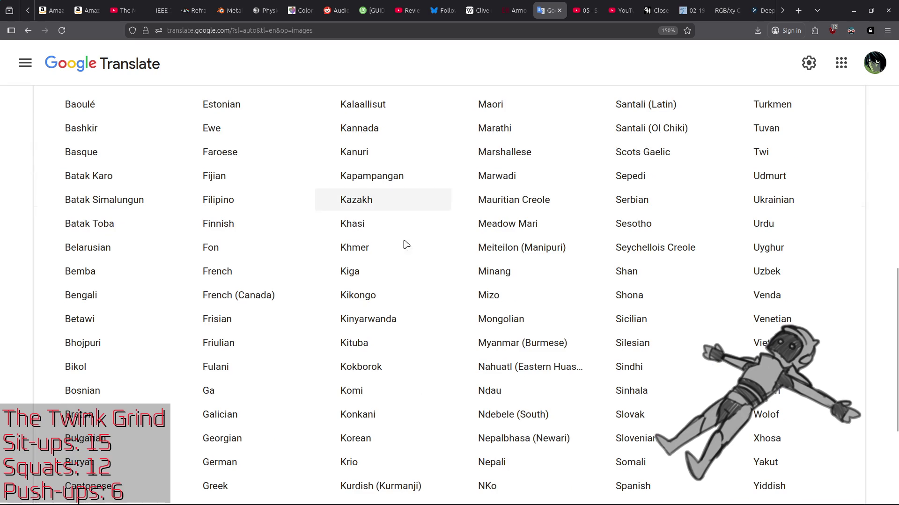
pyautogui.scroll(3, 411, 279)
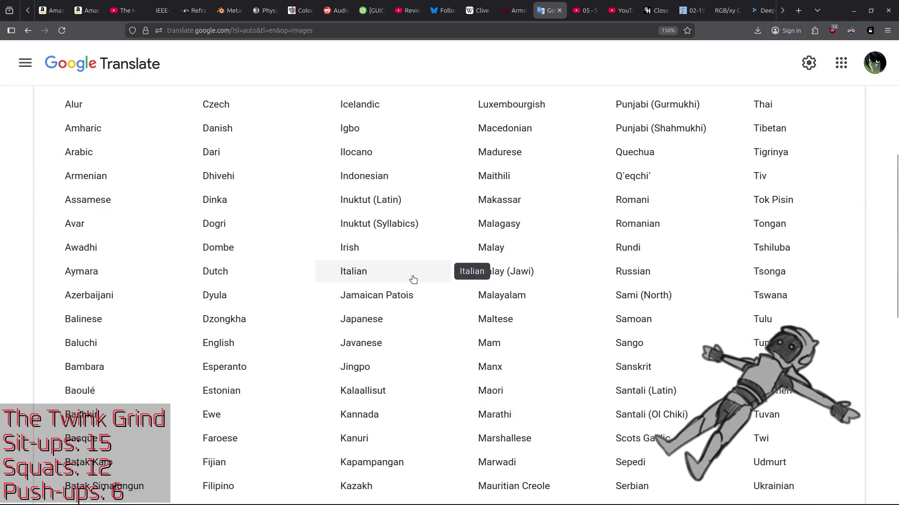
pyautogui.click(389, 320)
pyautogui.rightClick(231, 208)
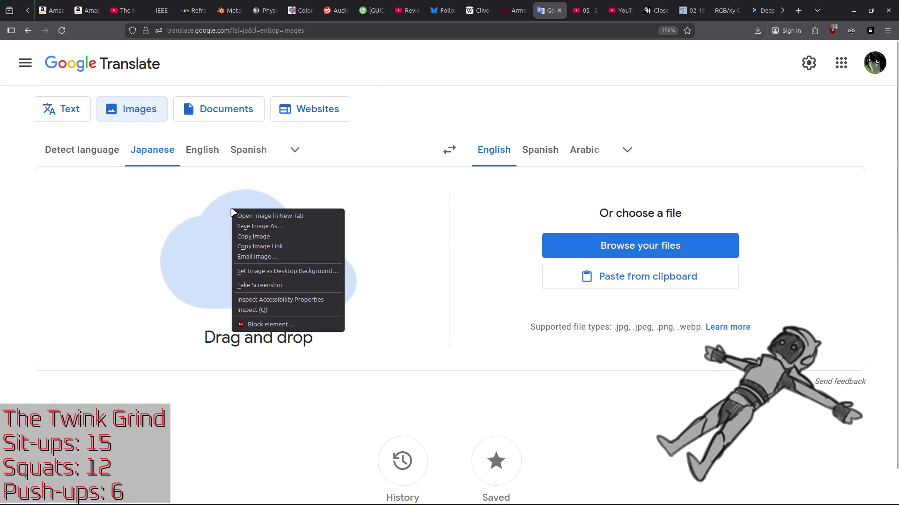
pyautogui.click(260, 236)
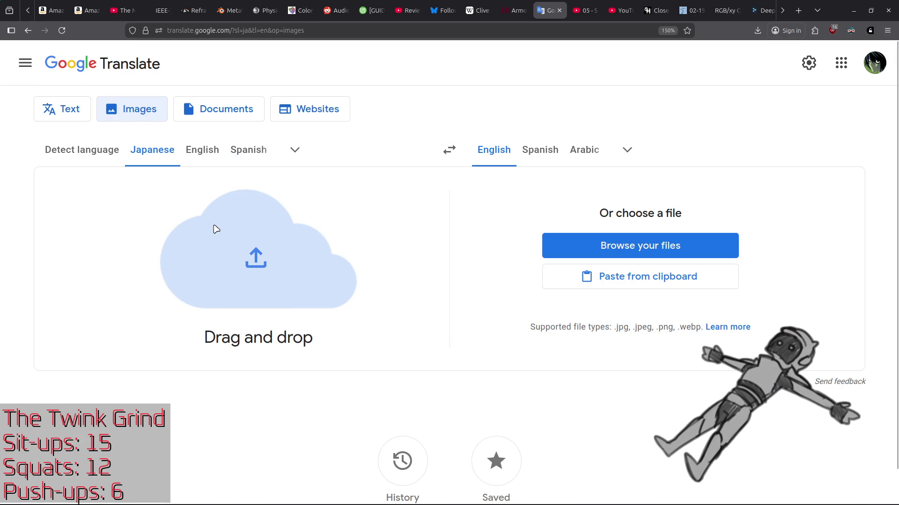
pyautogui.click(517, 11)
# Save the page 65 image to Downloads as armored_core_designs_4_for_answer_0065.webp and show it in its folder
pyautogui.rightClick(469, 185)
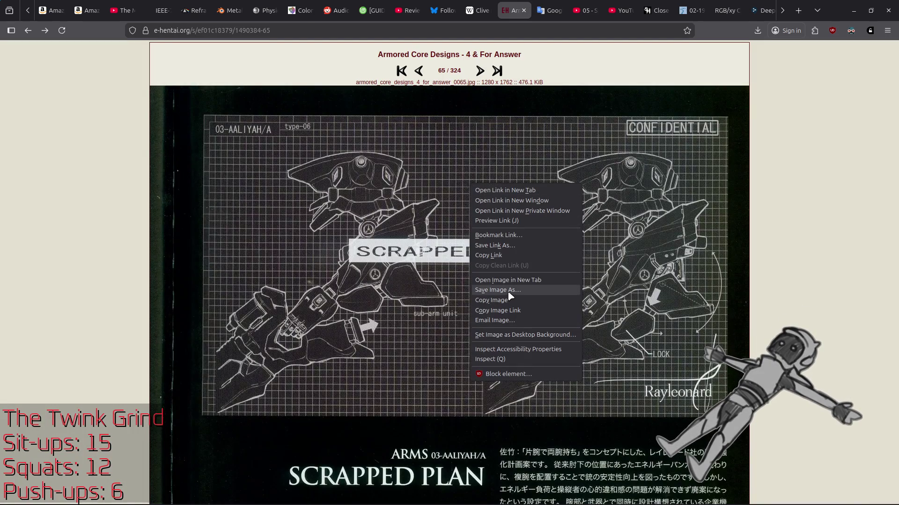
pyautogui.click(508, 291)
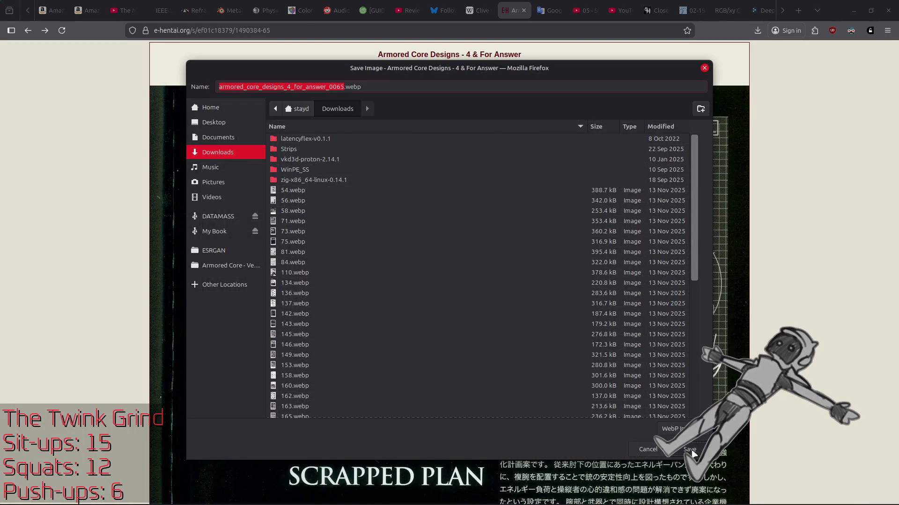
pyautogui.click(690, 449)
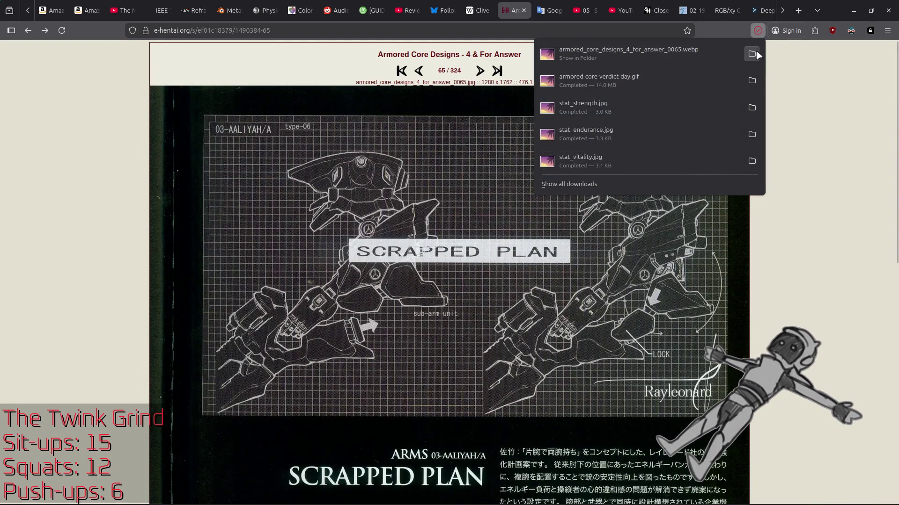
pyautogui.click(752, 54)
# Drag the saved webp into Google Translate for Japanese-to-English translation
pyautogui.click(549, 10)
pyautogui.hotkey('alt', 'Tab')
pyautogui.moveTo(291, 69); pyautogui.dragTo(557, 143)
pyautogui.moveTo(443, 206); pyautogui.dragTo(226, 273)
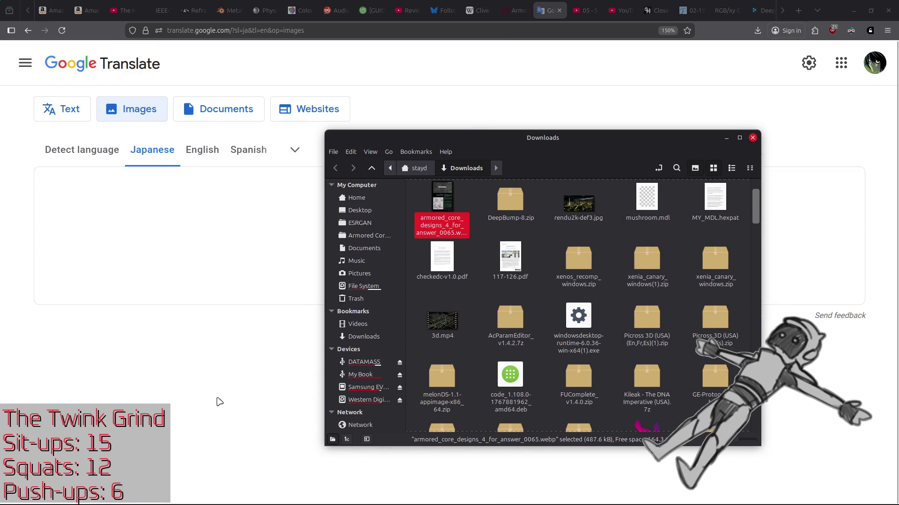
pyautogui.click(218, 401)
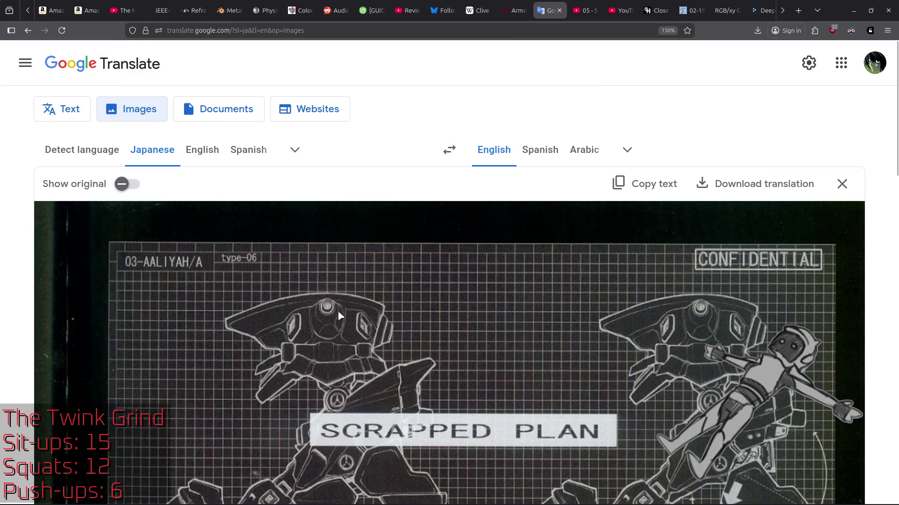
pyautogui.scroll(-4, 416, 263)
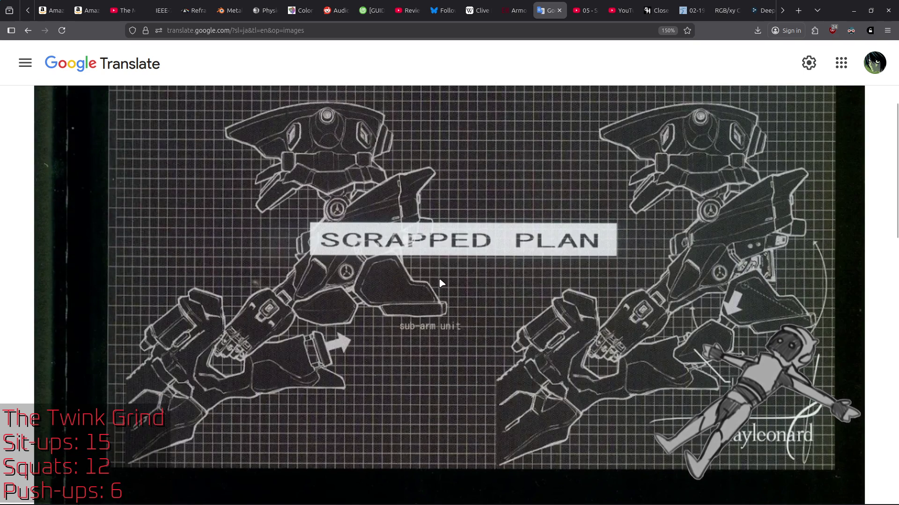
pyautogui.scroll(-10, 441, 283)
pyautogui.scroll(5, 442, 283)
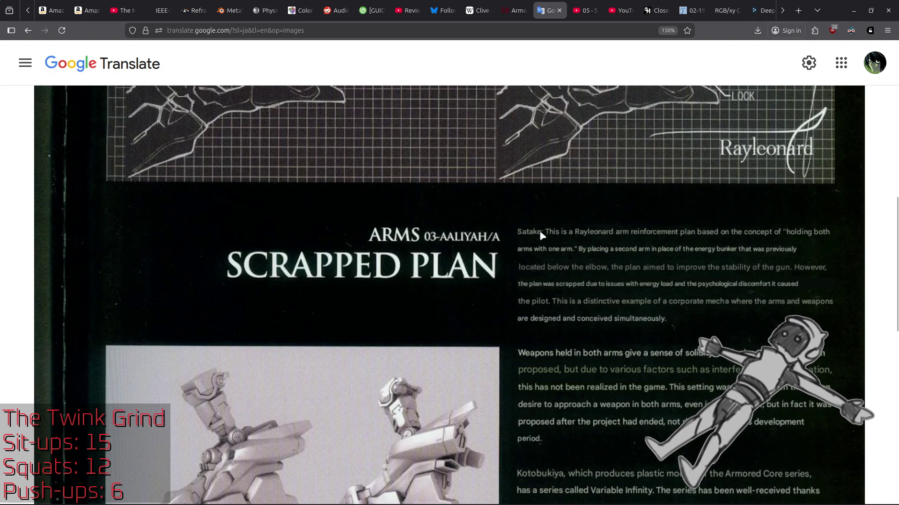
pyautogui.scroll(3, 829, 327)
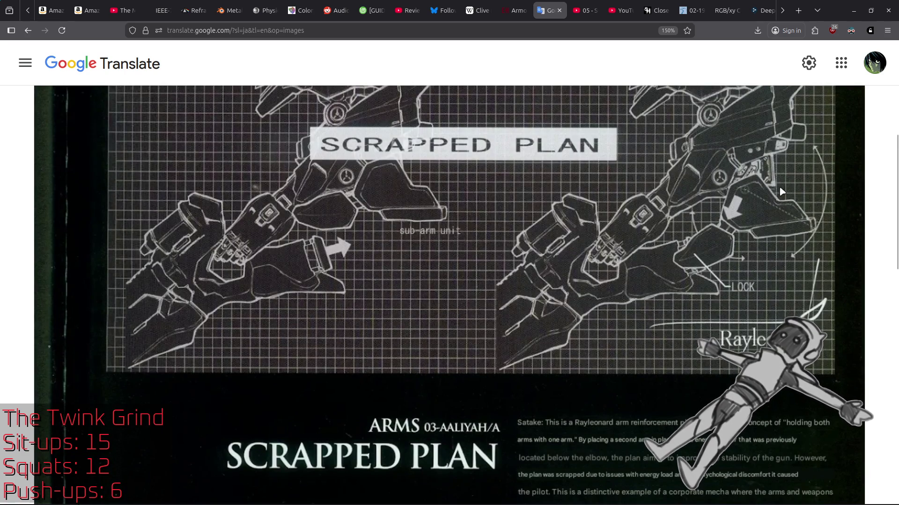
pyautogui.scroll(-5, 670, 295)
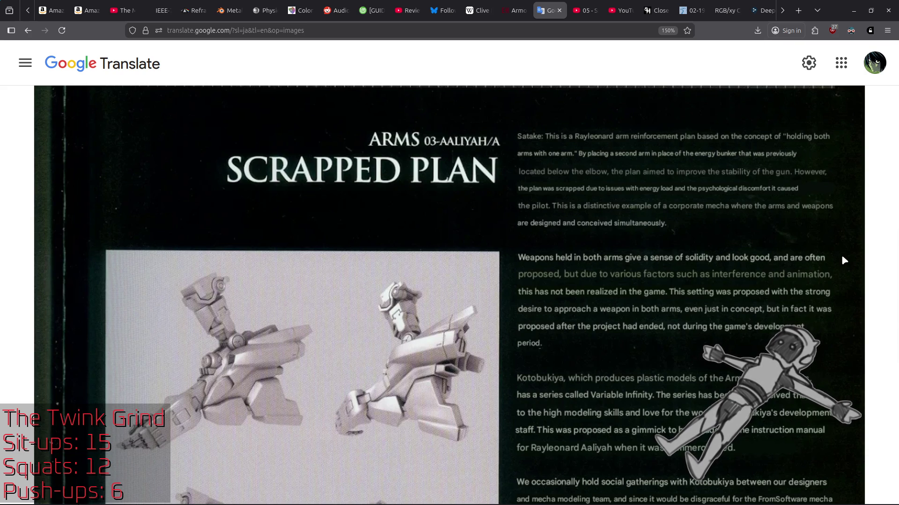
pyautogui.scroll(-2, 842, 257)
pyautogui.scroll(-2, 841, 254)
pyautogui.scroll(2, 528, 180)
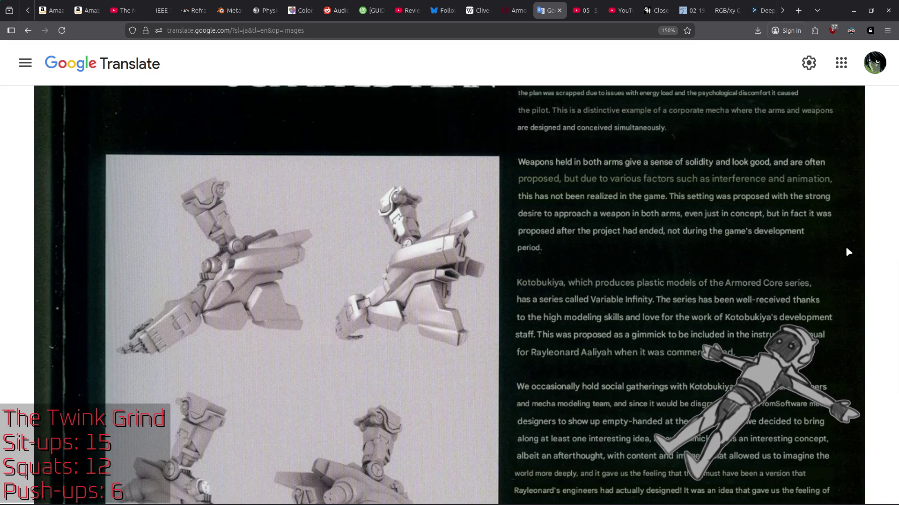
pyautogui.scroll(-2, 843, 252)
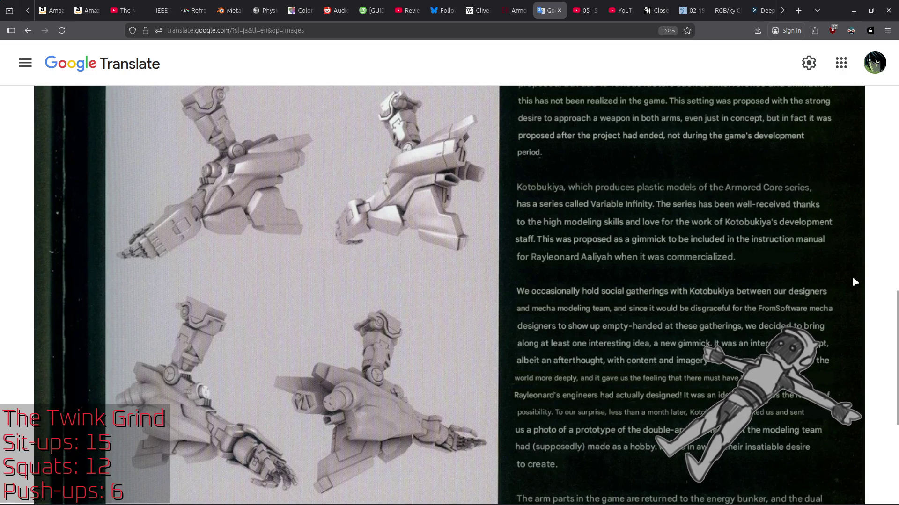
pyautogui.scroll(-2, 854, 281)
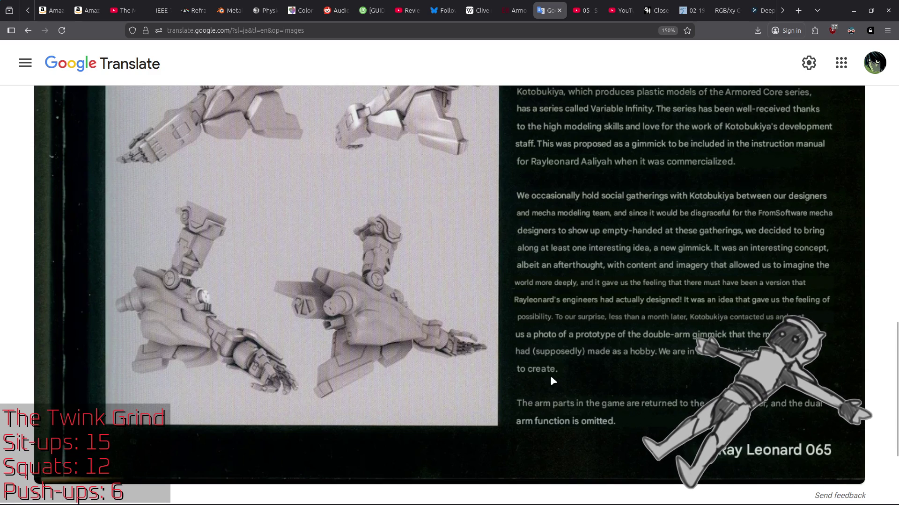
pyautogui.scroll(5, 563, 385)
# Read through the translated Scrapped Plan page and close the Downloads file manager window
pyautogui.scroll(6, 563, 384)
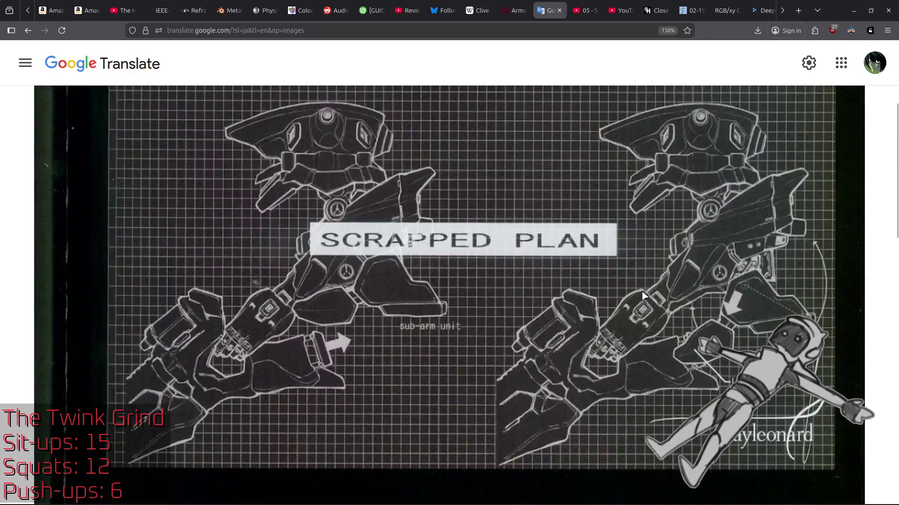
pyautogui.scroll(-8, 627, 341)
pyautogui.scroll(-3, 697, 345)
pyautogui.scroll(2, 749, 328)
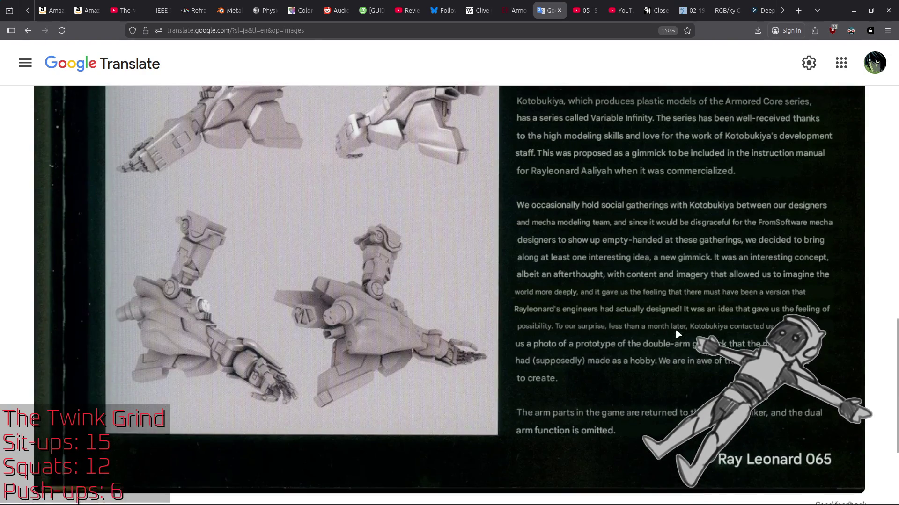
pyautogui.scroll(-2, 770, 330)
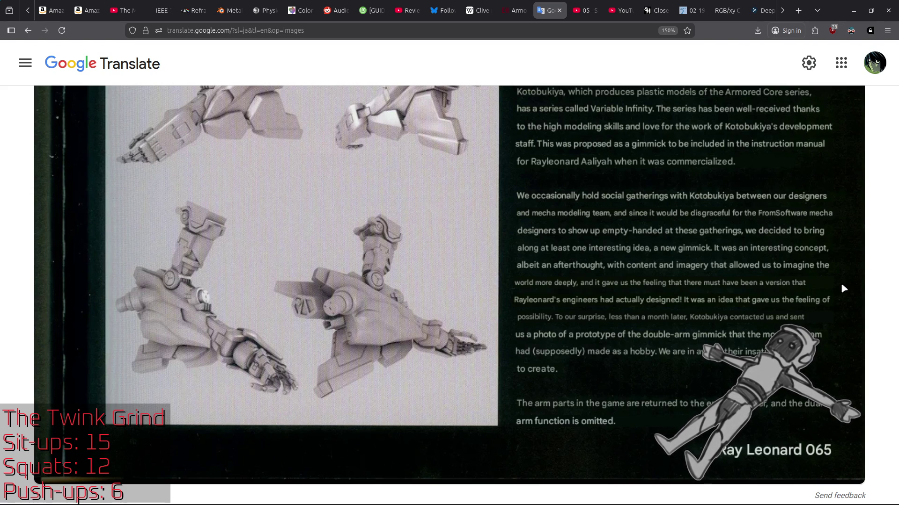
pyautogui.scroll(10, 840, 283)
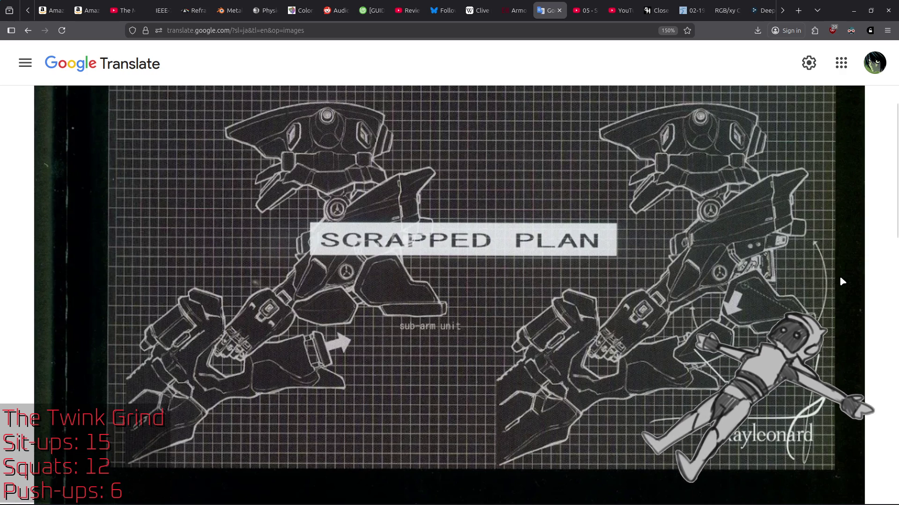
pyautogui.hotkey('alt', 'Tab')
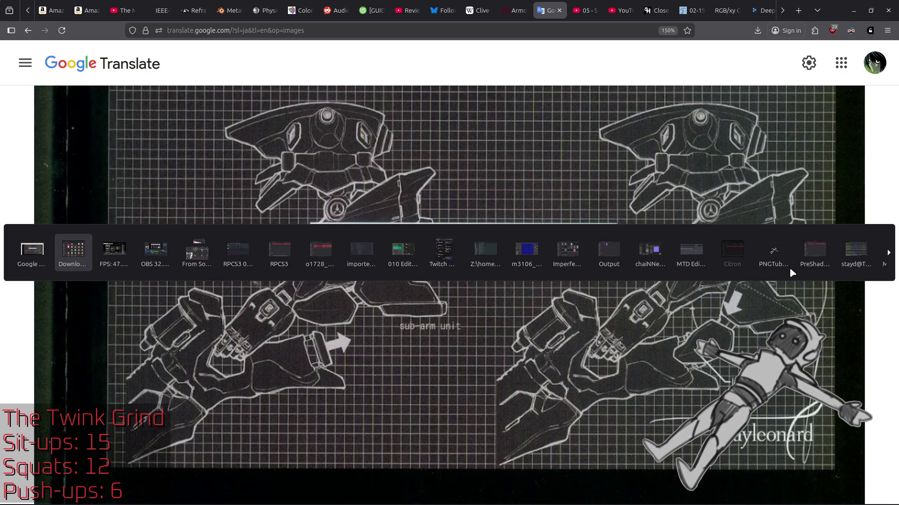
pyautogui.click(753, 137)
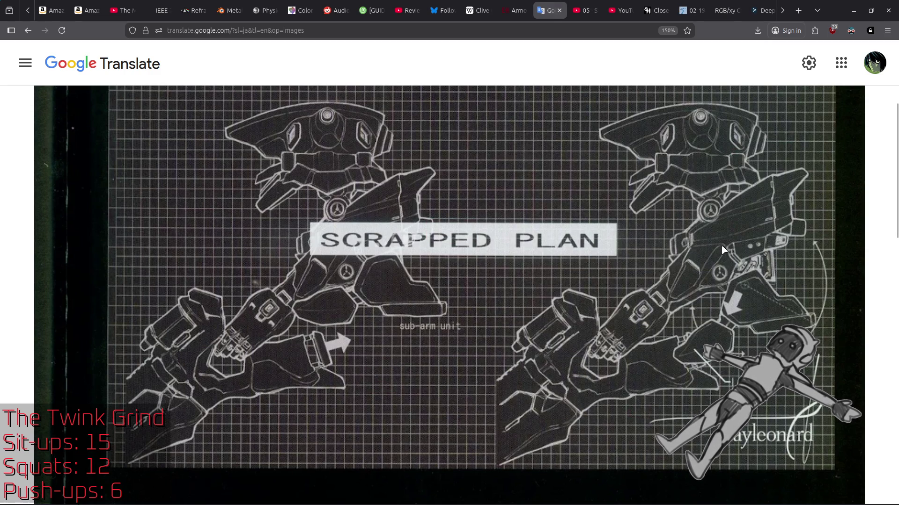
# Review the translation once more, then switch over to the running game
pyautogui.scroll(-3, 729, 247)
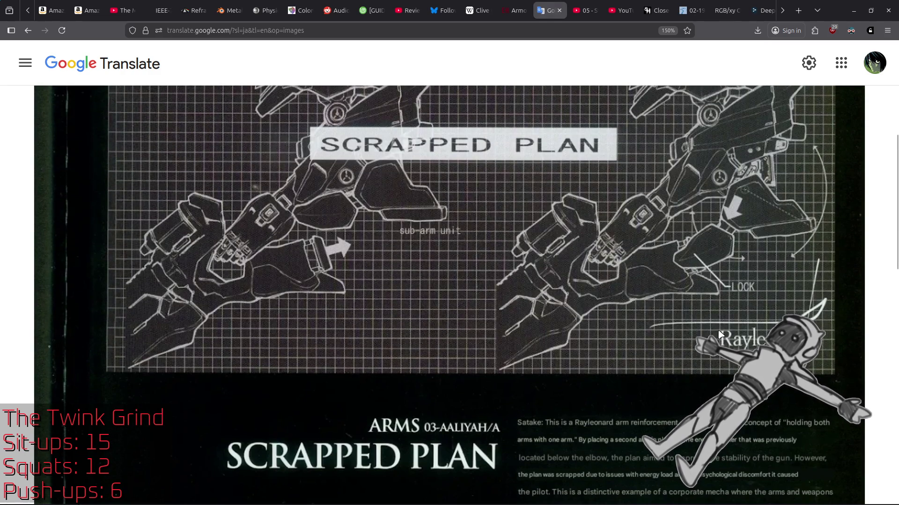
pyautogui.scroll(3, 717, 333)
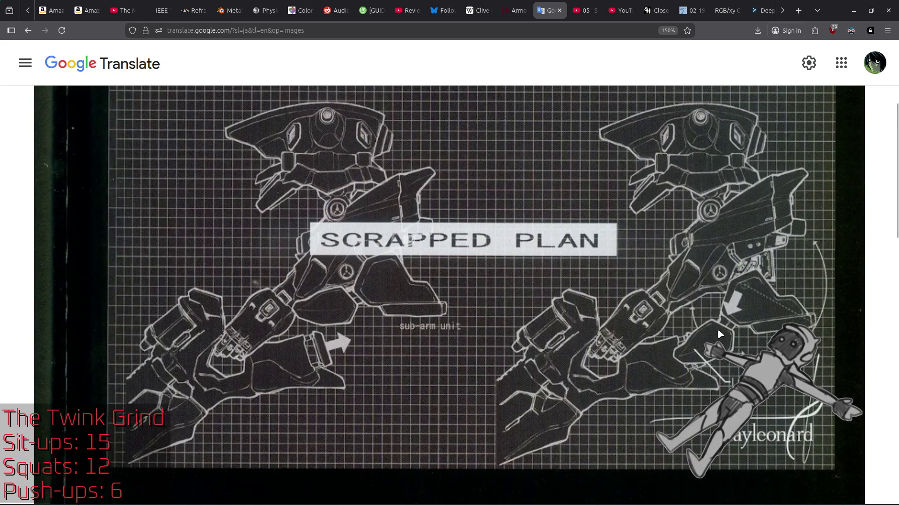
pyautogui.scroll(3, 719, 334)
pyautogui.scroll(-20, 521, 325)
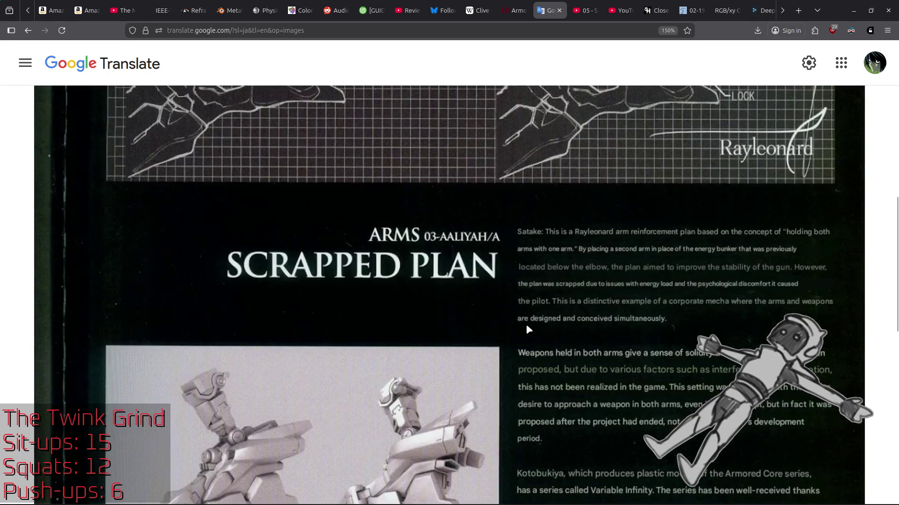
pyautogui.scroll(3, 552, 321)
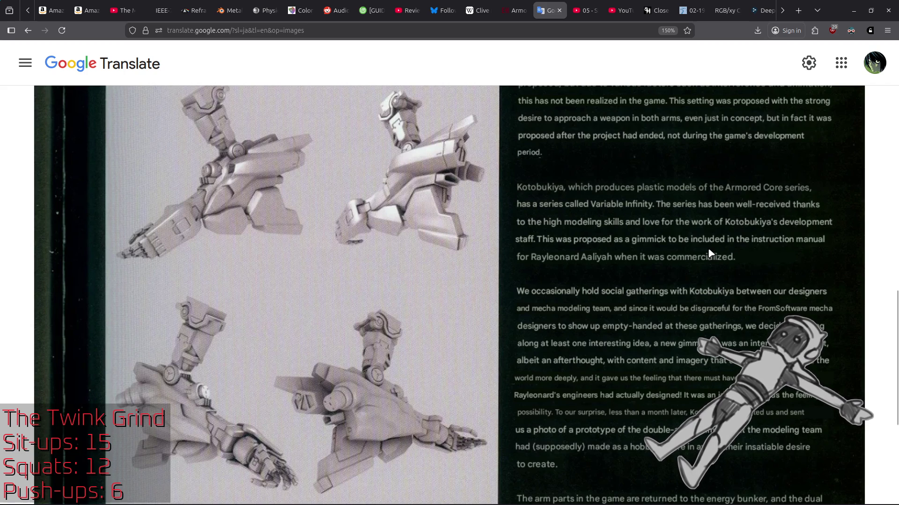
pyautogui.hotkey('alt', 'Tab')
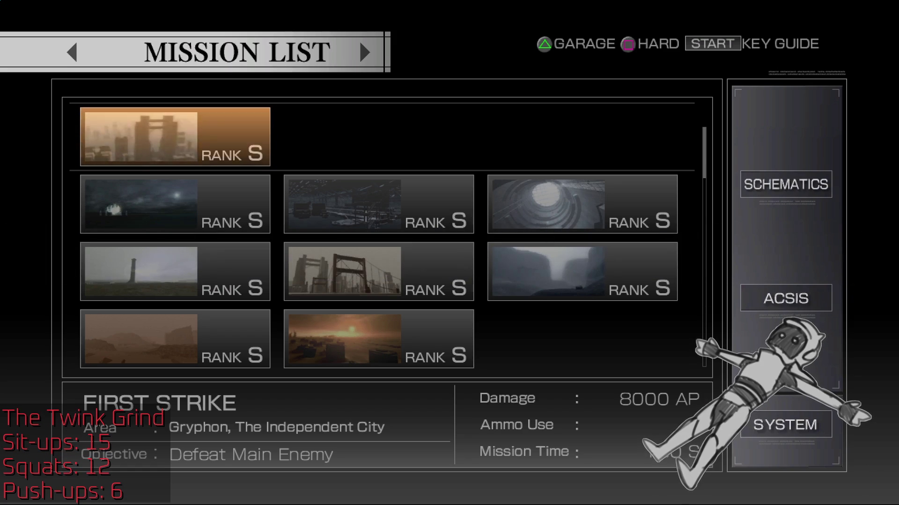
# Highlight the last mission and enter the ACSIS garage to view the SHAED-V build
pyautogui.press('Up')
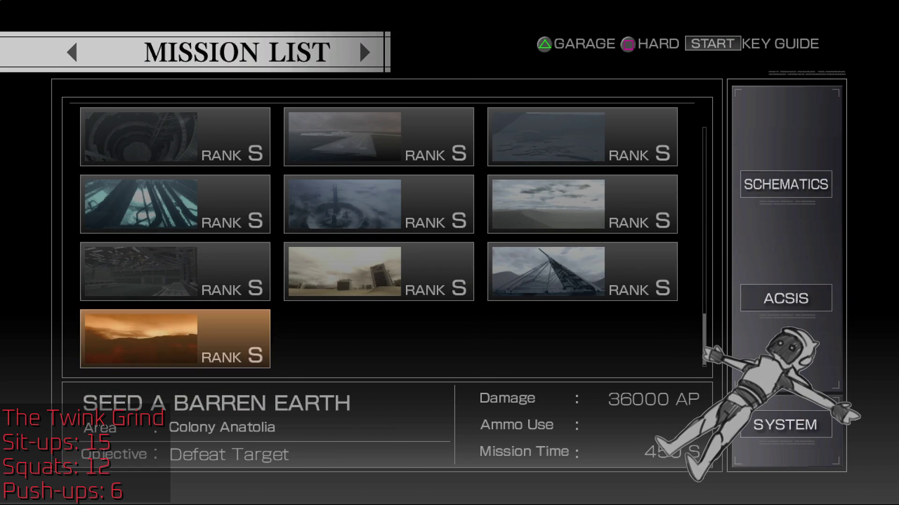
pyautogui.press('Right')
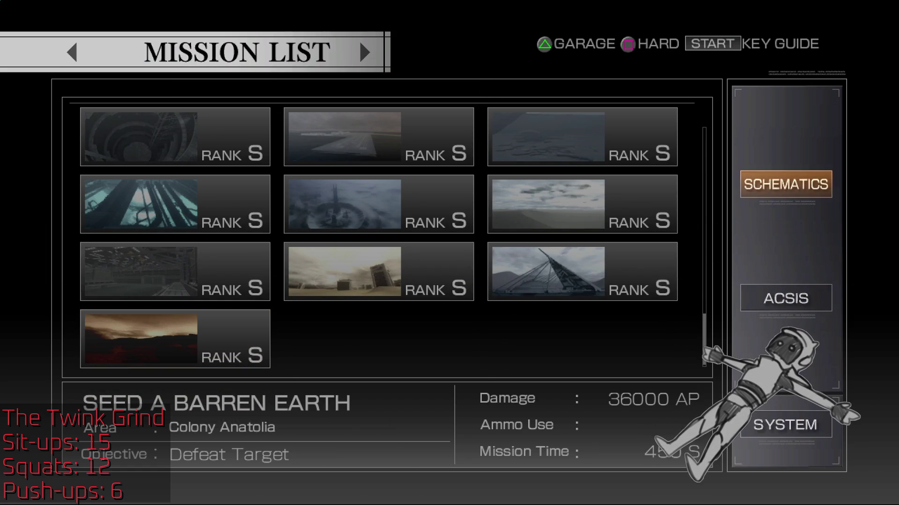
pyautogui.press('Down')
pyautogui.press('Return')
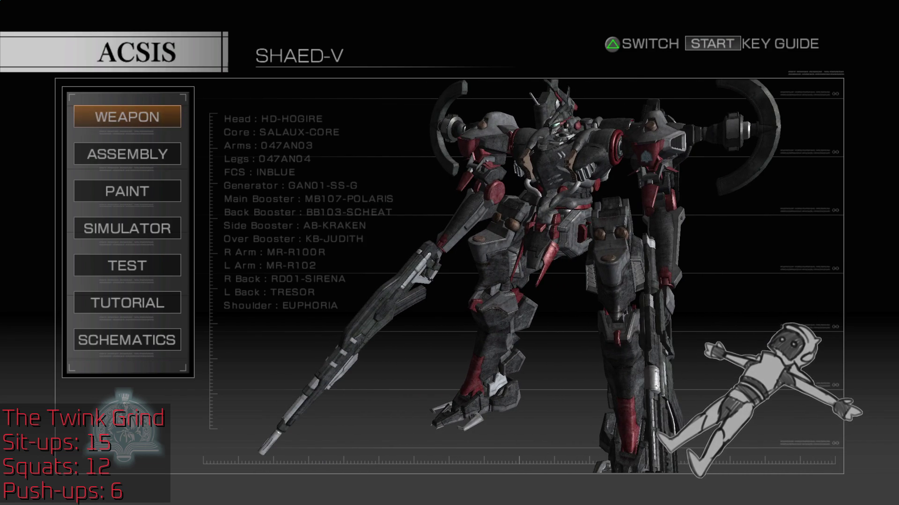
# Return to the Mission List and request SEED A BARREN EARTH to bring up its accept prompt
pyautogui.press('Escape')
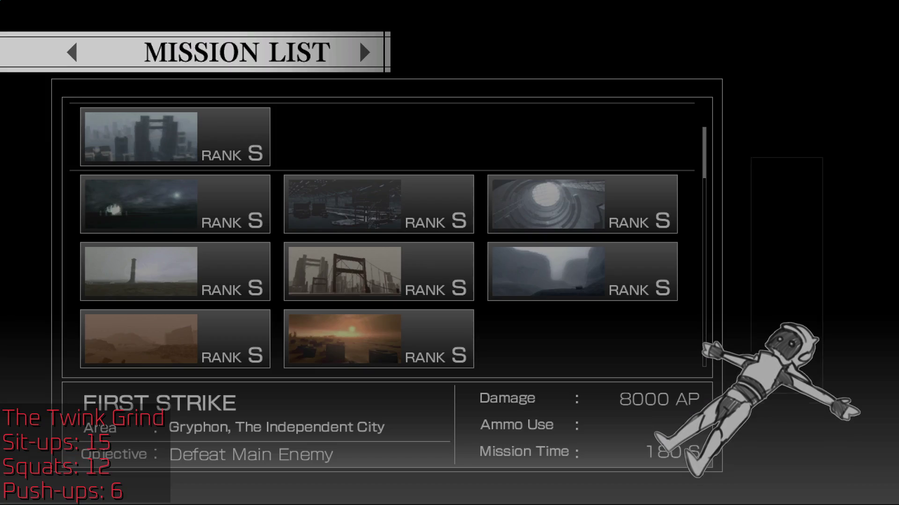
pyautogui.press('Up')
pyautogui.press('Return')
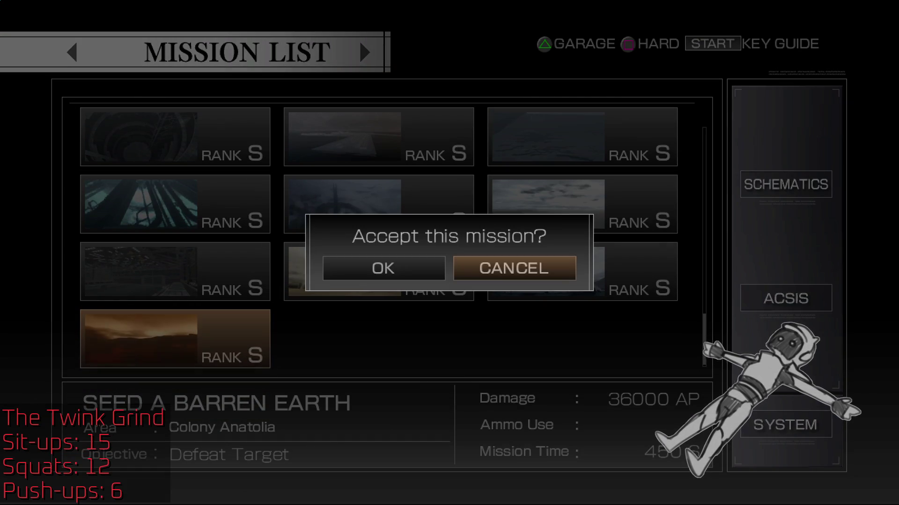
# Accept SEED A BARREN EARTH with OK and skip the briefing lines into gameplay
pyautogui.press('Left')
pyautogui.press('Return')
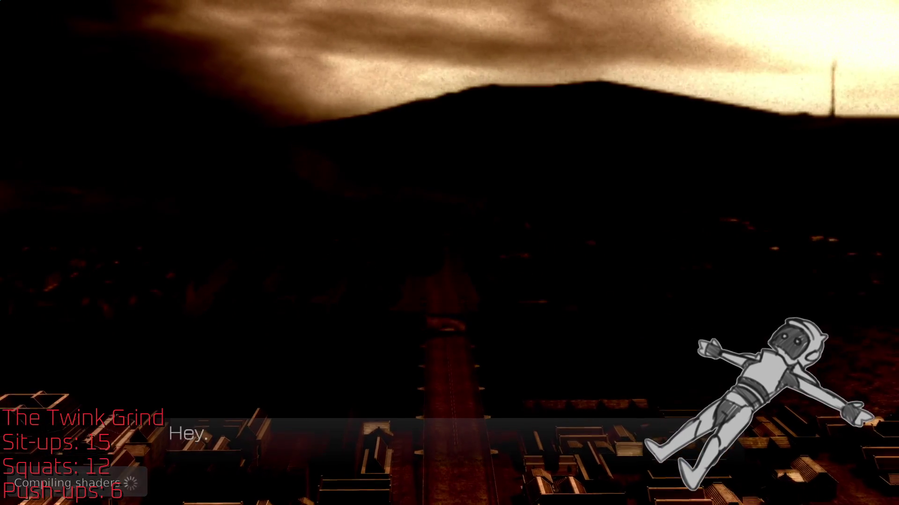
pyautogui.press('space')
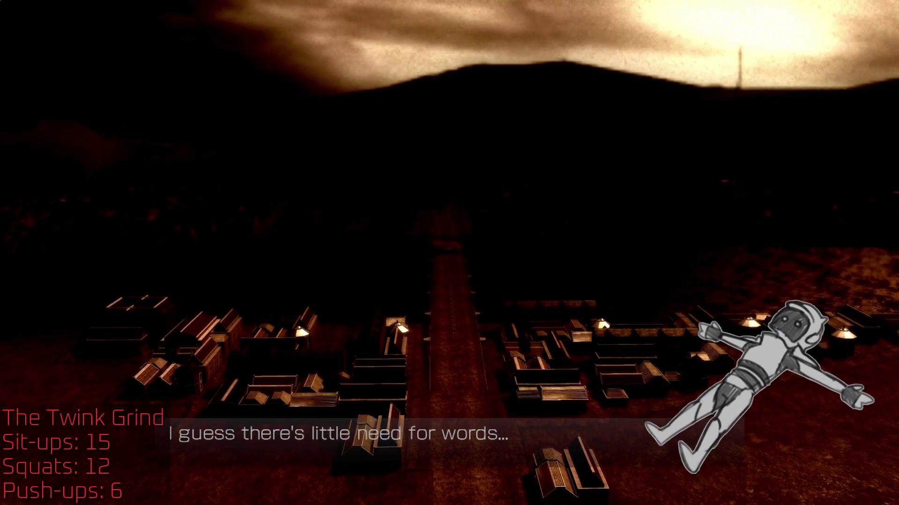
pyautogui.press('space')
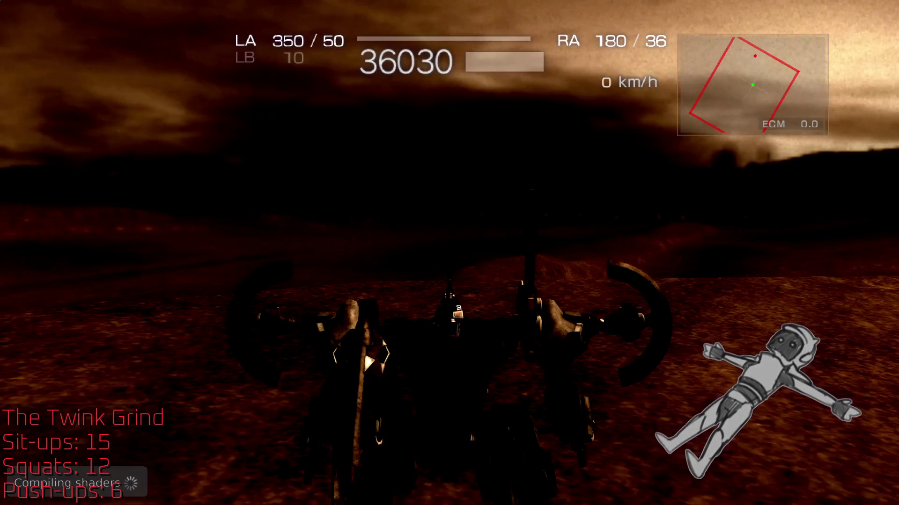
# Boost the AC forward and fight through SEED A BARREN EARTH until the screen fades
pyautogui.press('w')
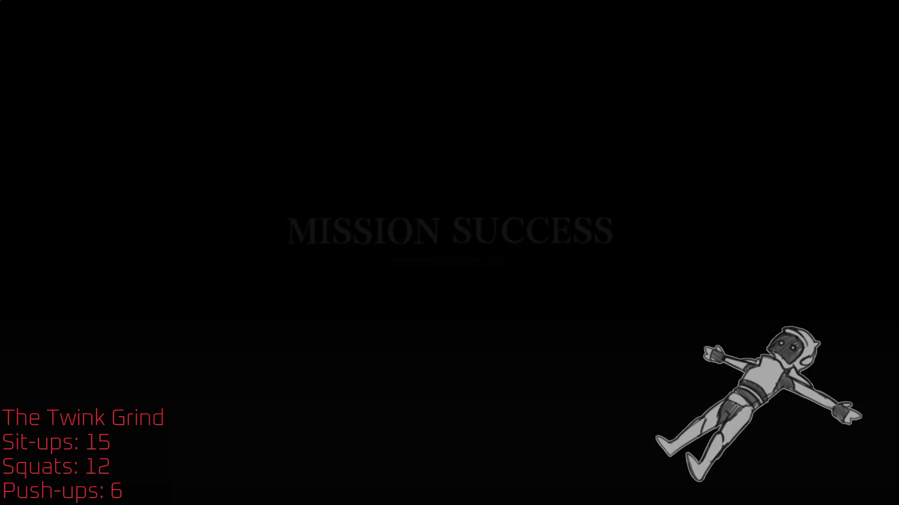
# Close the SEED A BARREN EARTH mission report to reach the Prometheus loading screen
pyautogui.press('Return')
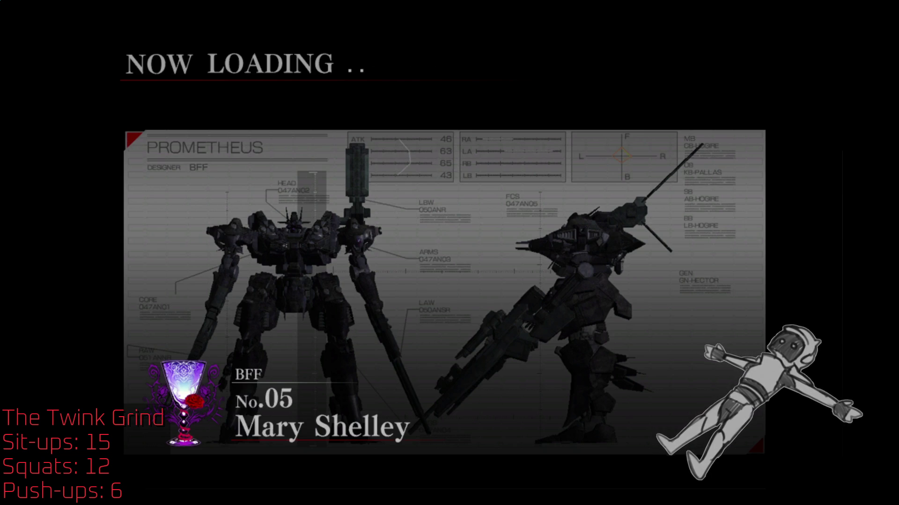
# Select the Empress mission in The Antarctic Ocean from the Mission List
pyautogui.press('Up')
pyautogui.press('Up')
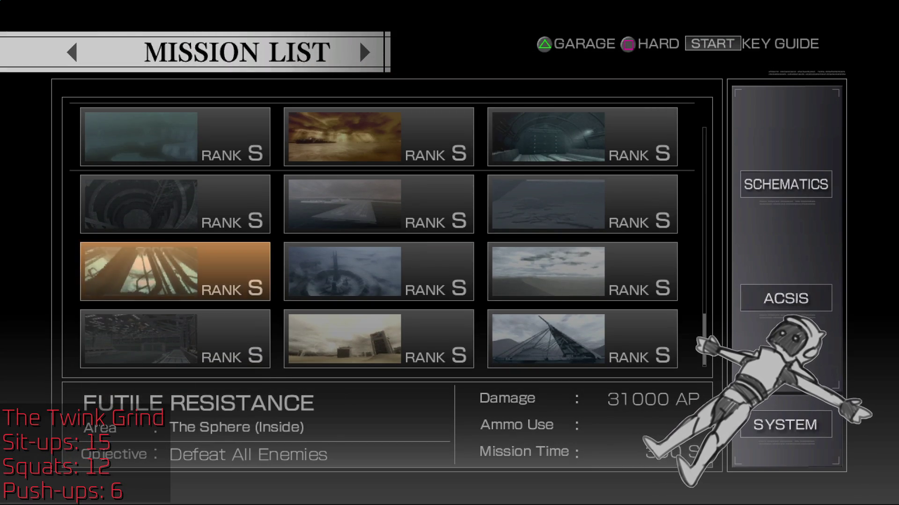
pyautogui.press('Up')
pyautogui.press('Up')
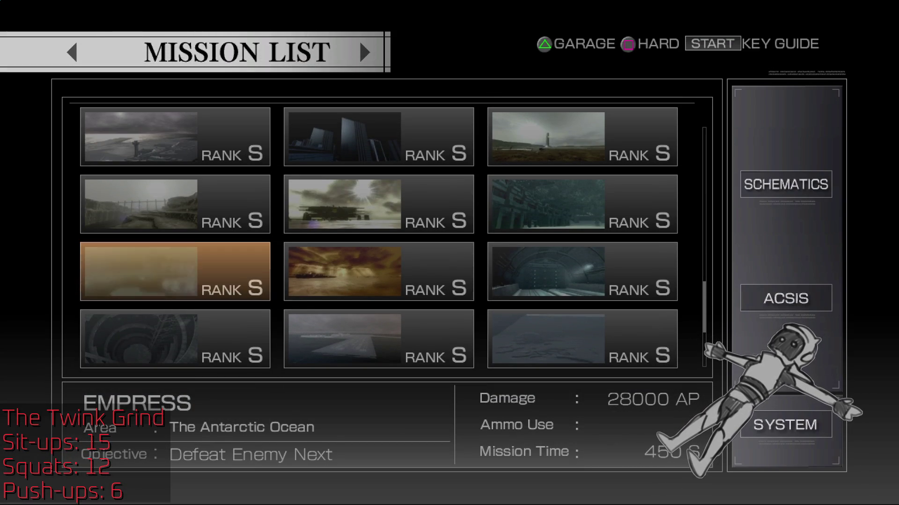
pyautogui.press('Down')
pyautogui.press('Down')
pyautogui.press('Down')
pyautogui.press('Down')
pyautogui.press('Down')
pyautogui.press('Down')
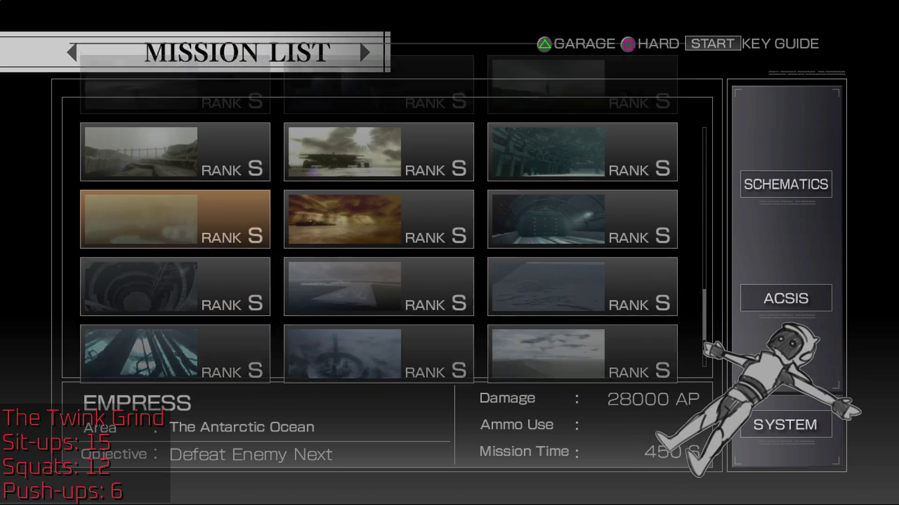
pyautogui.press('Return')
# Confirm OK in the 'Accept this mission?' dialog and skip past the briefing
pyautogui.press('Left')
pyautogui.press('Return')
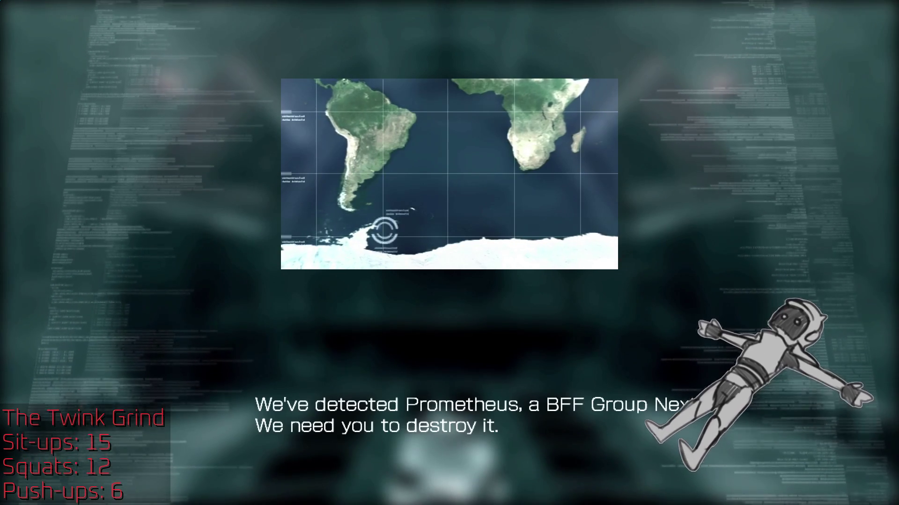
pyautogui.press('Return')
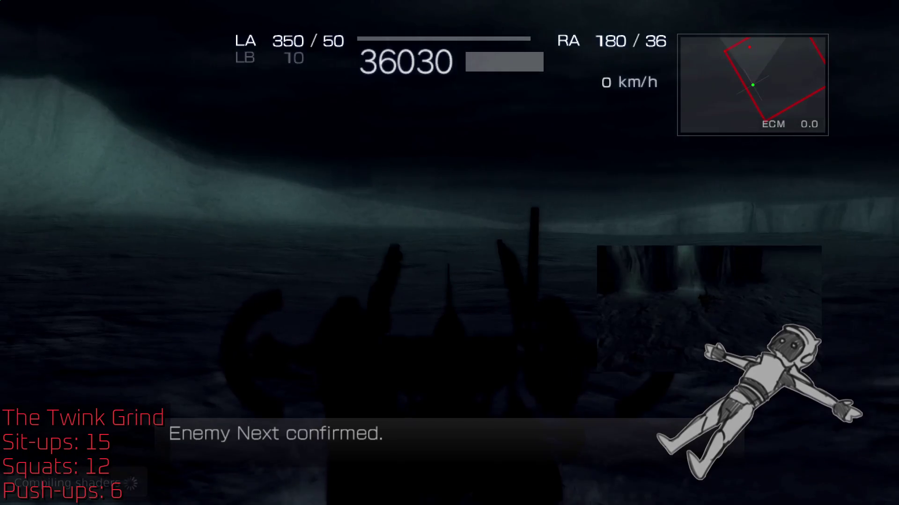
# Boost toward Prometheus, circling and evading to face the enemy Next
pyautogui.press('w')
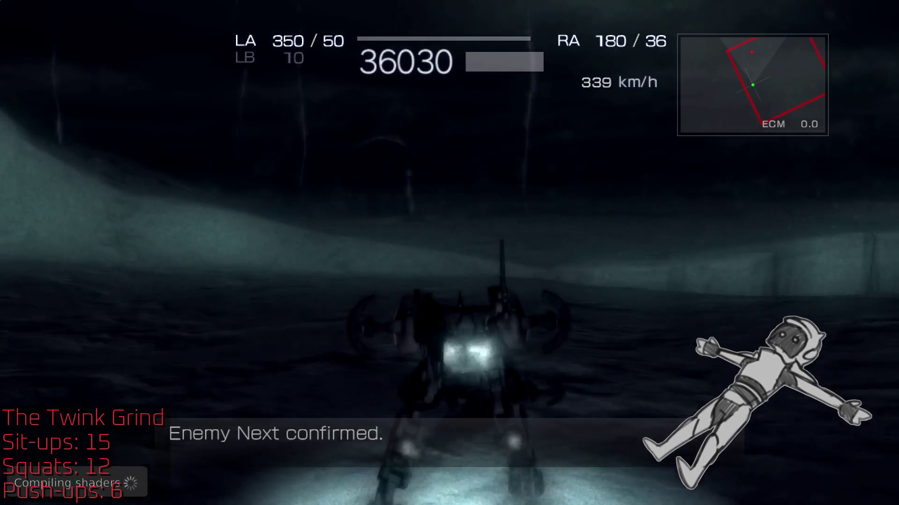
pyautogui.press('shift')
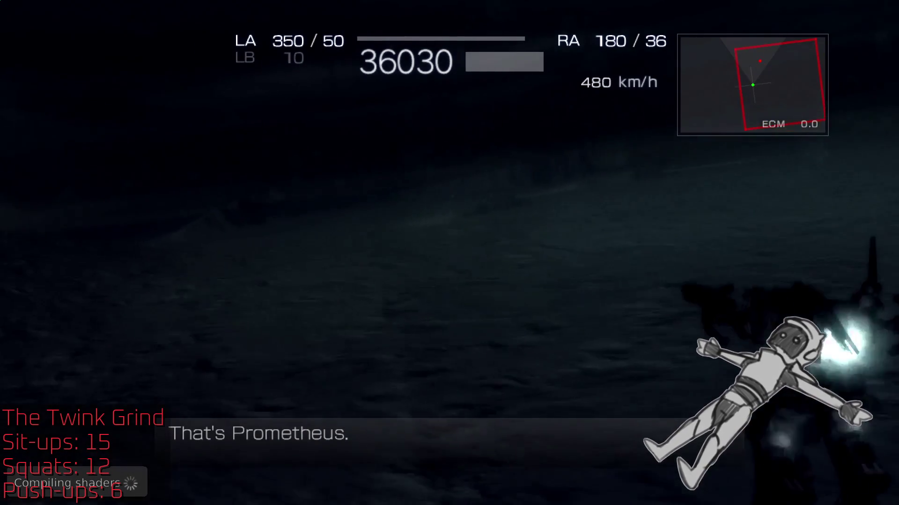
pyautogui.press('shift')
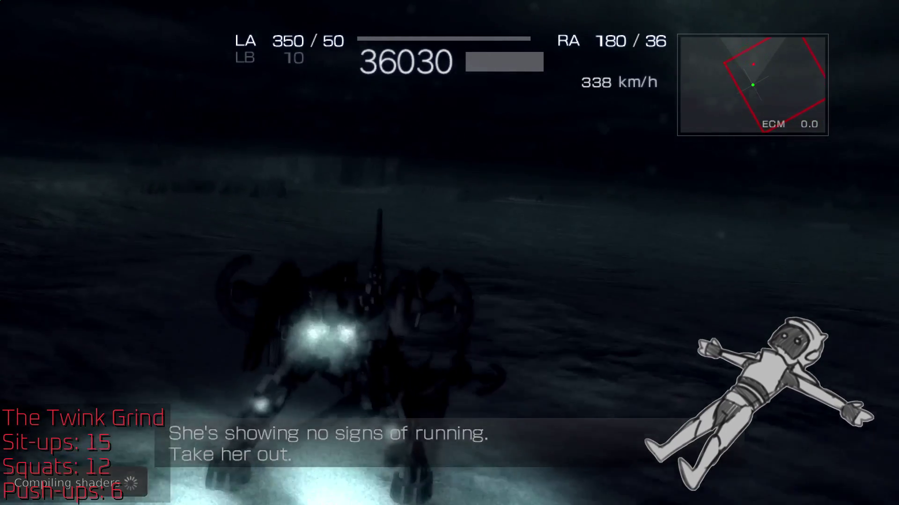
pyautogui.press('shift')
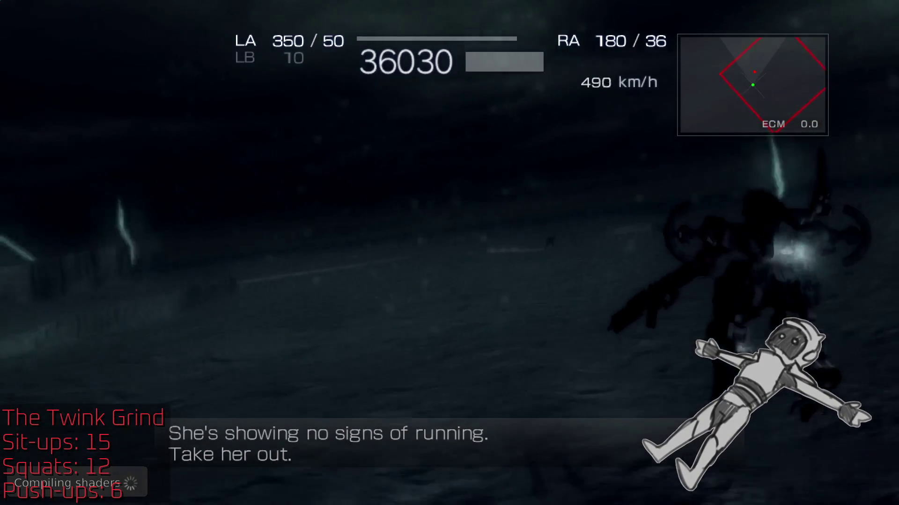
pyautogui.press('shift')
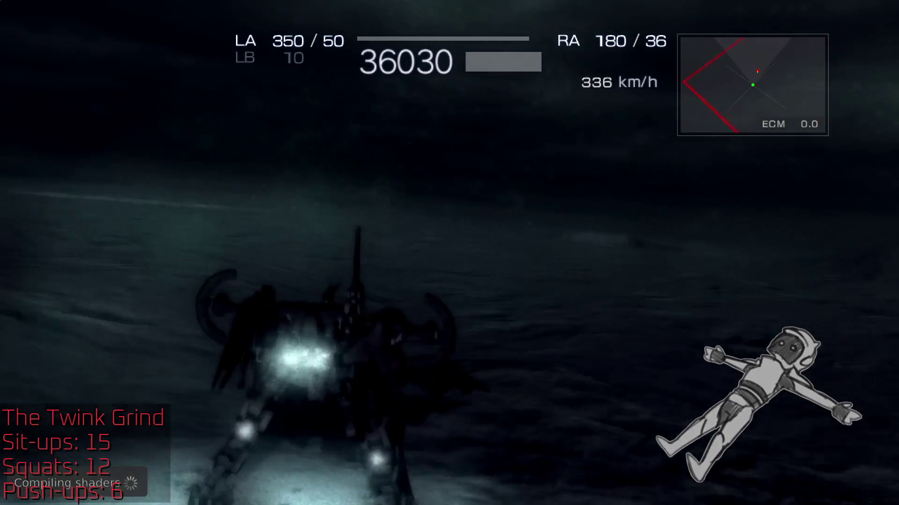
pyautogui.press('shift')
pyautogui.press('shift')
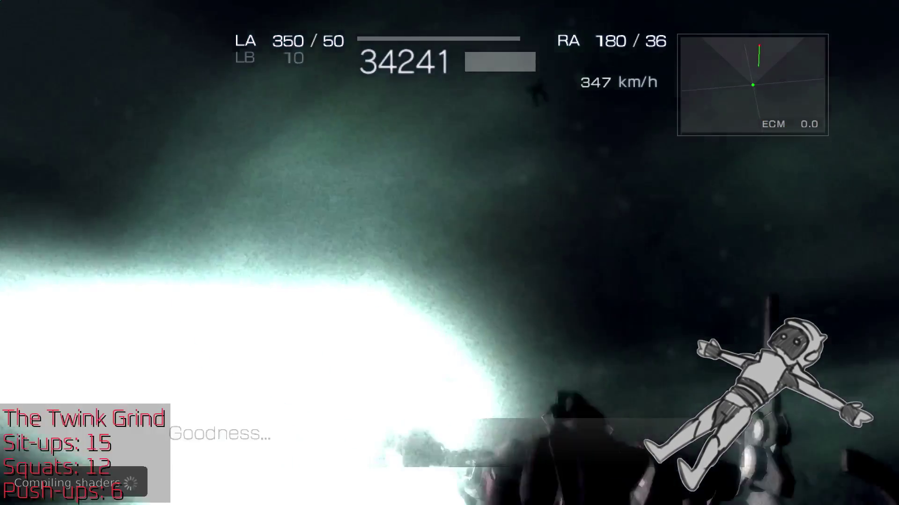
pyautogui.press('shift')
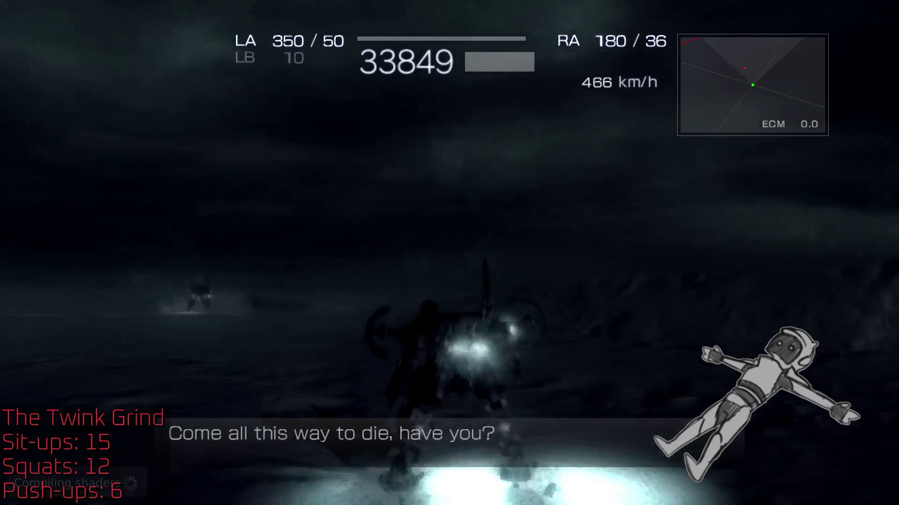
# Lock onto Prometheus and keep firing both arm weapons until it falls
pyautogui.press('shift')
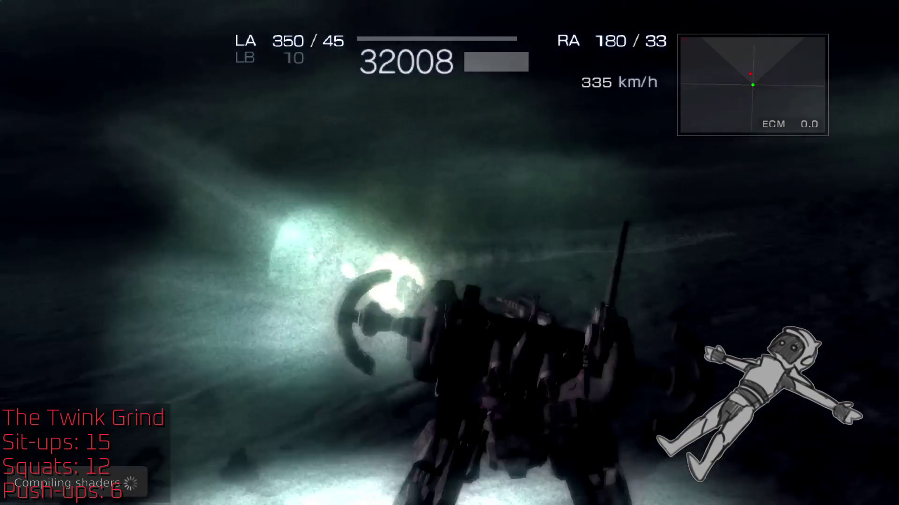
pyautogui.press('shift')
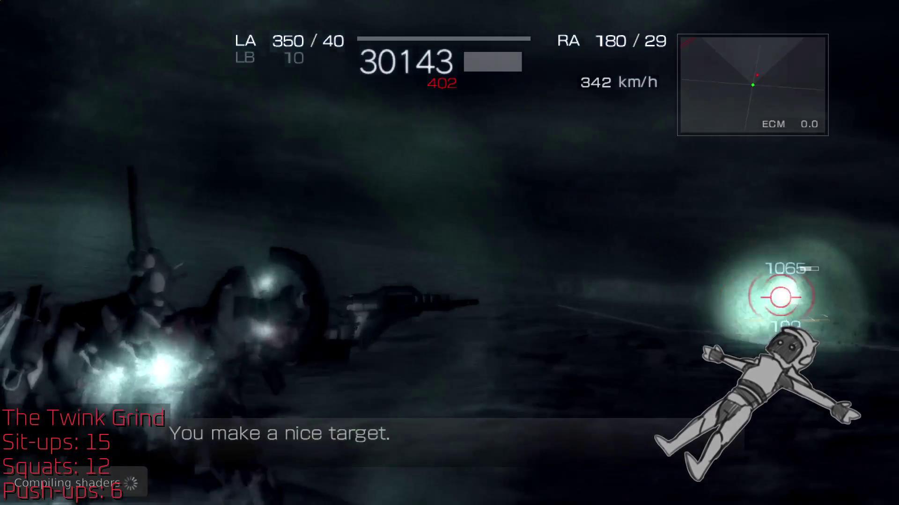
pyautogui.press('shift')
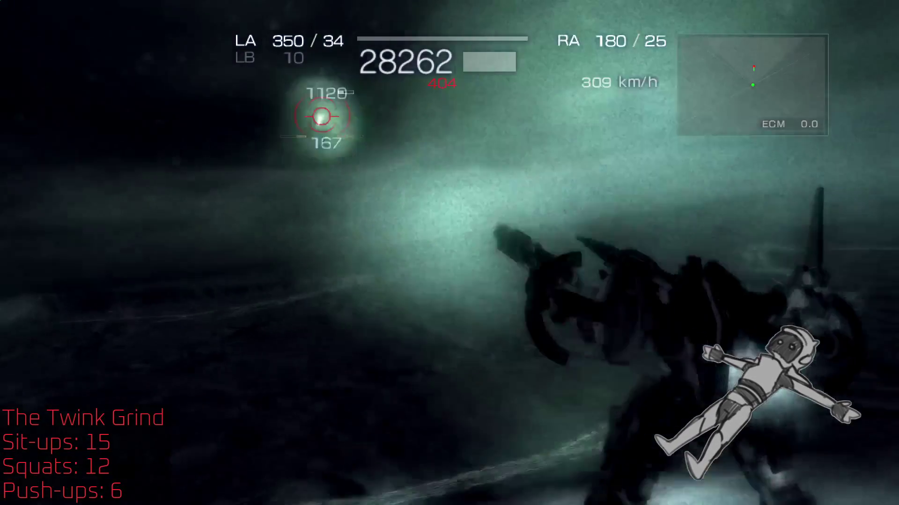
pyautogui.press('shift')
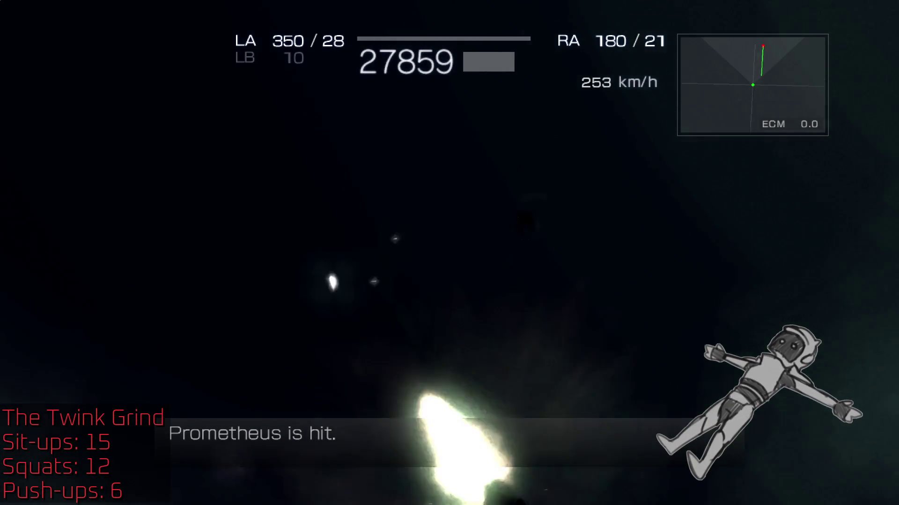
pyautogui.press('shift')
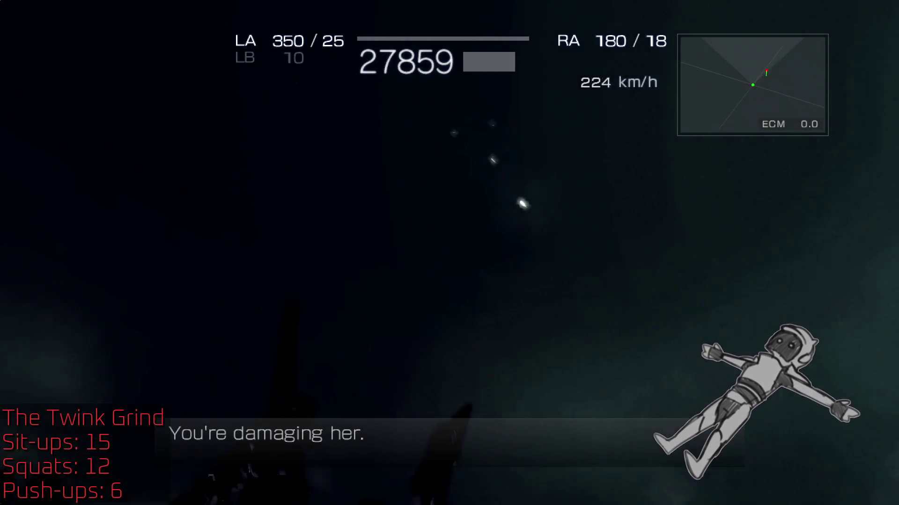
pyautogui.press('shift')
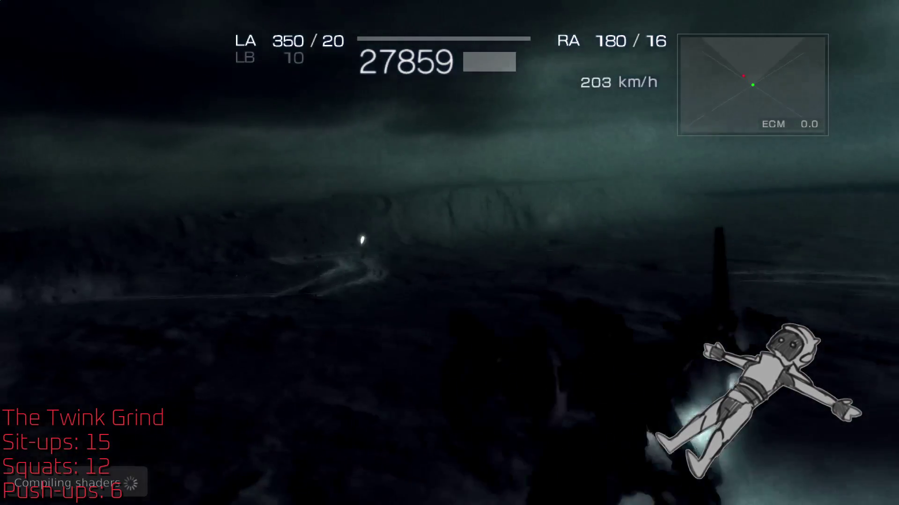
pyautogui.press('shift')
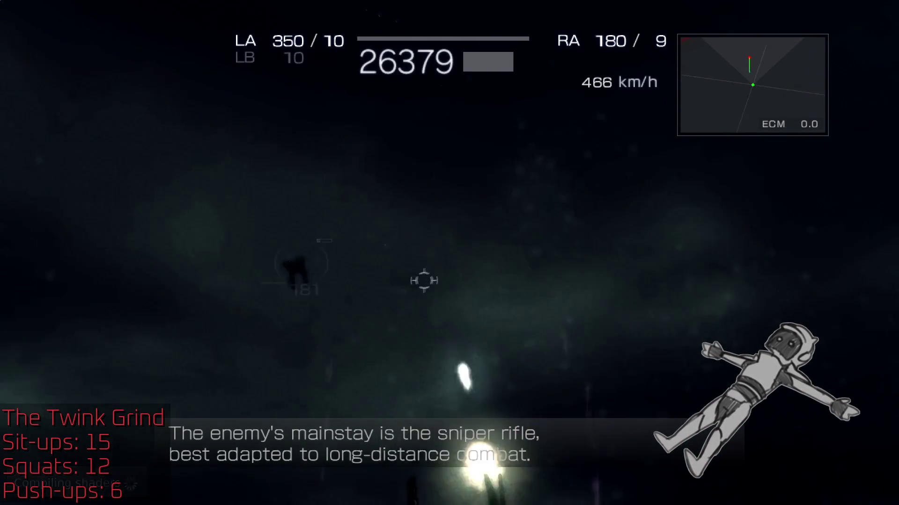
pyautogui.press('shift')
pyautogui.press('shift')
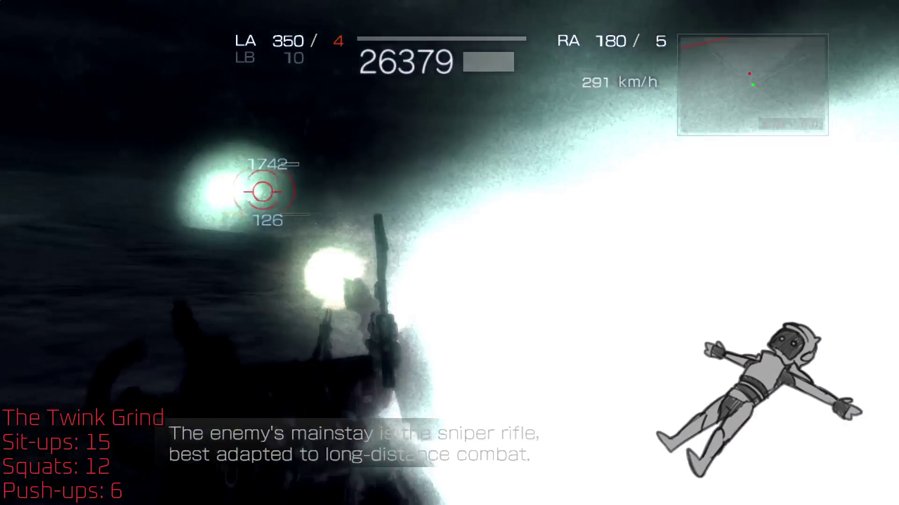
pyautogui.press('shift')
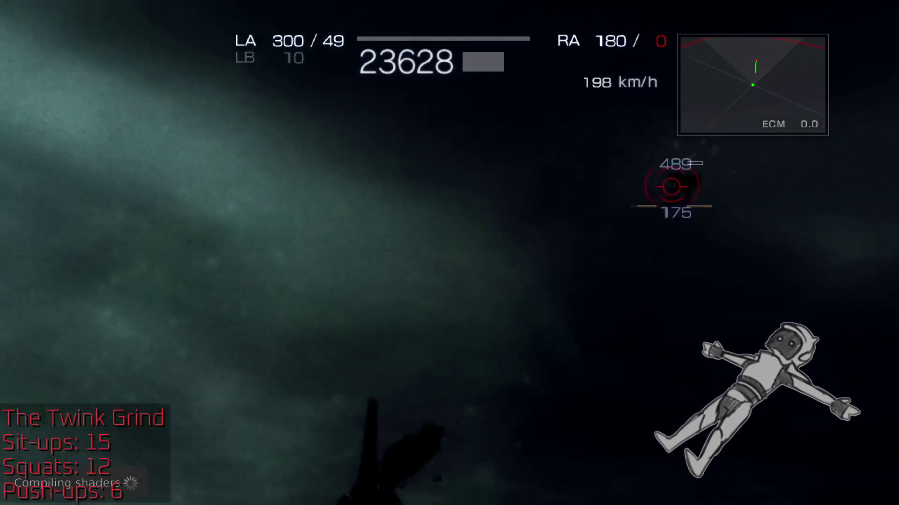
pyautogui.press('shift')
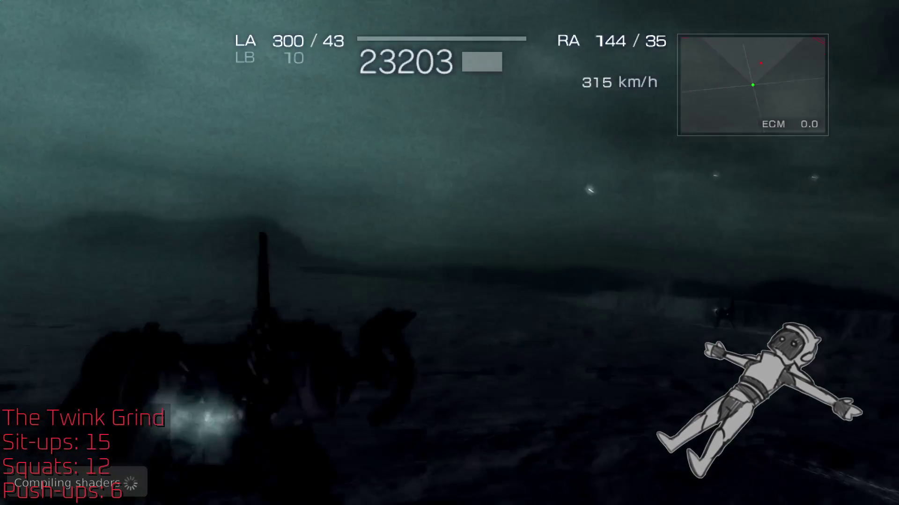
pyautogui.press('shift')
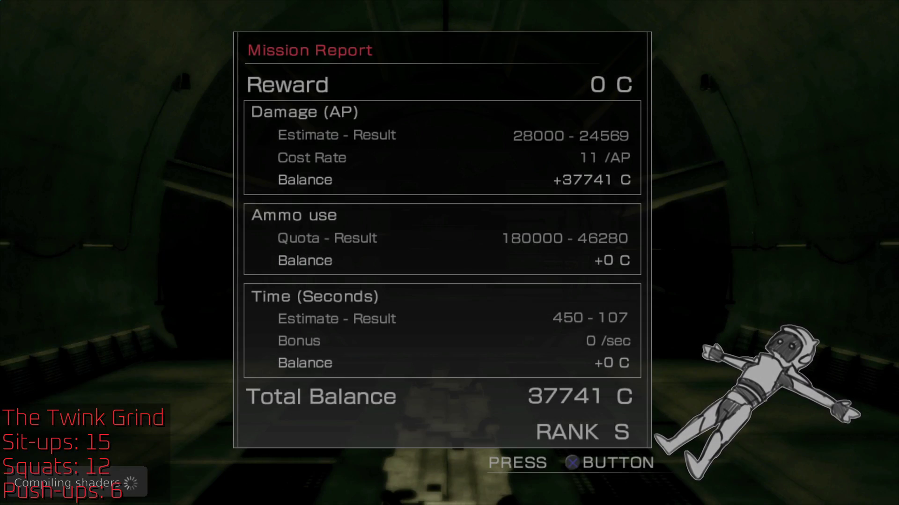
# Dismiss the Empress rank S report (37741 C) and return to the Mission List
pyautogui.press('x')
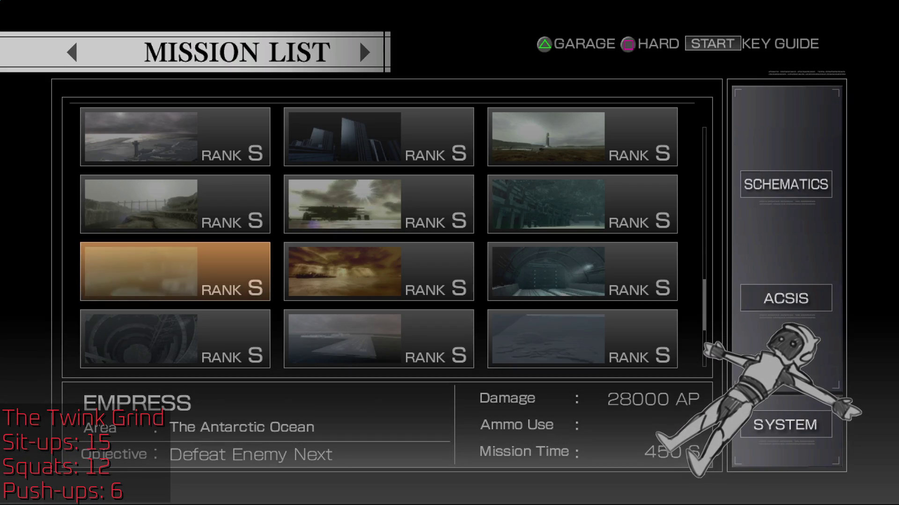
# Save progress over the first save slot through SYSTEM > SAVE GAME
pyautogui.press('Right')
pyautogui.press('Right')
pyautogui.press('Right')
pyautogui.press('Down')
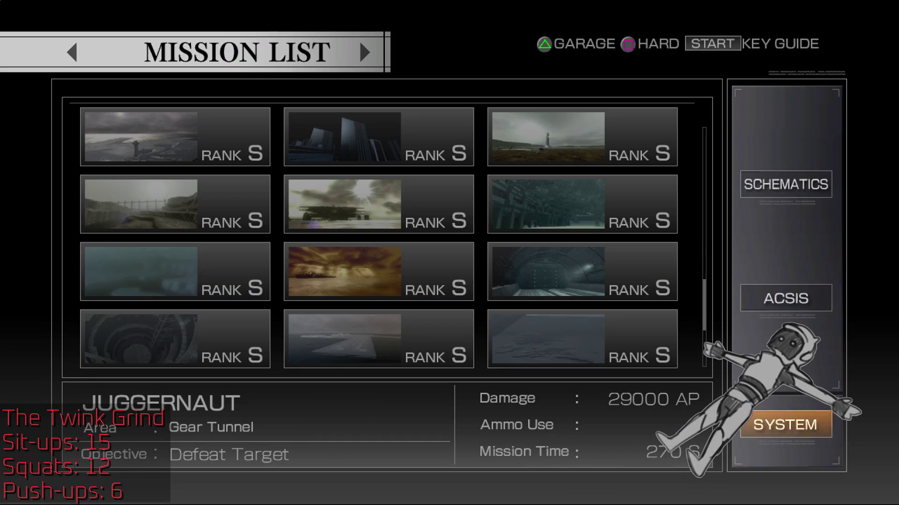
pyautogui.press('x')
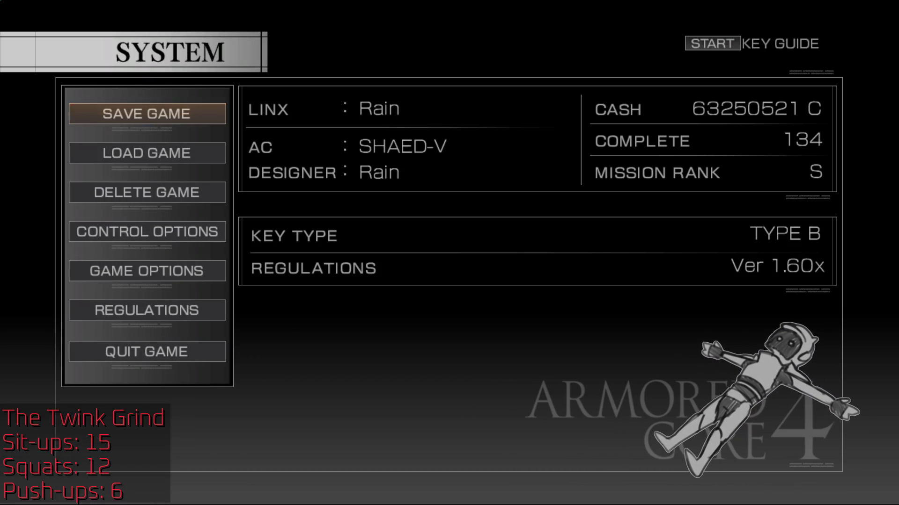
pyautogui.press('x')
pyautogui.press('x')
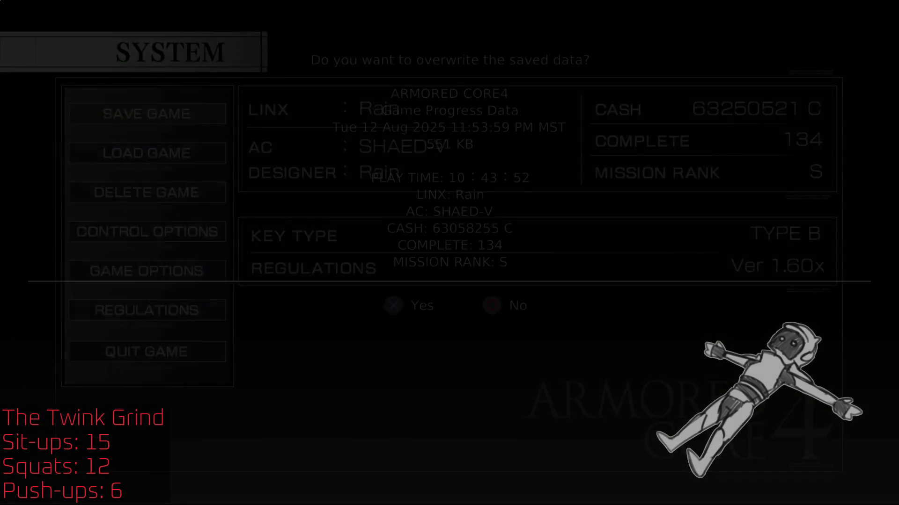
pyautogui.press('x')
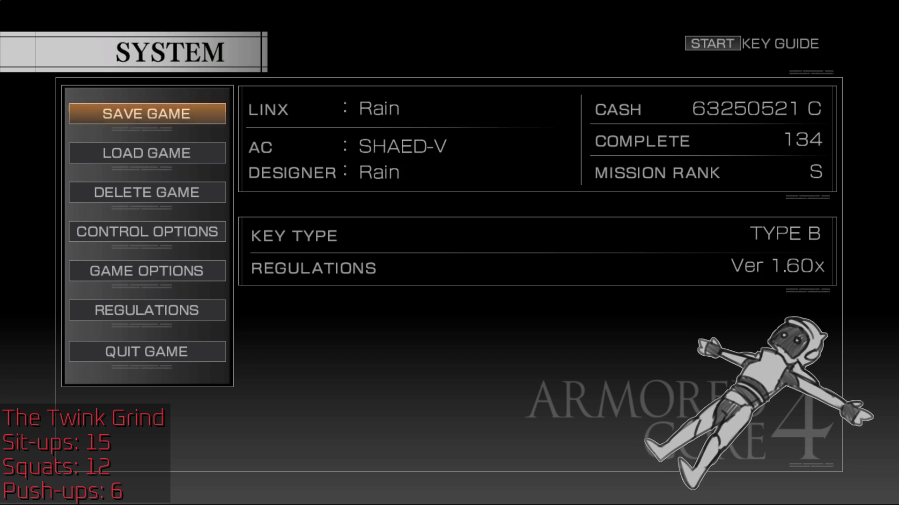
# Quit to the Armored Core 4 title screen and leave fullscreen
pyautogui.press('Up')
pyautogui.press('Return')
pyautogui.press('Return')
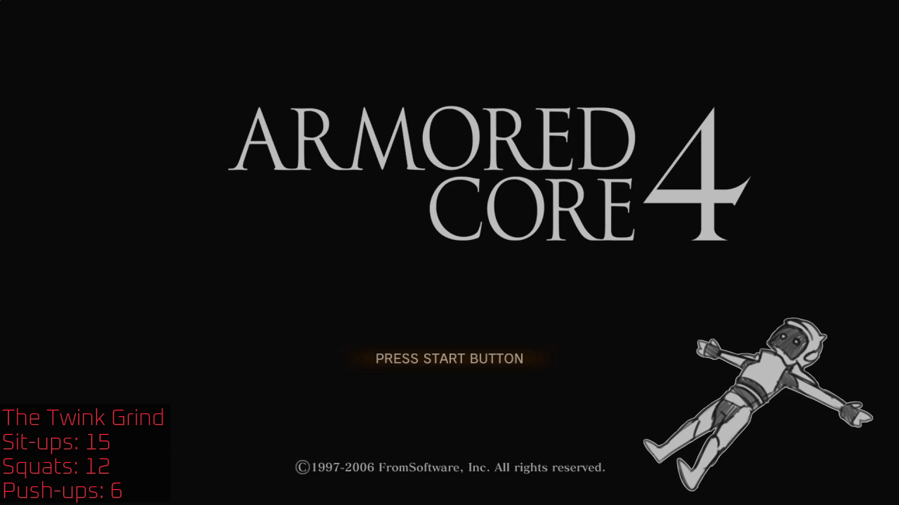
pyautogui.press('Escape')
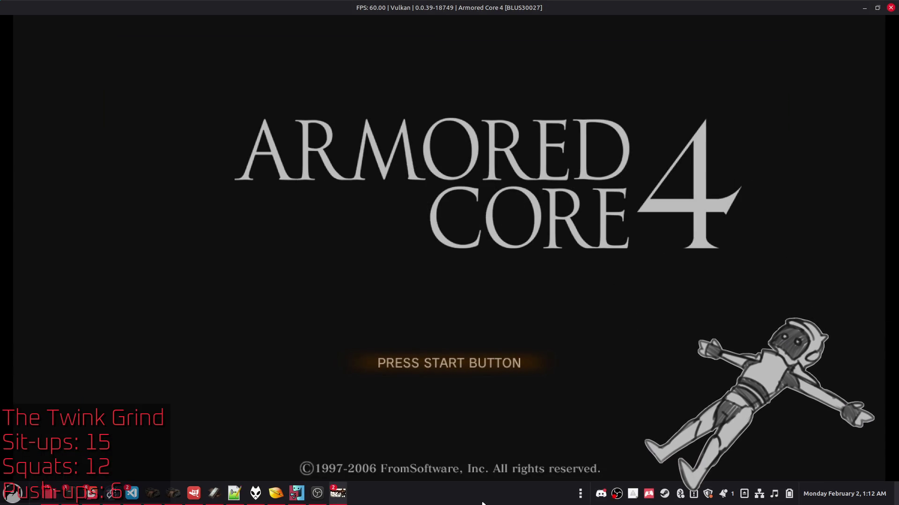
# Raise the RPCS3 main window and stop the running Armored Core 4 game
pyautogui.moveTo(330, 500)
pyautogui.click(391, 450)
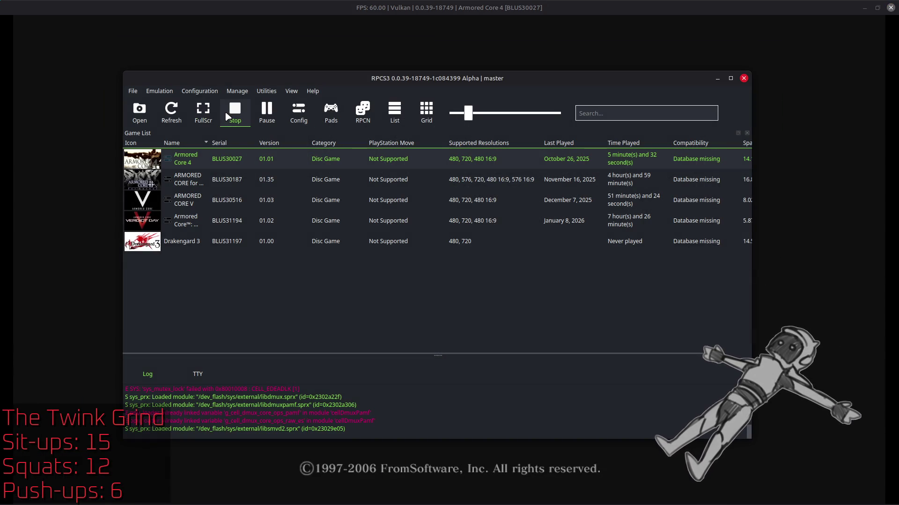
pyautogui.click(231, 119)
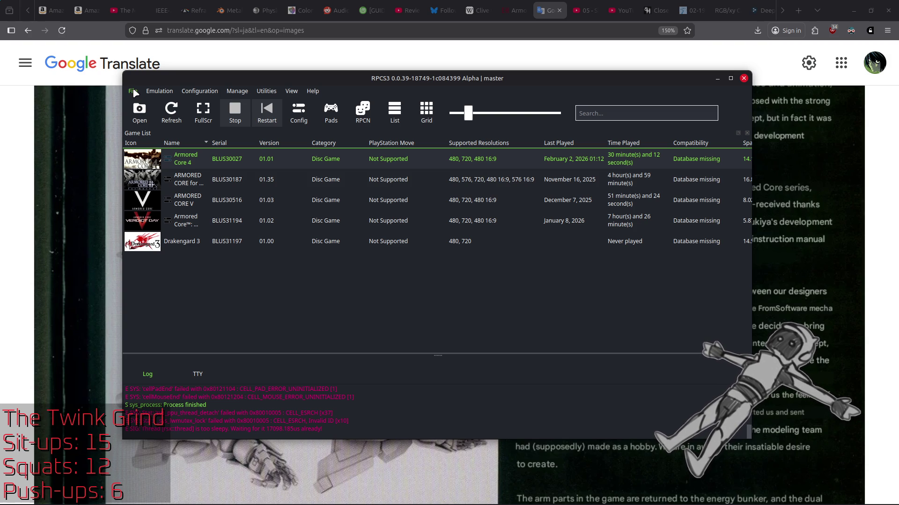
pyautogui.click(134, 93)
# Exit RPCS3, view the Armored Core Designs tab in Firefox, then switch away with Alt+Tab
pyautogui.click(187, 278)
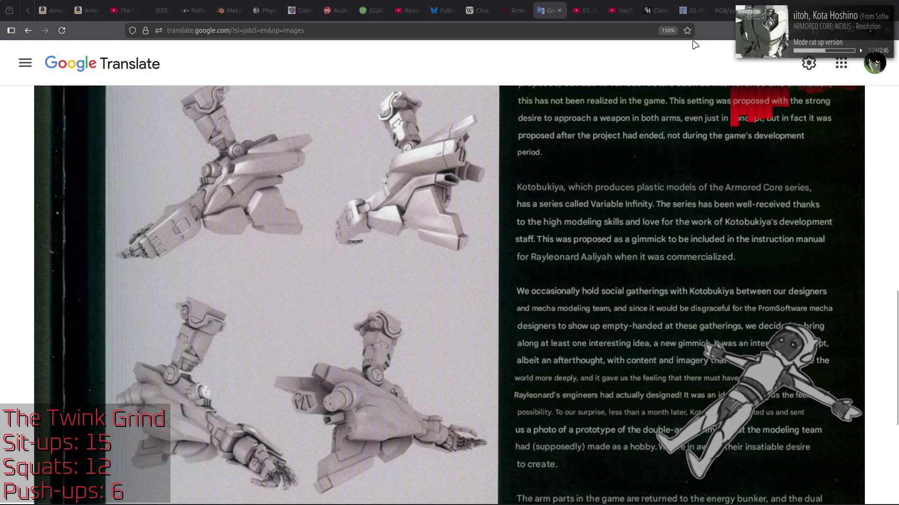
pyautogui.click(511, 6)
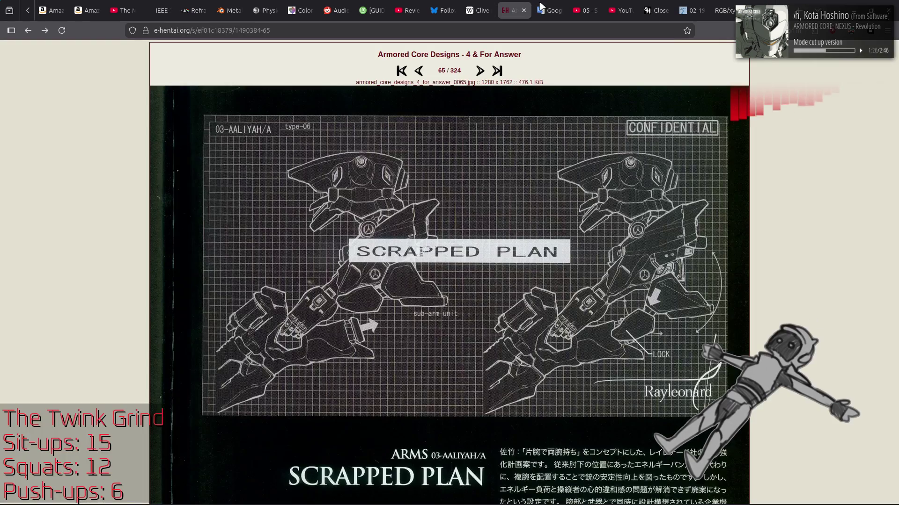
pyautogui.hotkey('alt', 'Tab')
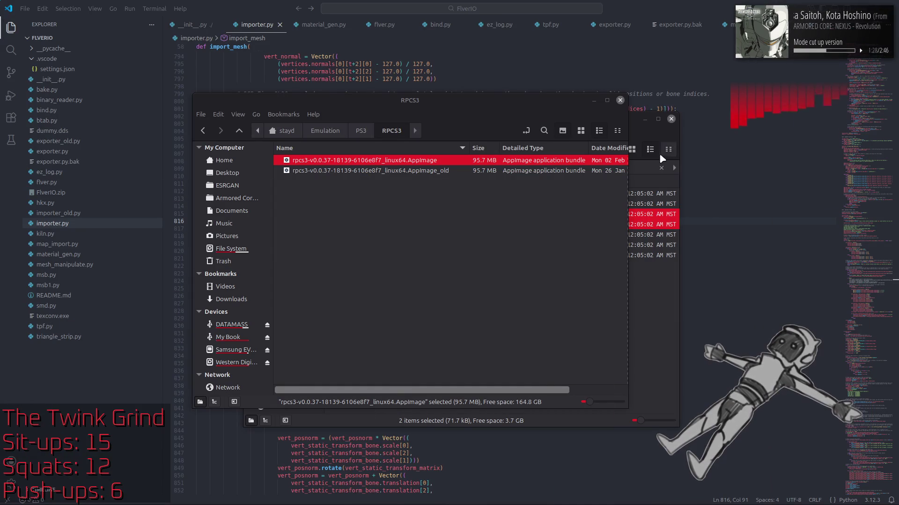
# Close the RPCS3 folder window, bring importer.py forward and undo the last edit near dynamic_mode
pyautogui.click(620, 100)
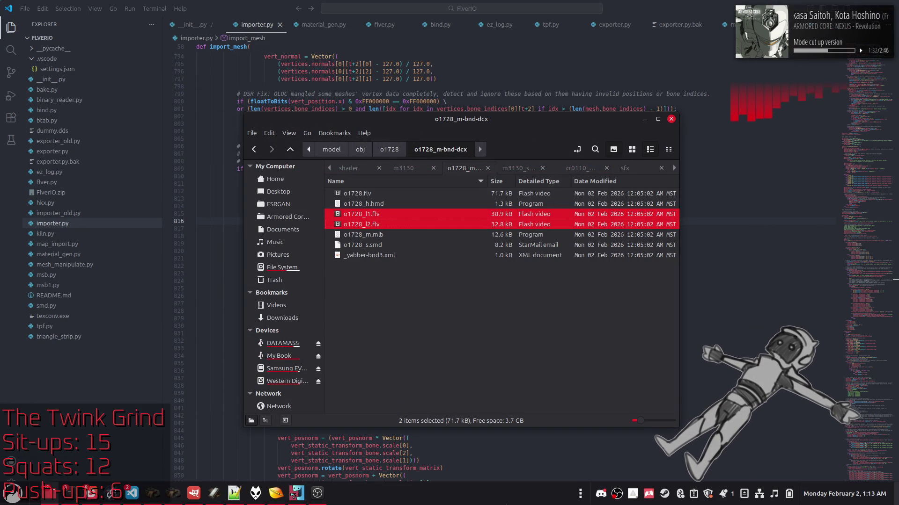
pyautogui.click(654, 4)
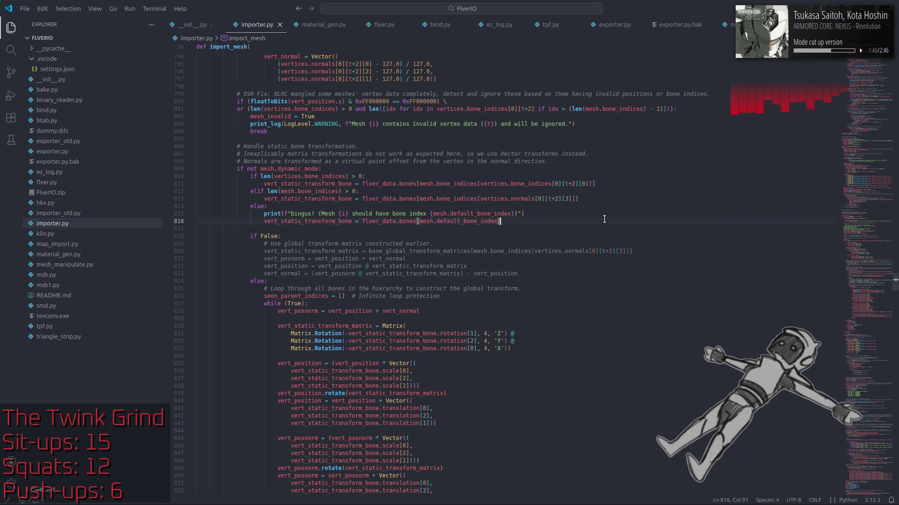
pyautogui.press('Up')
pyautogui.press('Up')
pyautogui.press('Up')
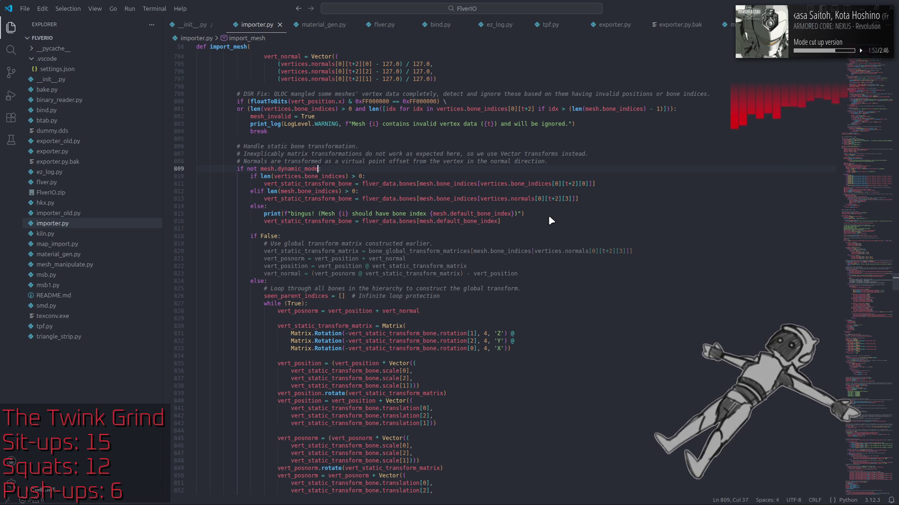
pyautogui.press('super')
# Launch Blender and dismiss its splash screen
pyautogui.write('bl')
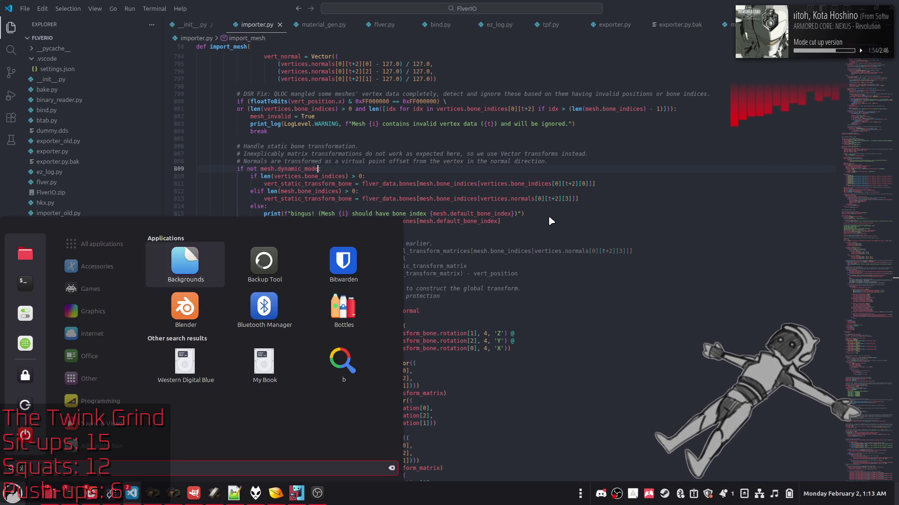
pyautogui.click(205, 268)
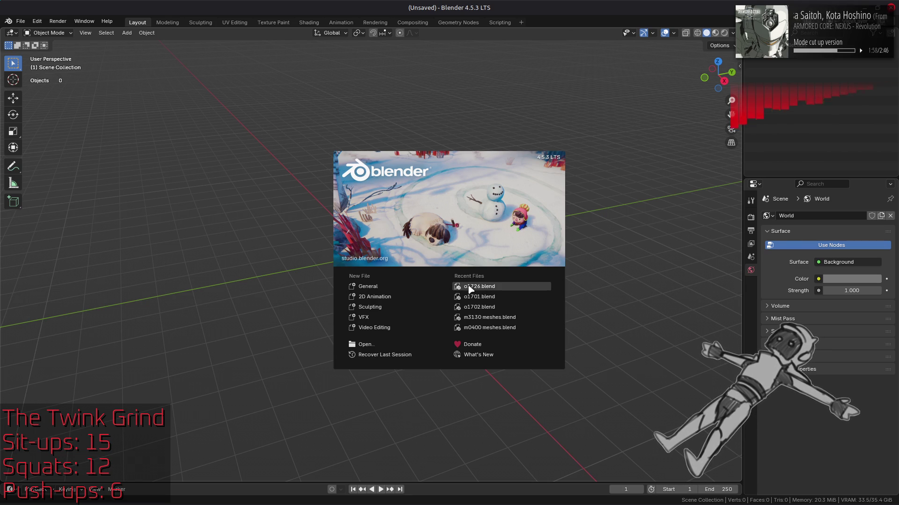
pyautogui.click(241, 251)
# Drag o1728.flv from the folder window into Blender and confirm the FLVER import
pyautogui.hotkey('alt', 'Tab')
pyautogui.press('Tab')
pyautogui.press('Tab')
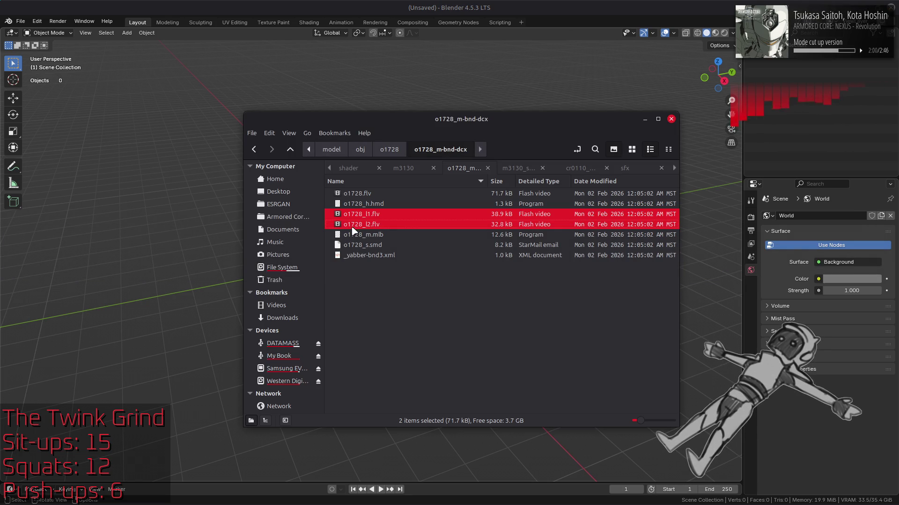
pyautogui.click(365, 192)
pyautogui.moveTo(385, 100); pyautogui.dragTo(383, 94)
pyautogui.click(382, 94)
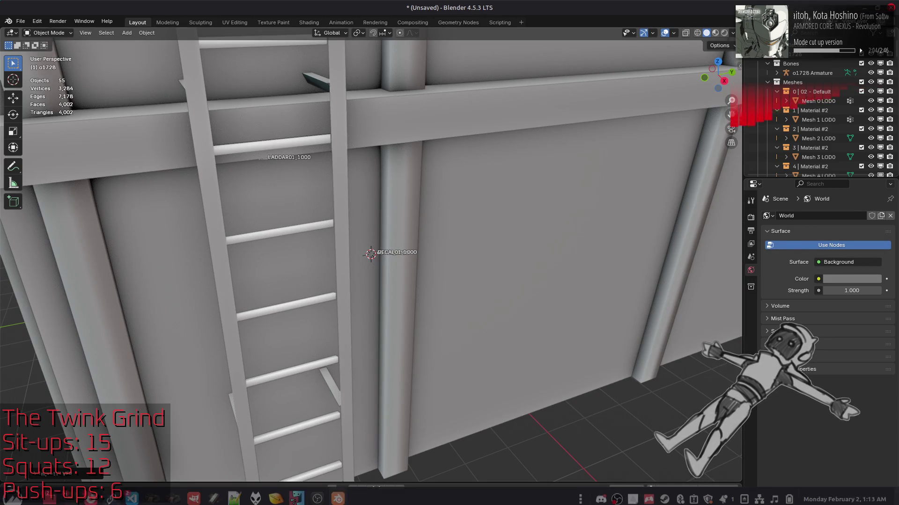
# Open the terminal import log and review its repeated 'should have bone index' messages
pyautogui.moveTo(70, 494)
pyautogui.click(377, 449)
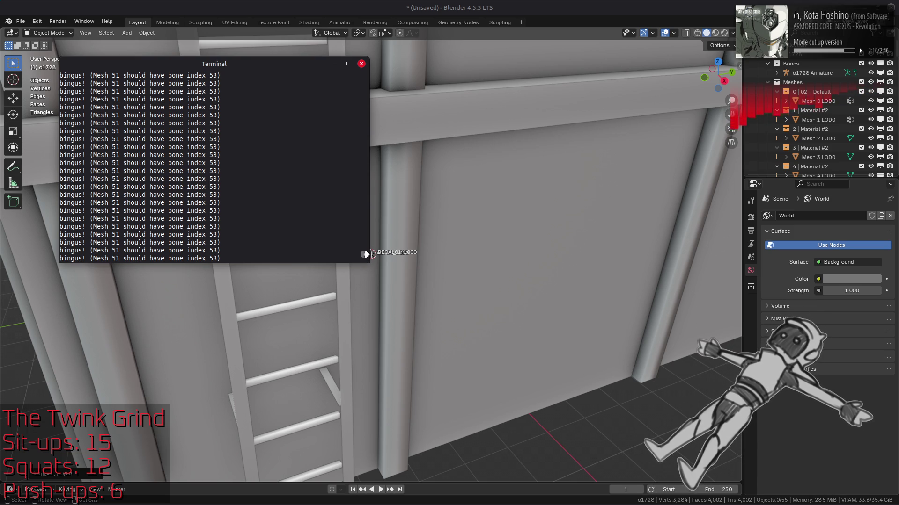
pyautogui.moveTo(366, 125)
pyautogui.mouseDown()
pyautogui.moveTo(364, 76)
pyautogui.moveTo(365, 255)
pyautogui.moveTo(377, 64)
pyautogui.moveTo(374, 266)
pyautogui.moveTo(379, 146)
pyautogui.mouseUp()
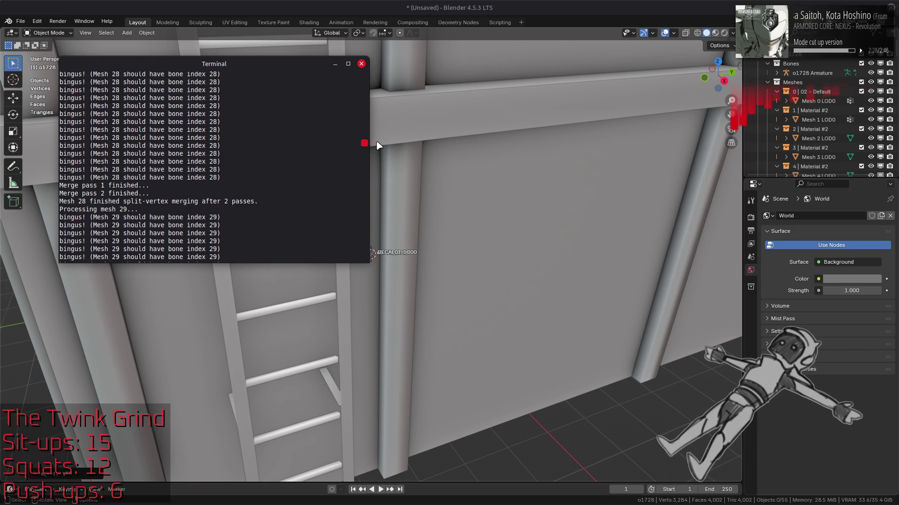
pyautogui.click(470, 4)
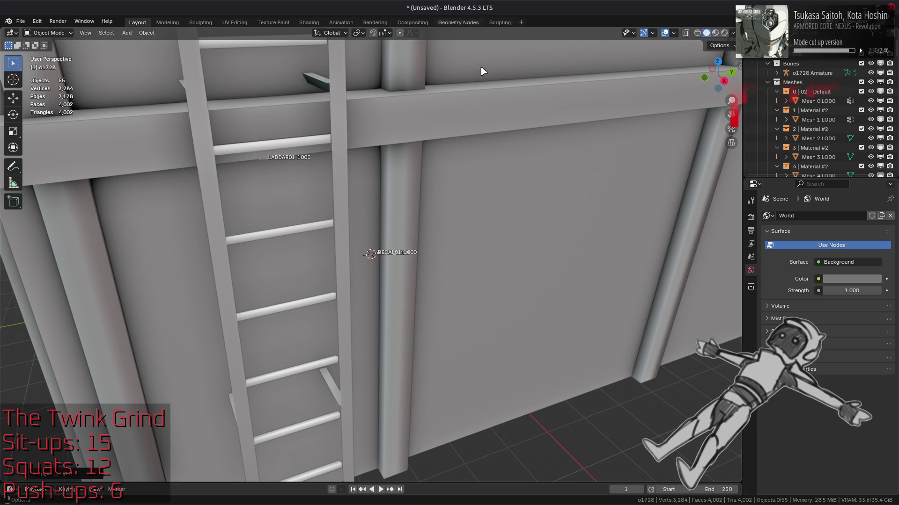
# Quit Blender without saving and raise importer.py above the o1728 folder window
pyautogui.hotkey('ctrl', 'q')
pyautogui.click(408, 276)
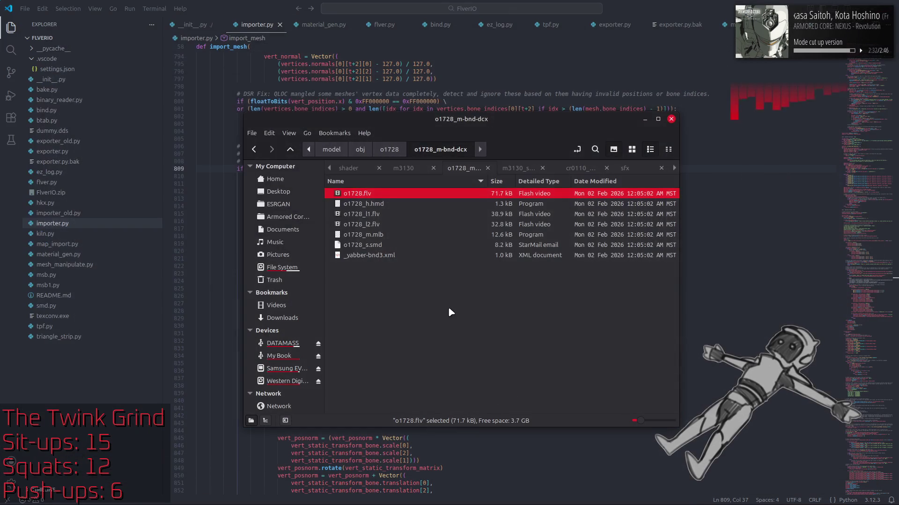
pyautogui.click(621, 4)
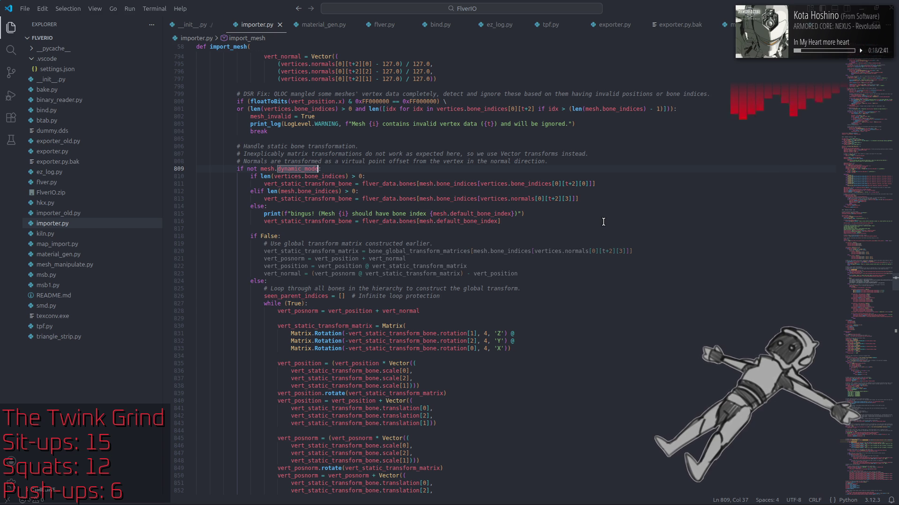
pyautogui.scroll(4, 603, 222)
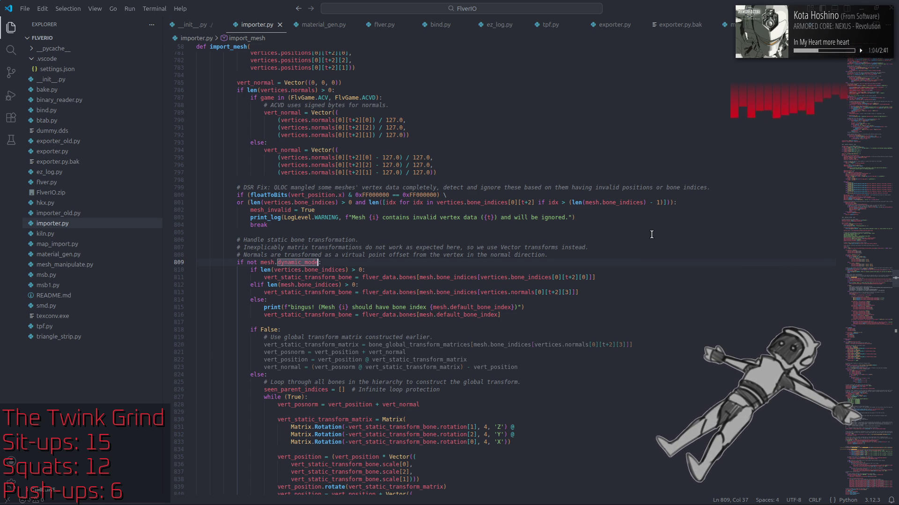
# Scroll import_mesh down to the face-building code and select the faces = list(zip(...)) line
pyautogui.scroll(-10, 652, 234)
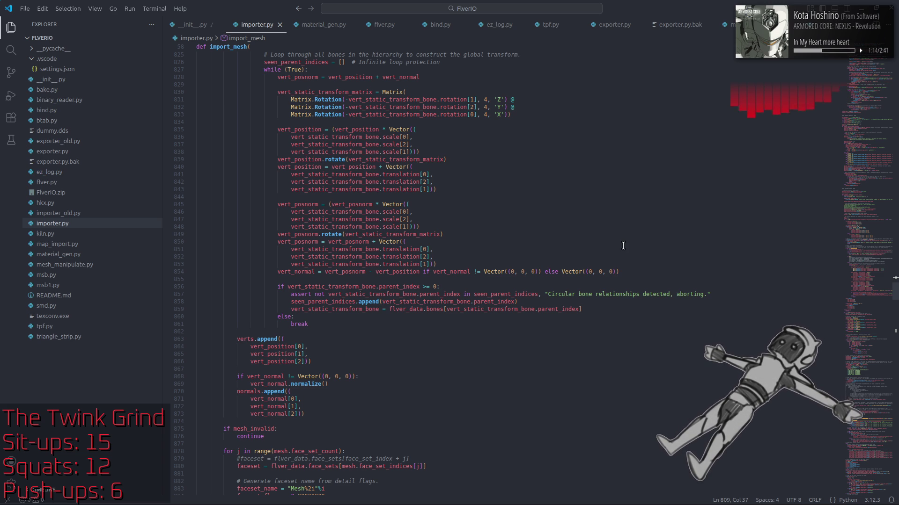
pyautogui.scroll(-7, 623, 246)
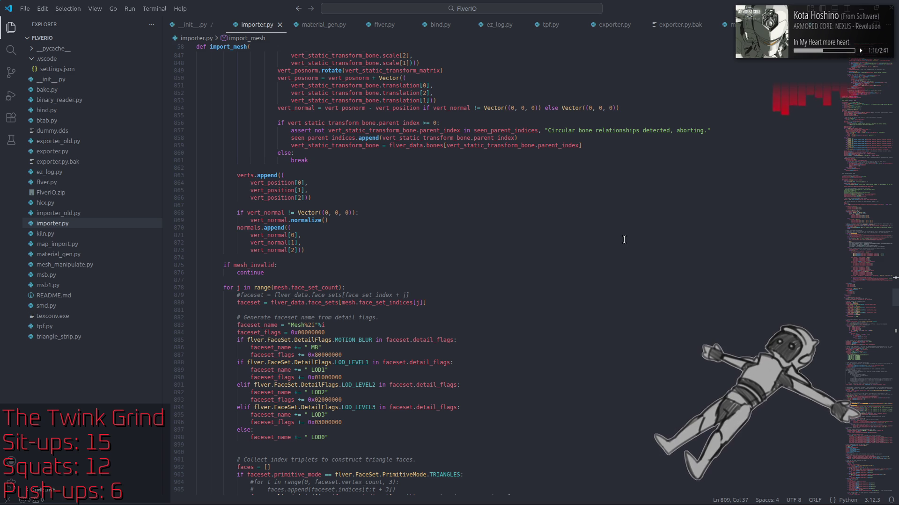
pyautogui.scroll(-7, 623, 239)
pyautogui.scroll(-6, 625, 239)
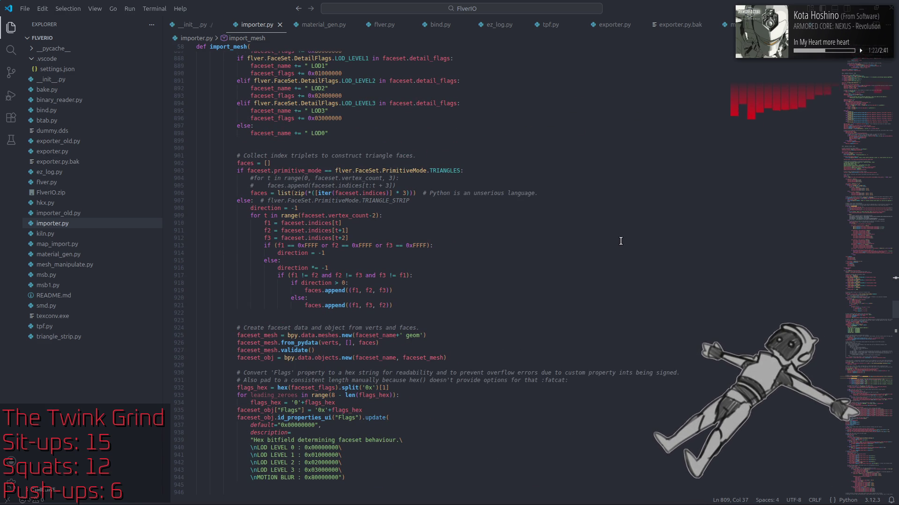
pyautogui.moveTo(538, 192); pyautogui.dragTo(248, 193)
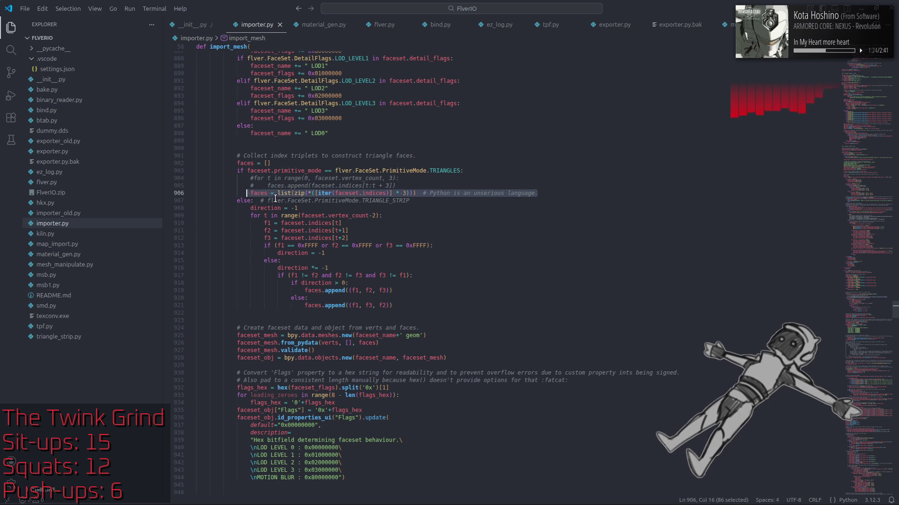
# Find and step through every use of custom_normals in importer.py
pyautogui.click(620, 197)
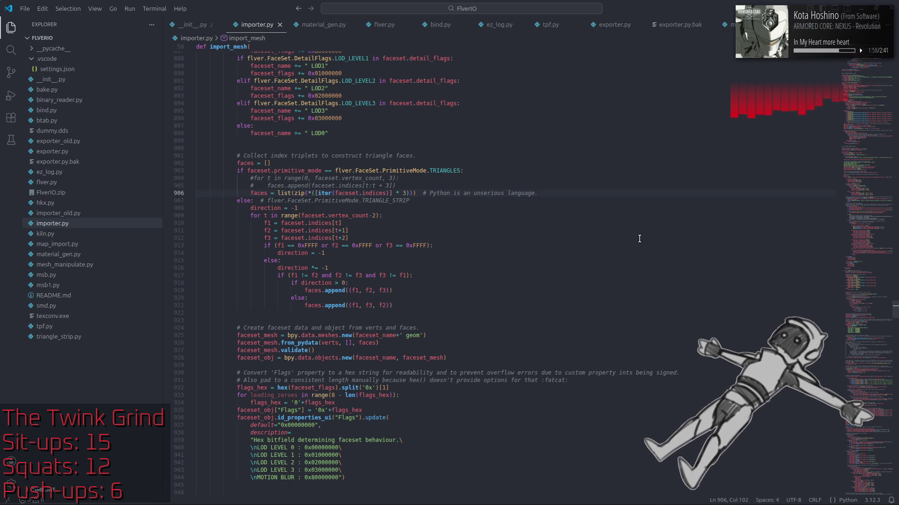
pyautogui.scroll(-7, 650, 261)
pyautogui.scroll(-1, 620, 281)
pyautogui.scroll(-3, 619, 280)
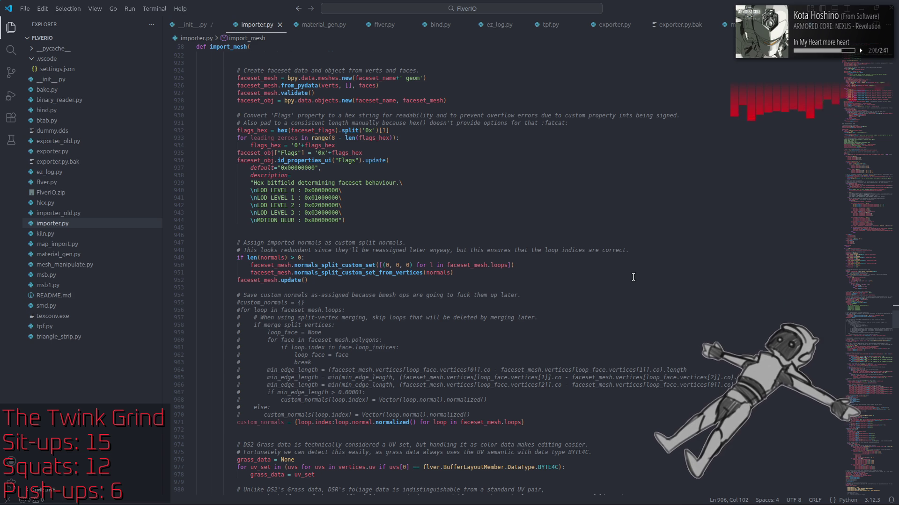
pyautogui.scroll(-5, 633, 278)
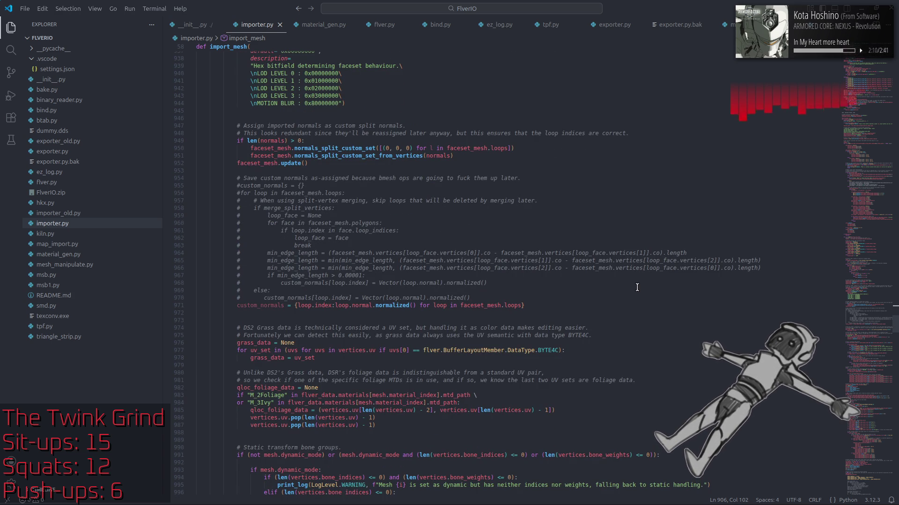
pyautogui.doubleClick(272, 305)
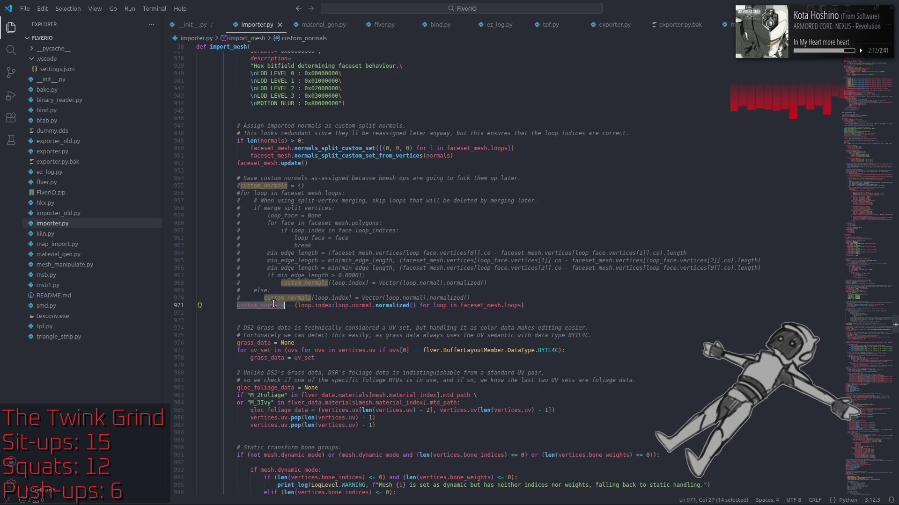
pyautogui.hotkey('ctrl', 'f')
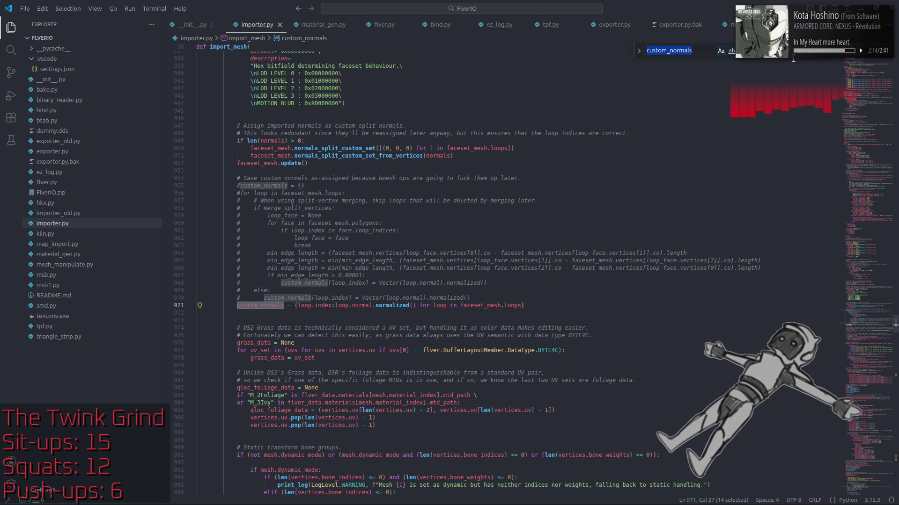
pyautogui.press('Return')
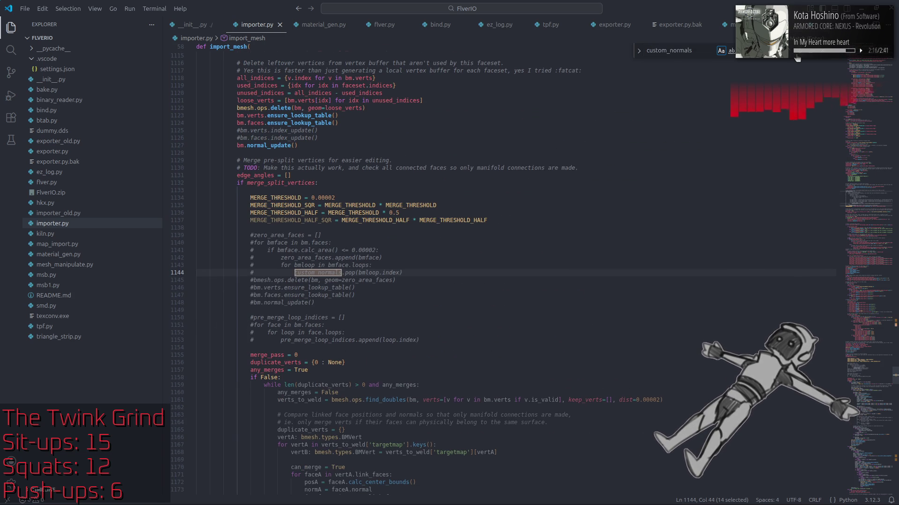
pyautogui.press('Return')
pyautogui.press('Return')
pyautogui.press('Return')
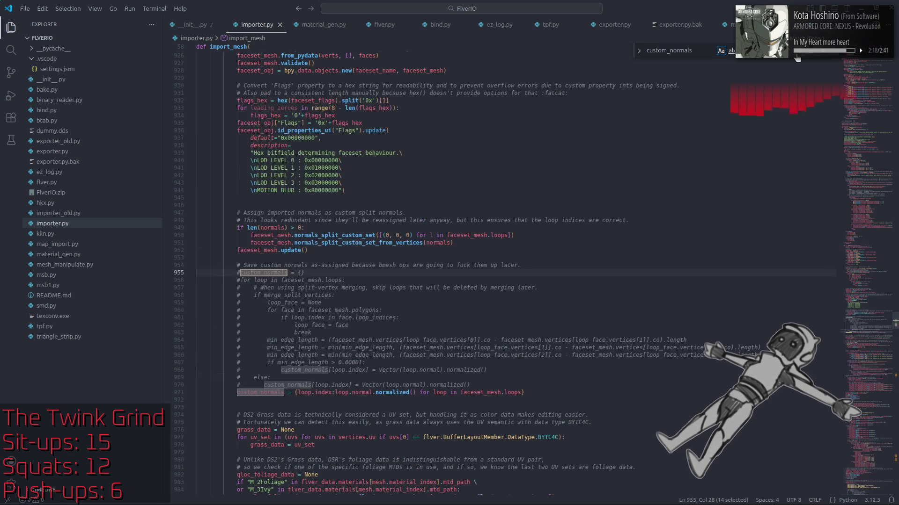
pyautogui.press('Escape')
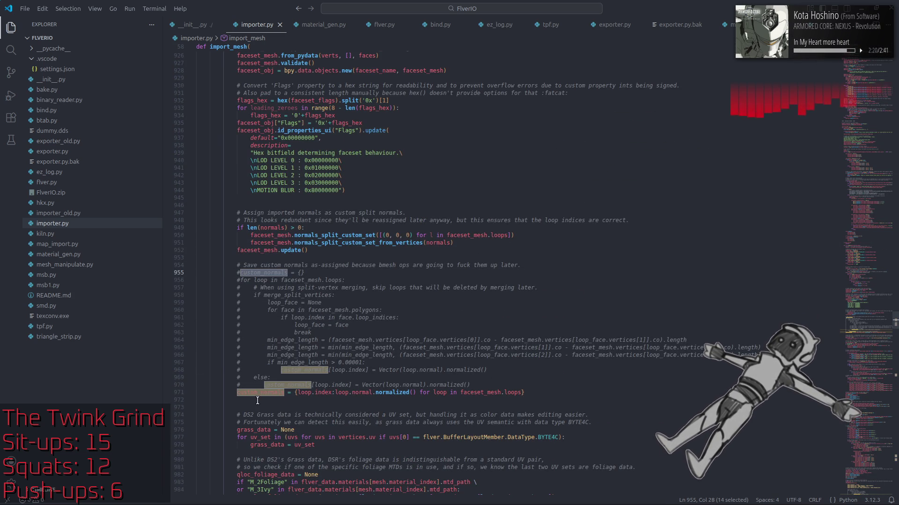
# Comment out the custom_normals assignment line on line 971
pyautogui.click(240, 397)
pyautogui.press('Up')
pyautogui.hotkey('ctrl', '/')
pyautogui.press('Up')
pyautogui.press('Up')
pyautogui.press('Up')
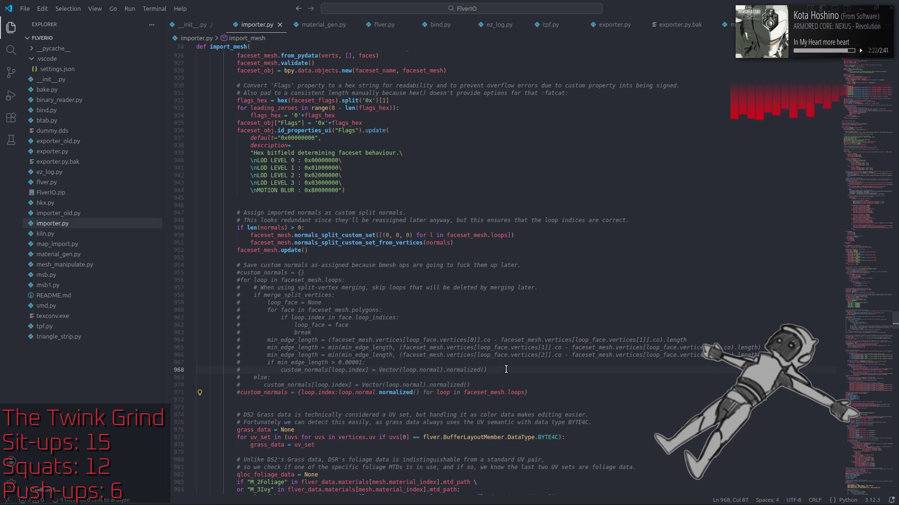
pyautogui.press('super')
# Search 'night' to open the Night Light settings, then close that window
pyautogui.write('night')
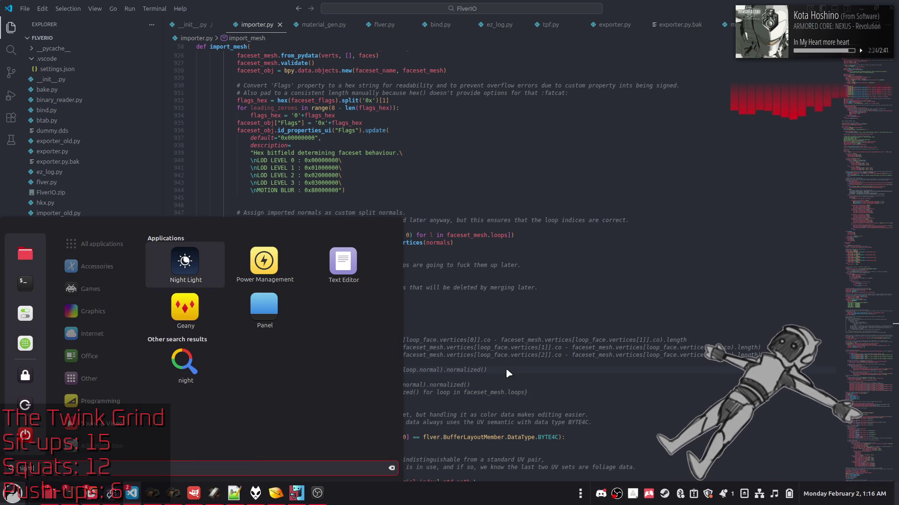
pyautogui.press('Return')
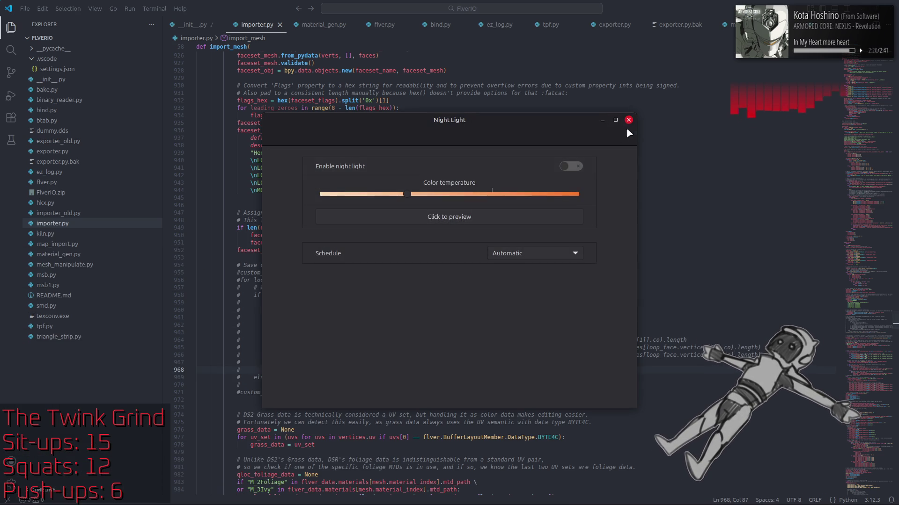
pyautogui.click(627, 124)
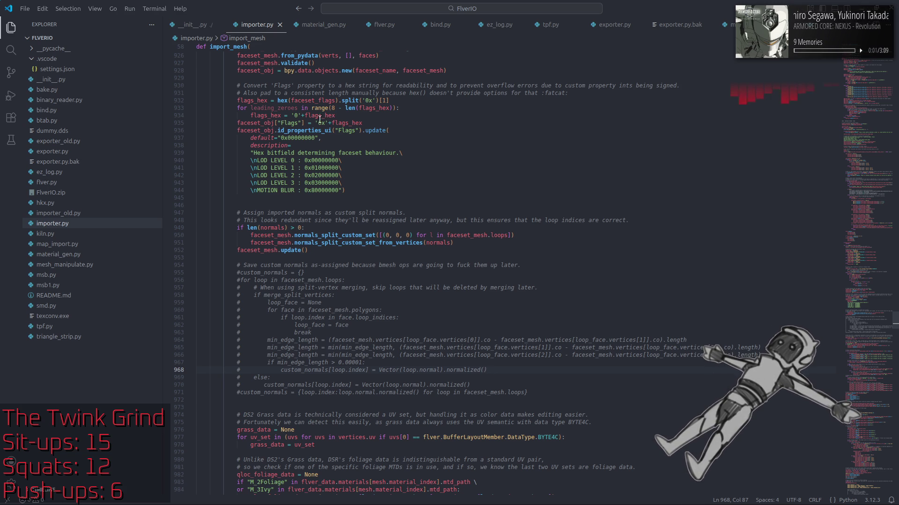
# Wrap the '0' padding string on line 934 in parentheses
pyautogui.moveTo(292, 116); pyautogui.dragTo(304, 116)
pyautogui.write('(')
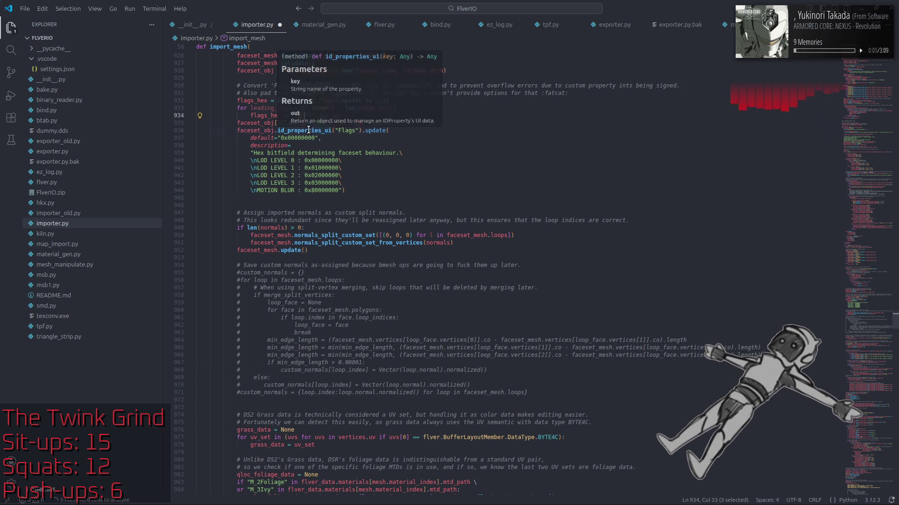
pyautogui.press('Left')
pyautogui.click(401, 129)
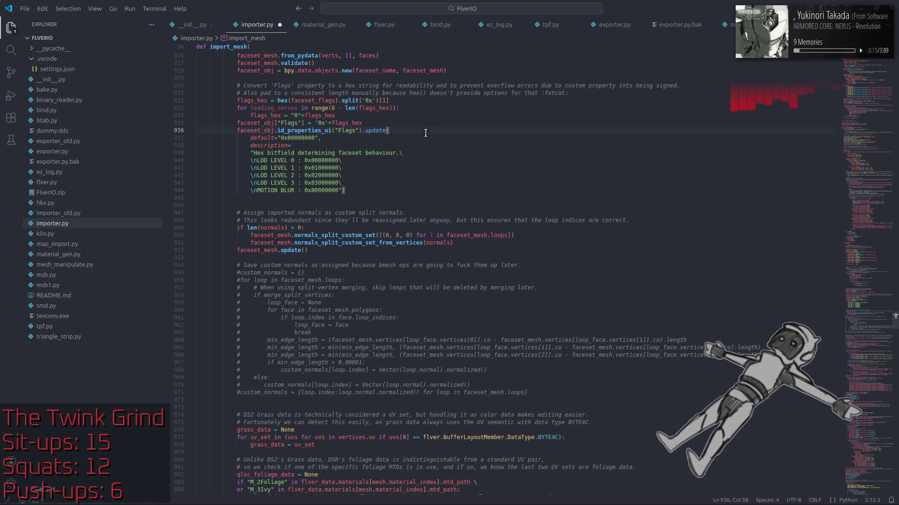
# Add closing quotes after the trailing backslashes on lines 939–943 and opening quotes on lines 940–944
pyautogui.doubleClick(401, 153)
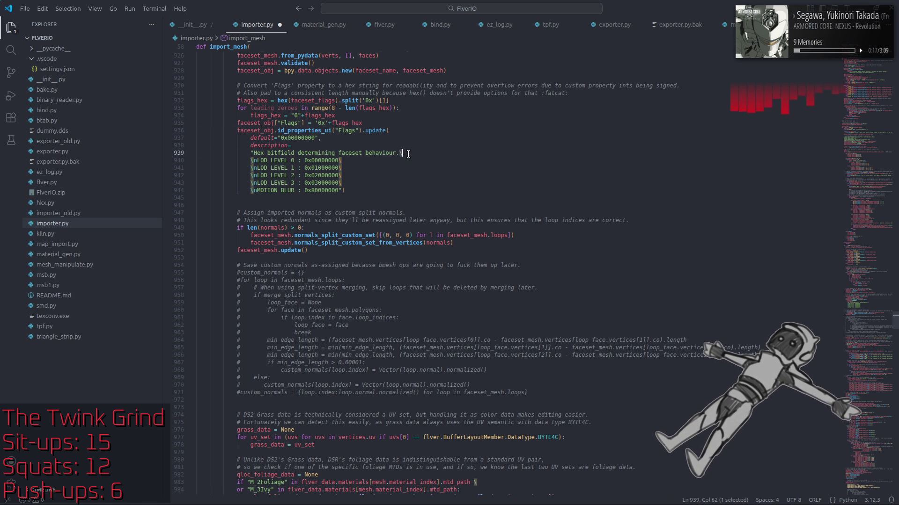
pyautogui.write('"')
pyautogui.click(339, 160)
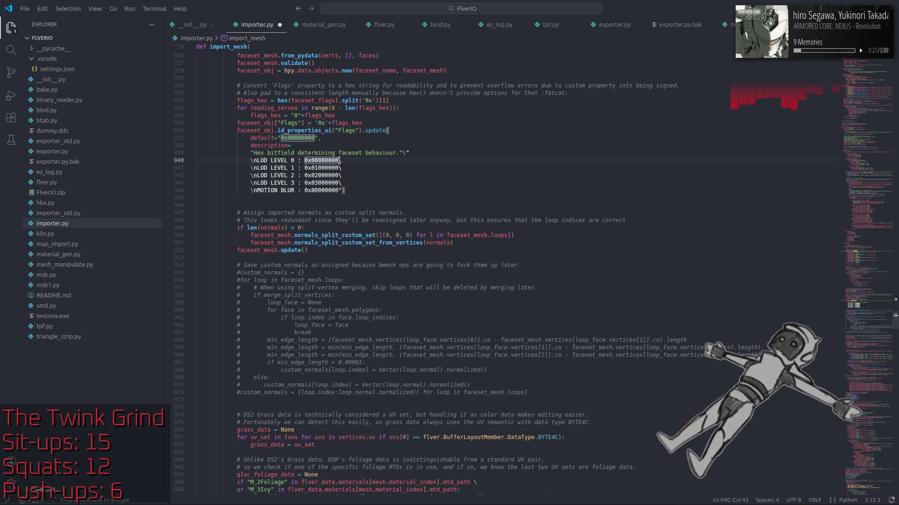
pyautogui.keyDown('alt'); pyautogui.keyDown('shift'); pyautogui.moveTo(339, 160); pyautogui.dragTo(344, 183); pyautogui.keyUp('shift'); pyautogui.keyUp('alt')
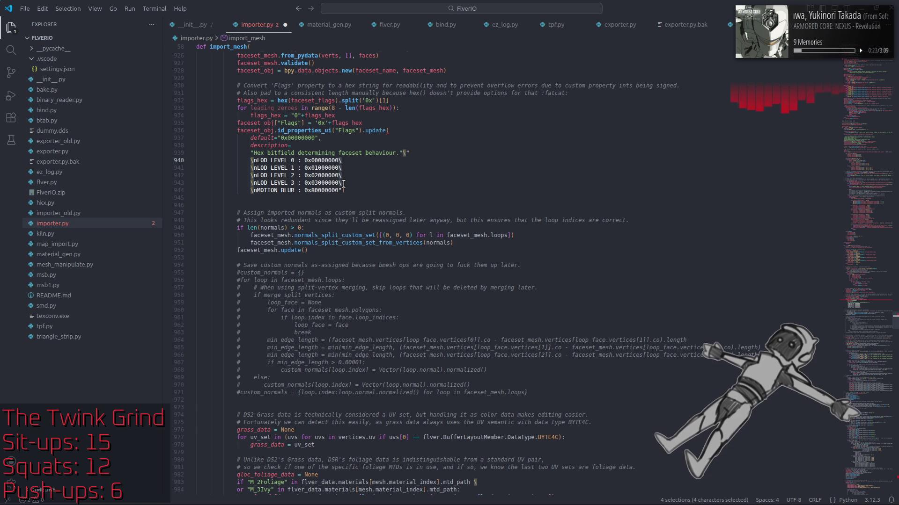
pyautogui.hotkey('ctrl', 'space')
pyautogui.press('Escape')
pyautogui.press('End')
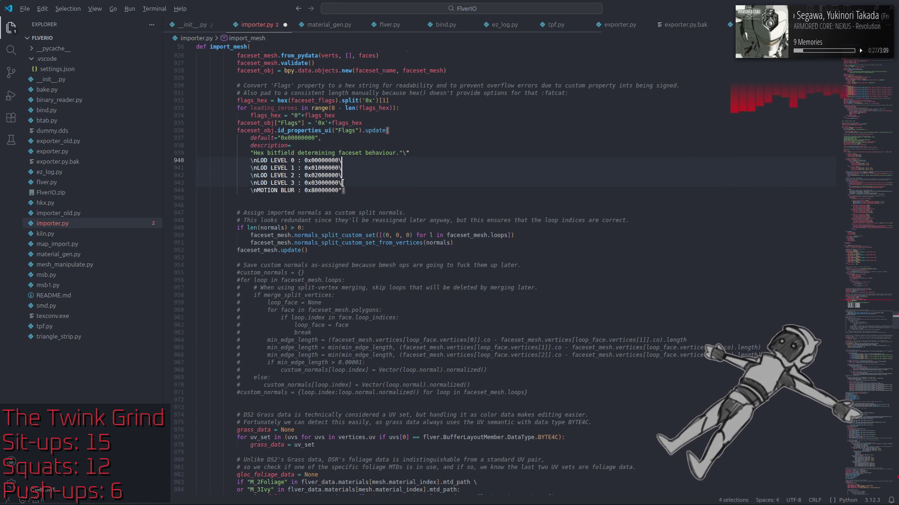
pyautogui.write('"')
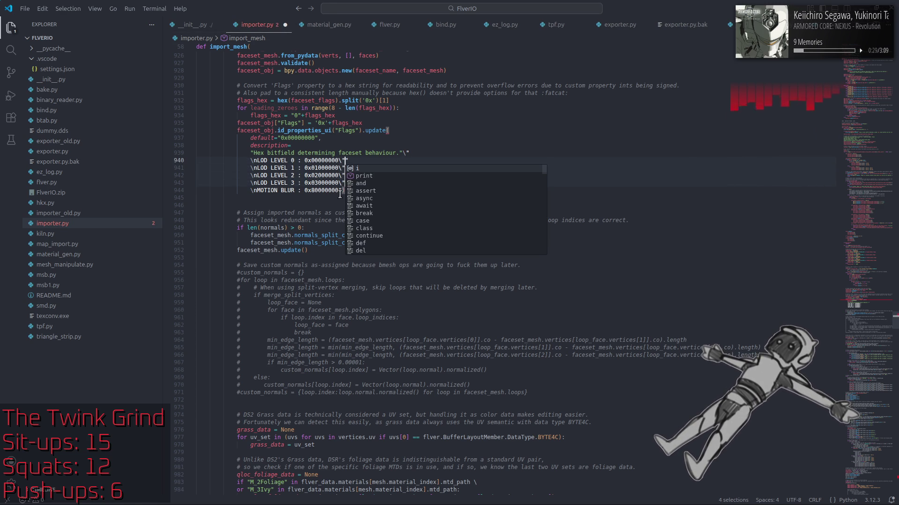
pyautogui.press('Escape')
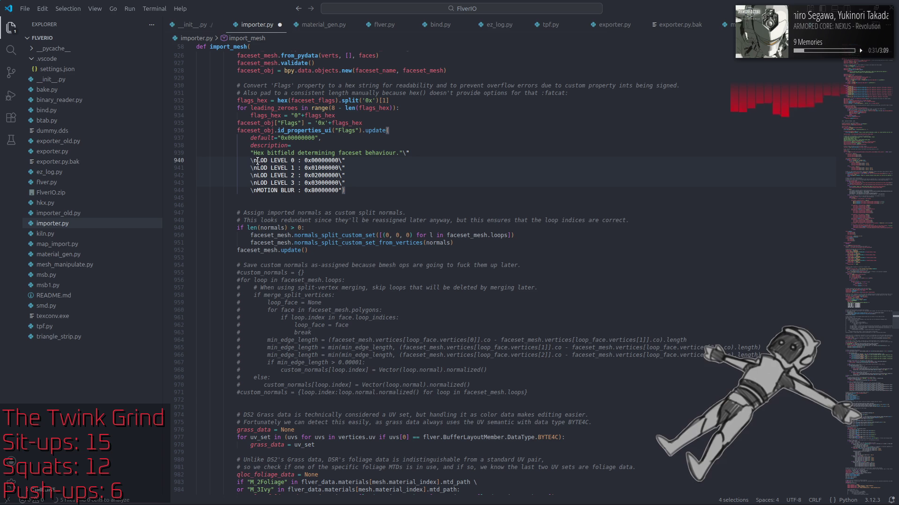
pyautogui.keyDown('alt'); pyautogui.keyDown('shift'); pyautogui.moveTo(251, 160); pyautogui.dragTo(251, 190); pyautogui.keyUp('shift'); pyautogui.keyUp('alt')
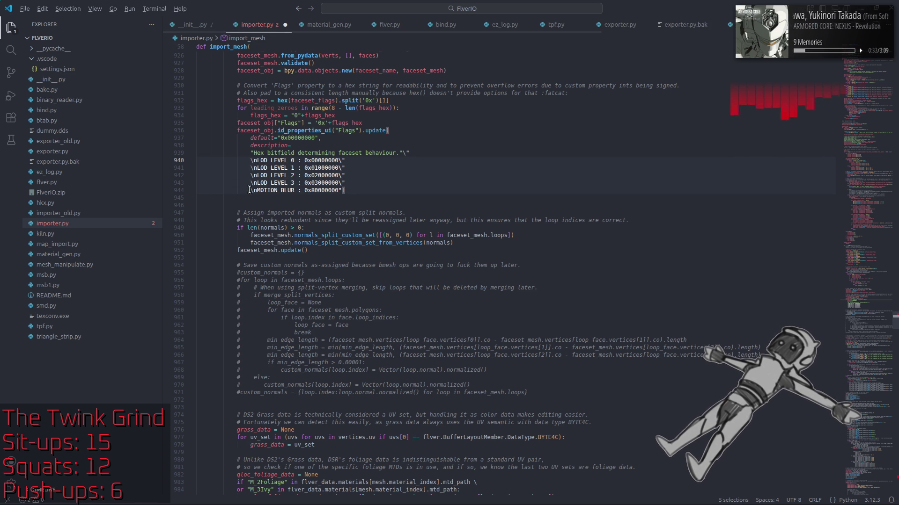
pyautogui.write('"')
# Remove the stray backslashes before the closing quotes on lines 939–942
pyautogui.click(349, 133)
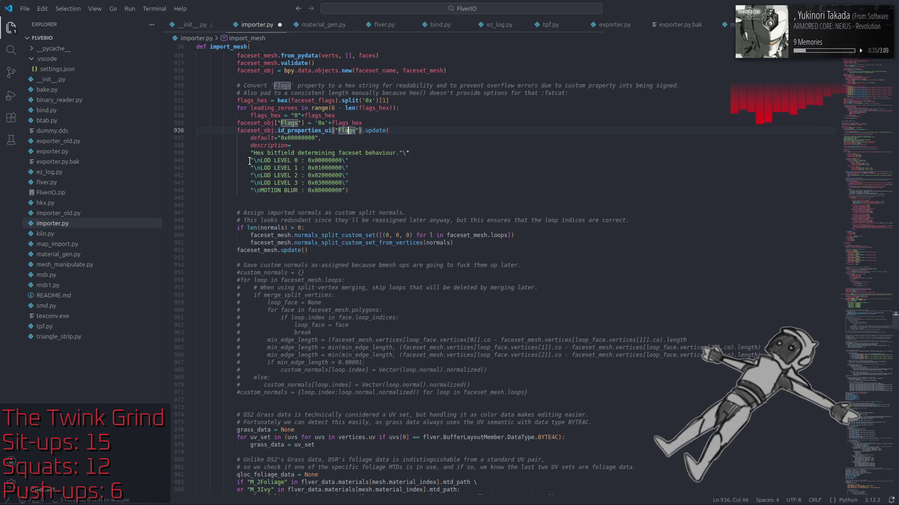
pyautogui.click(345, 162)
pyautogui.press('BackSpace')
pyautogui.click(345, 170)
pyautogui.press('BackSpace')
pyautogui.click(345, 177)
pyautogui.press('BackSpace')
pyautogui.click(347, 183)
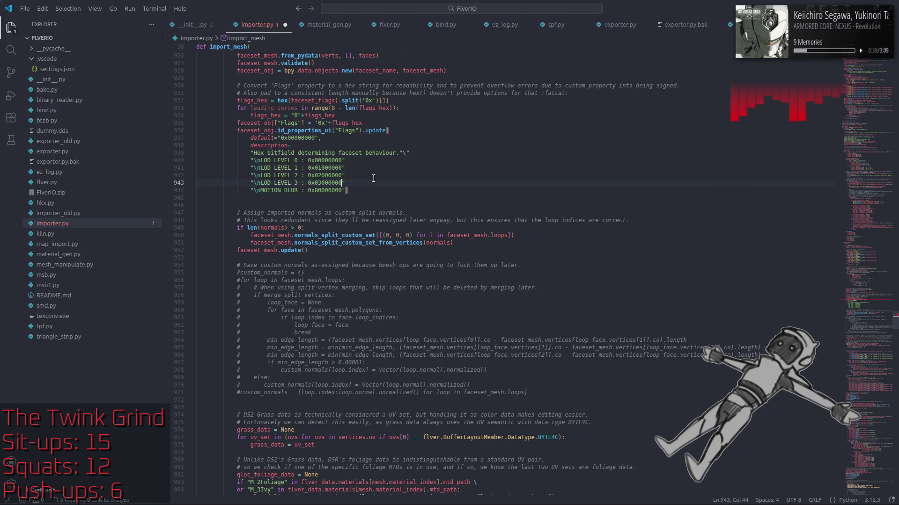
pyautogui.click(405, 154)
pyautogui.press('BackSpace')
pyautogui.press('BackSpace')
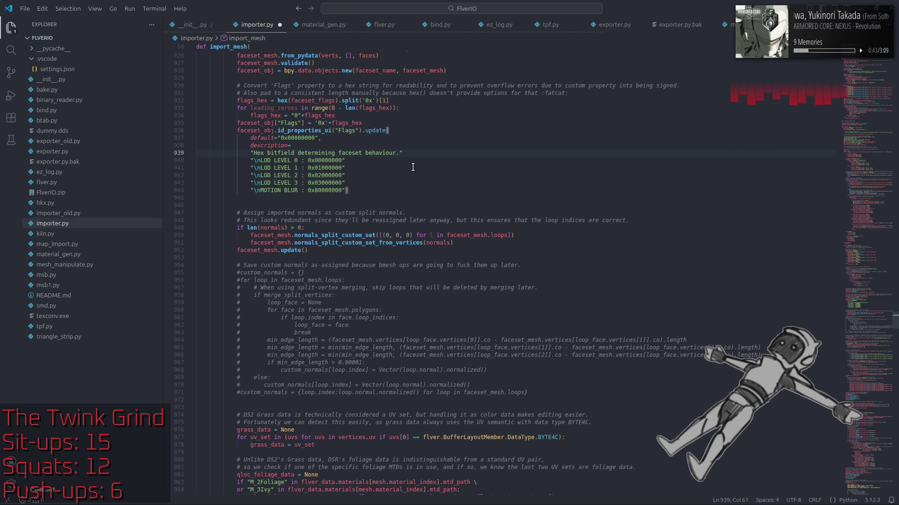
# Delete the leading \n from the strings on lines 940–944
pyautogui.moveTo(252, 161); pyautogui.dragTo(260, 190)
pyautogui.hotkey('shift', 'Right')
pyautogui.press('BackSpace')
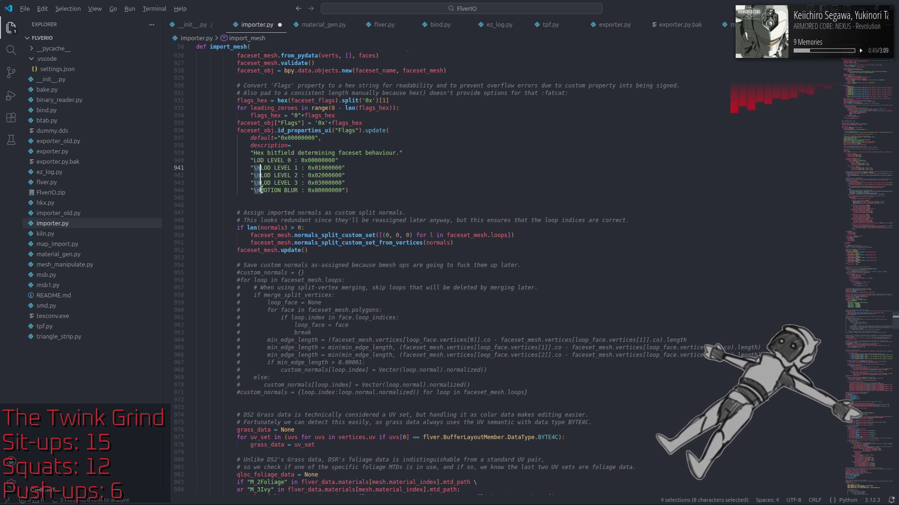
pyautogui.press('BackSpace')
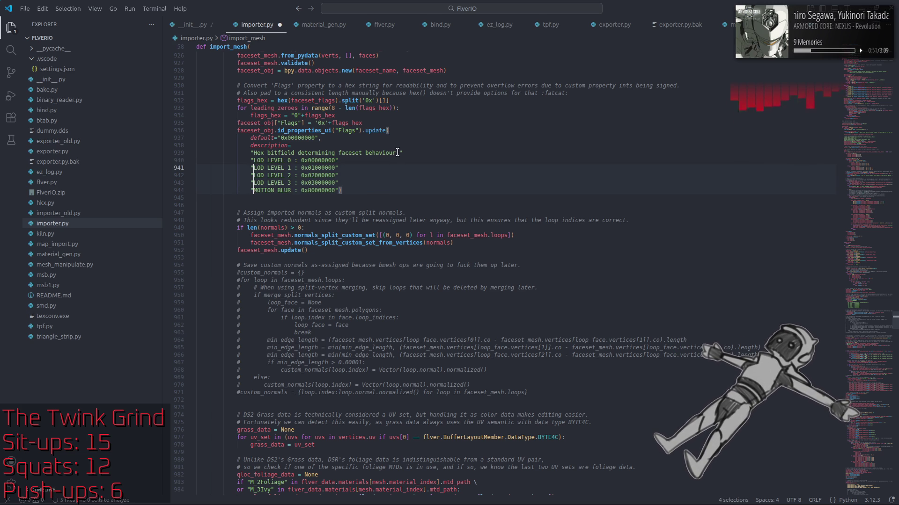
# Add a period after 'behaviour' and end each string on lines 940–943 with \n
pyautogui.click(398, 152)
pyautogui.write('.\\n')
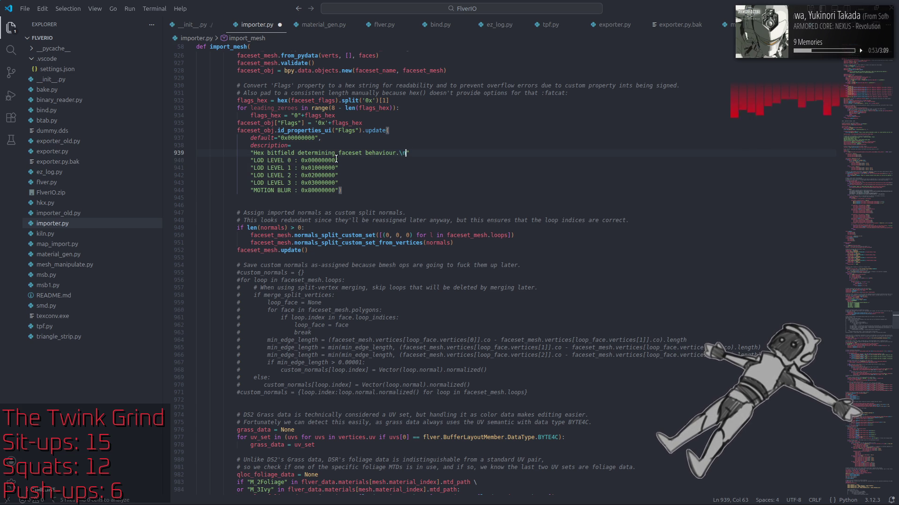
pyautogui.click(336, 160)
pyautogui.click(336, 168)
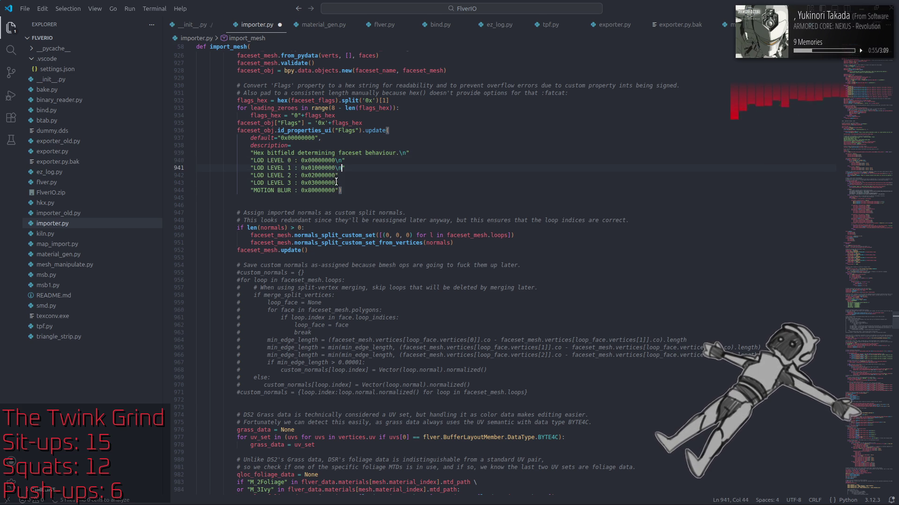
pyautogui.click(336, 175)
pyautogui.click(336, 183)
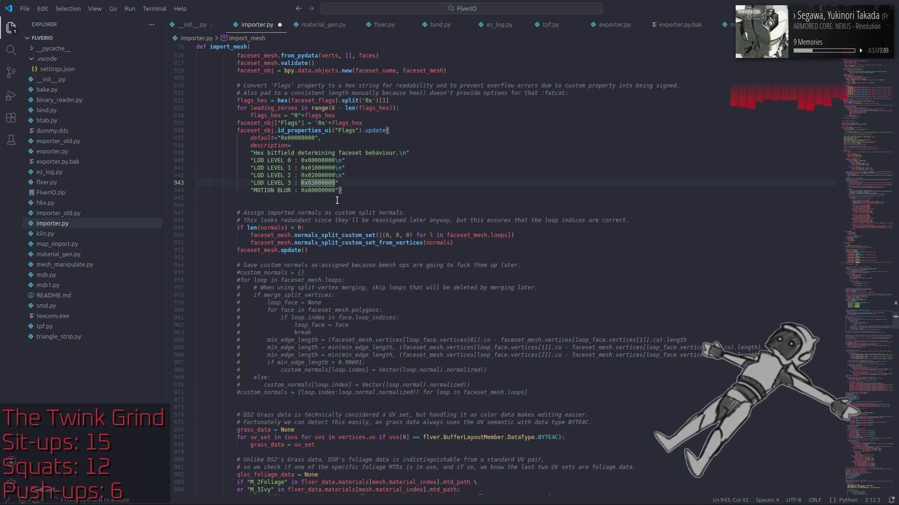
pyautogui.write('\\n')
pyautogui.press('Down')
# Save importer.py and review the reworked Flags description
pyautogui.hotkey('ctrl', 's')
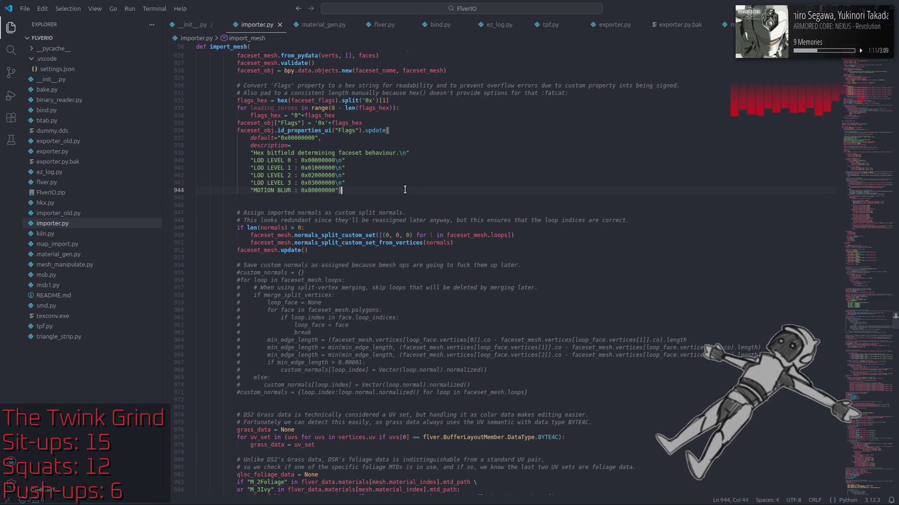
pyautogui.scroll(20, 410, 195)
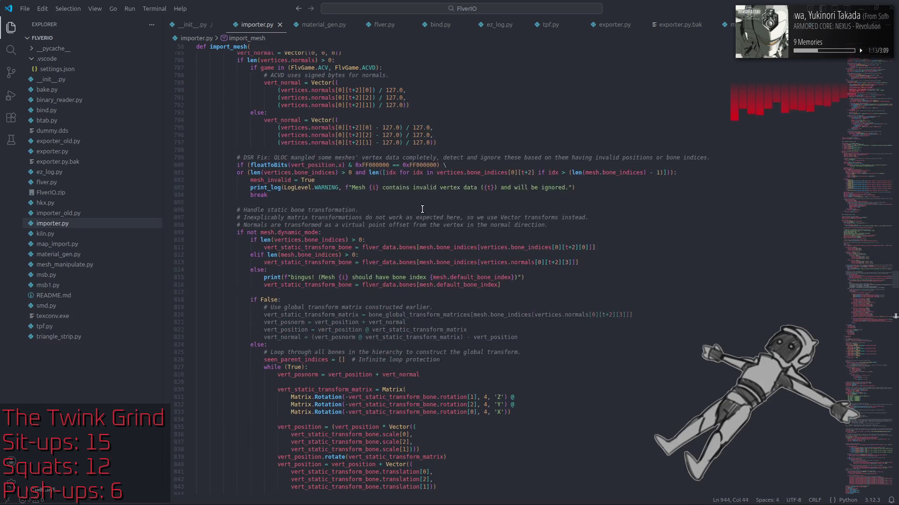
pyautogui.scroll(6, 422, 210)
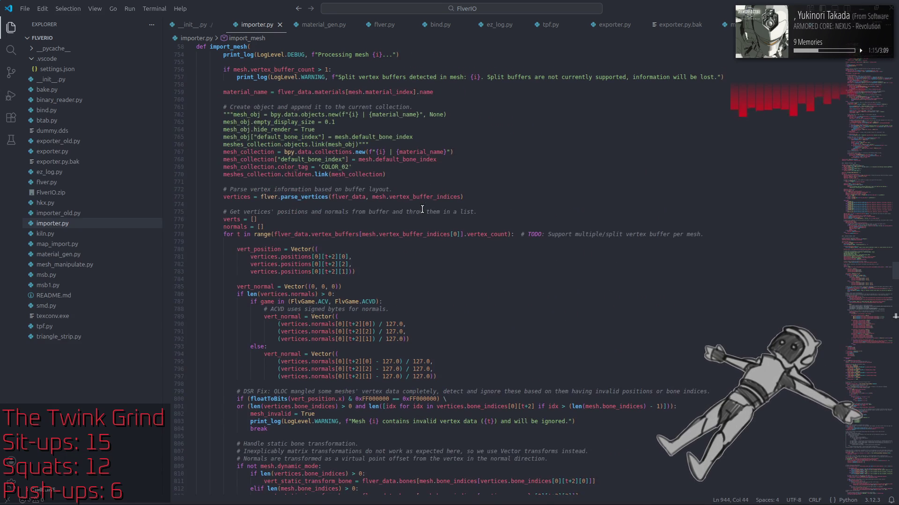
pyautogui.scroll(4, 418, 214)
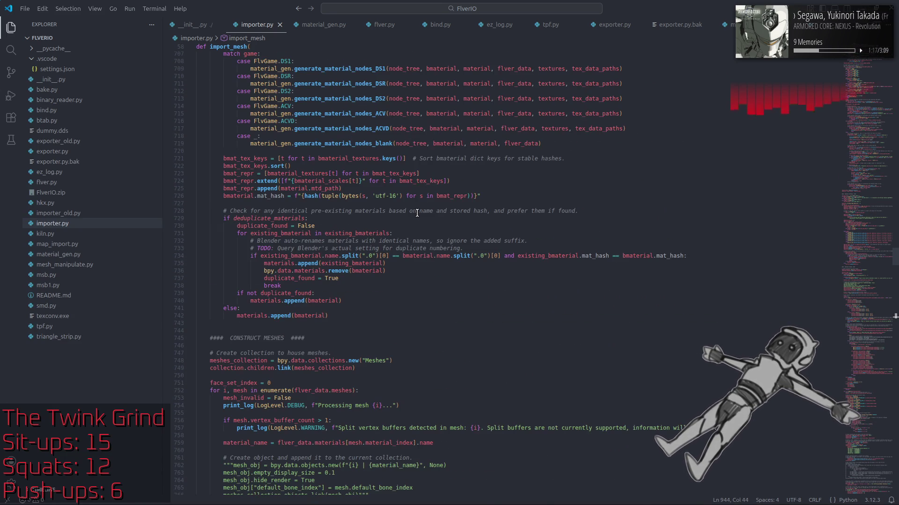
# Scroll to line 809 and select dynamic_mode in the 'if not mesh.dynamic_mode' condition
pyautogui.scroll(-6, 417, 213)
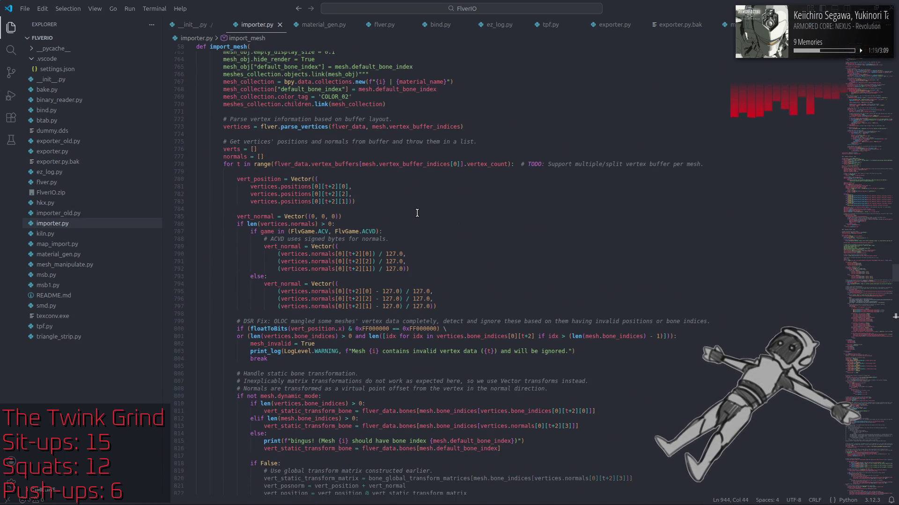
pyautogui.scroll(-7, 417, 212)
pyautogui.scroll(6, 417, 213)
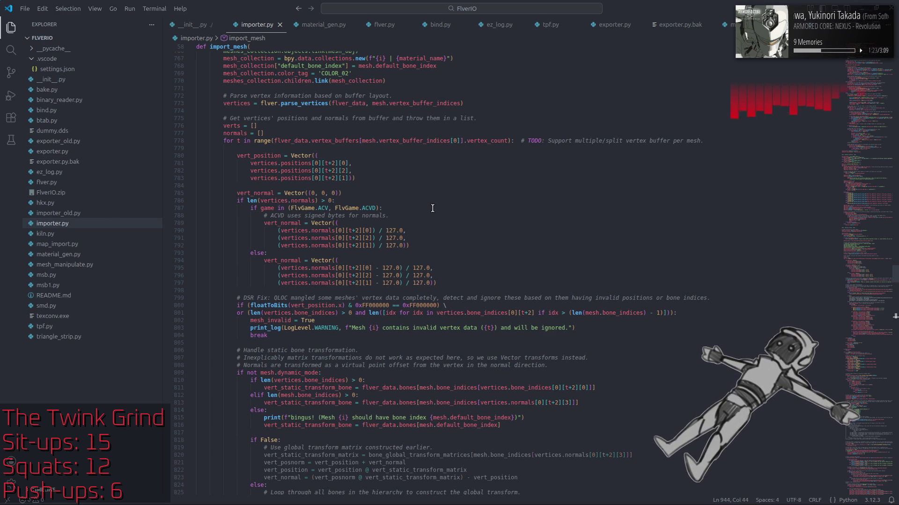
pyautogui.scroll(-6, 430, 210)
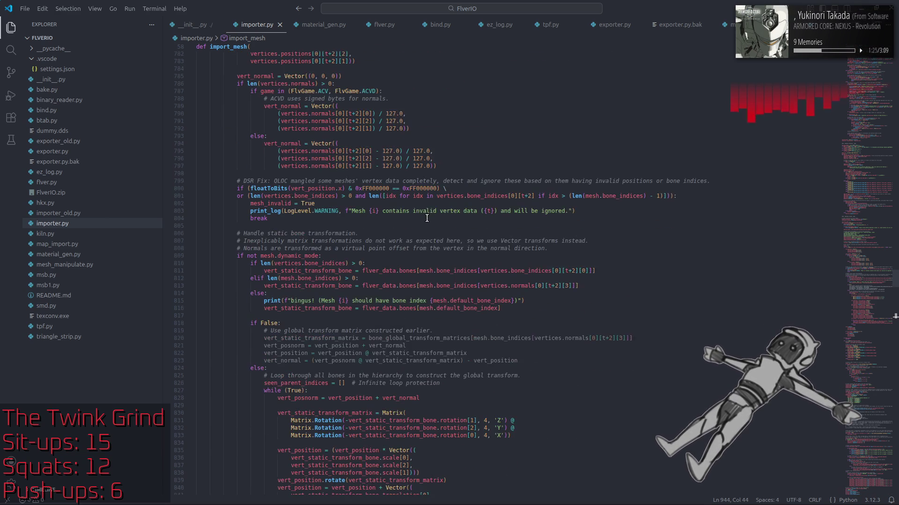
pyautogui.scroll(5, 427, 218)
pyautogui.scroll(-5, 426, 218)
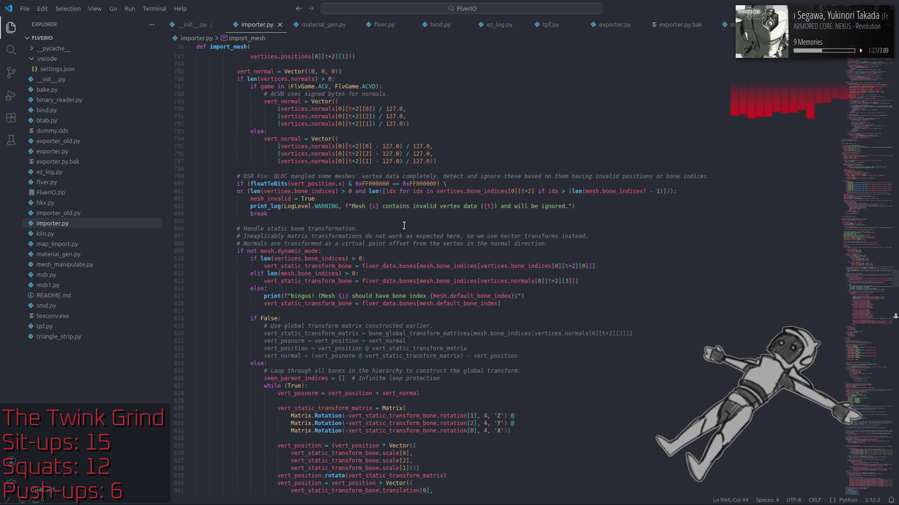
pyautogui.doubleClick(318, 232)
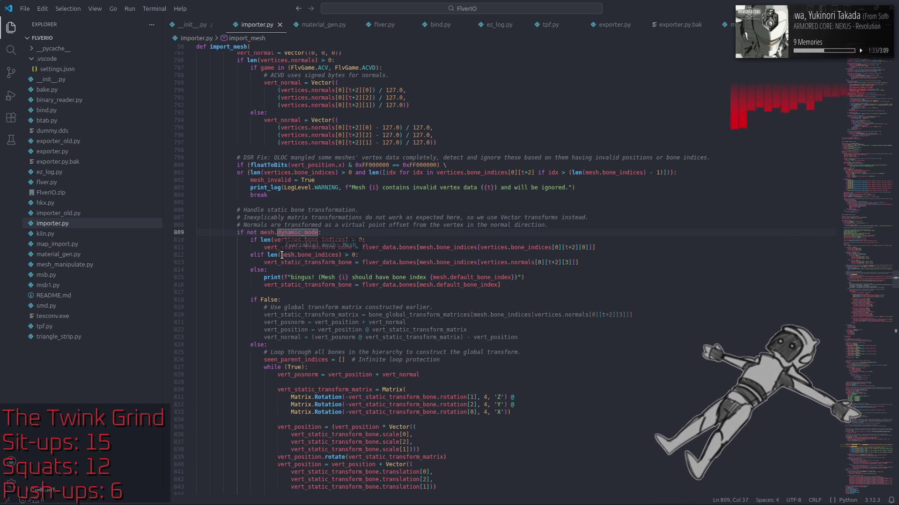
# Replace the len(bones) argument on line 809 with a partly typed flver.b reference
pyautogui.click(253, 255)
pyautogui.click(246, 233)
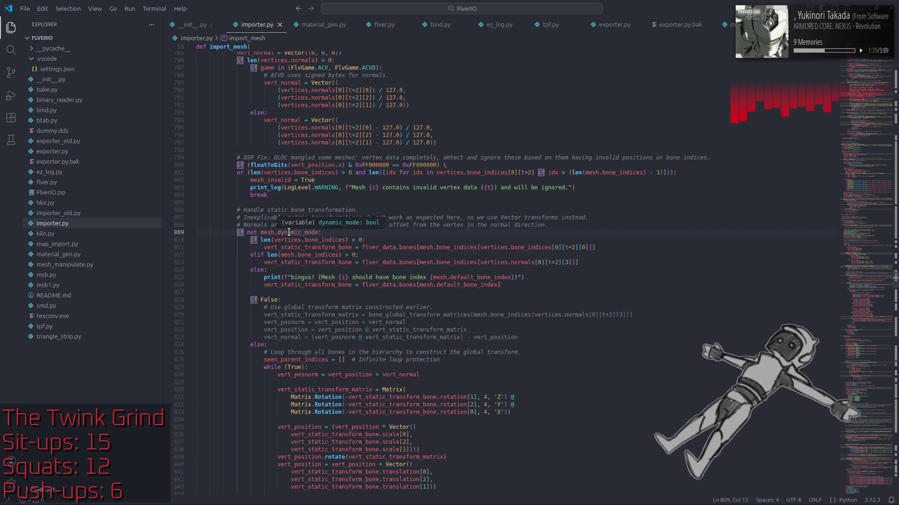
pyautogui.write('len')
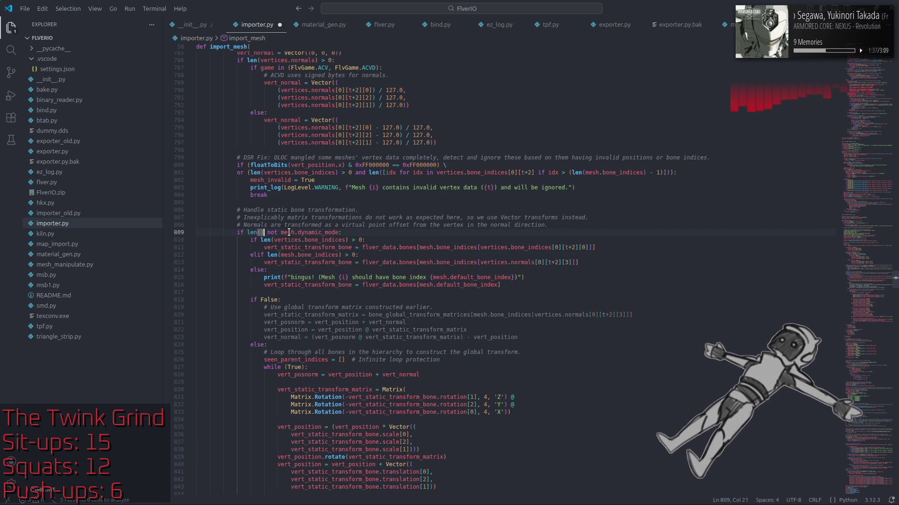
pyautogui.write('(b')
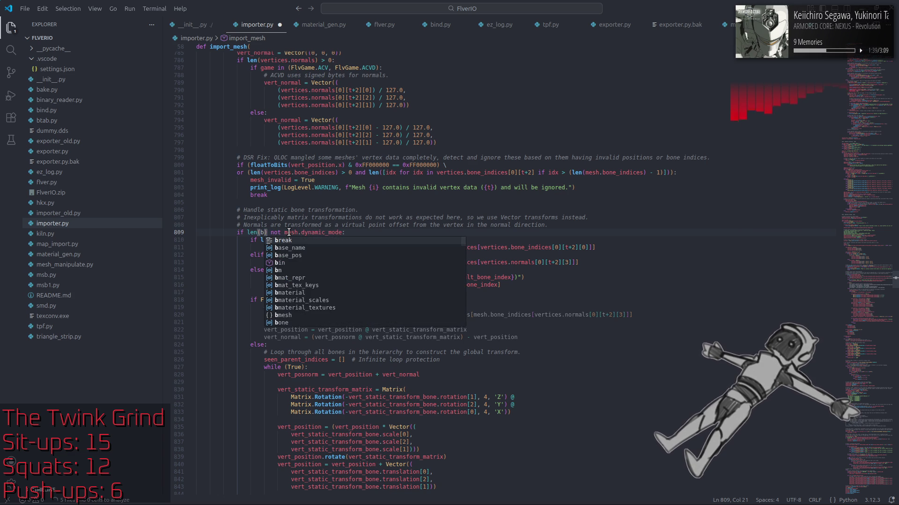
pyautogui.write('one')
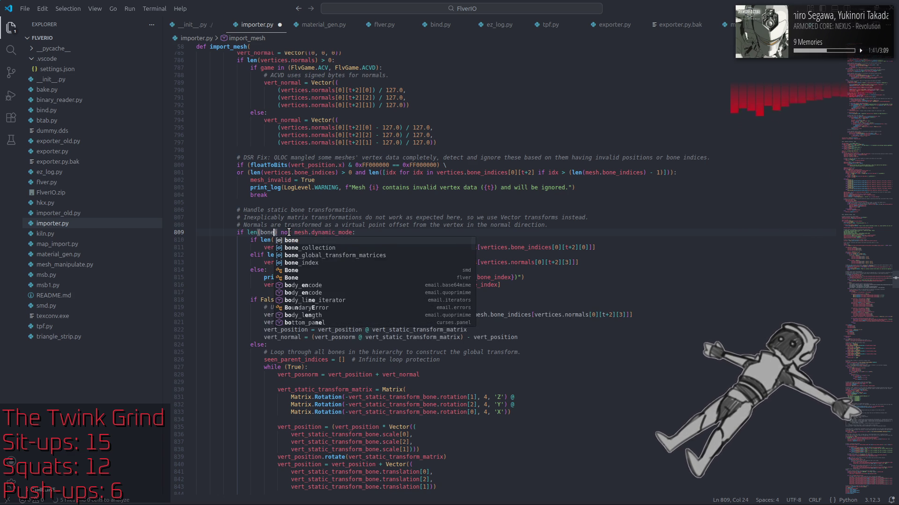
pyautogui.write('s')
pyautogui.press('BackSpace')
pyautogui.press('BackSpace')
pyautogui.press('BackSpace')
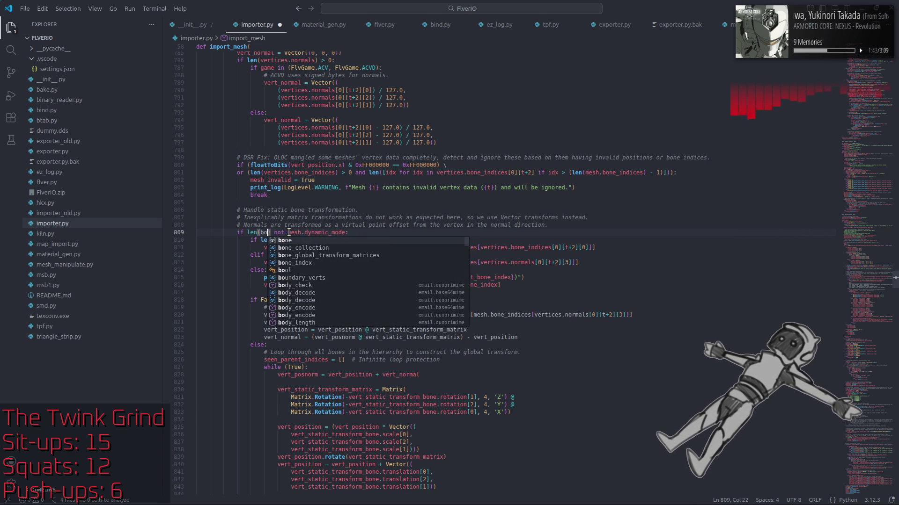
pyautogui.press('BackSpace')
pyautogui.press('BackSpace')
pyautogui.press('BackSpace')
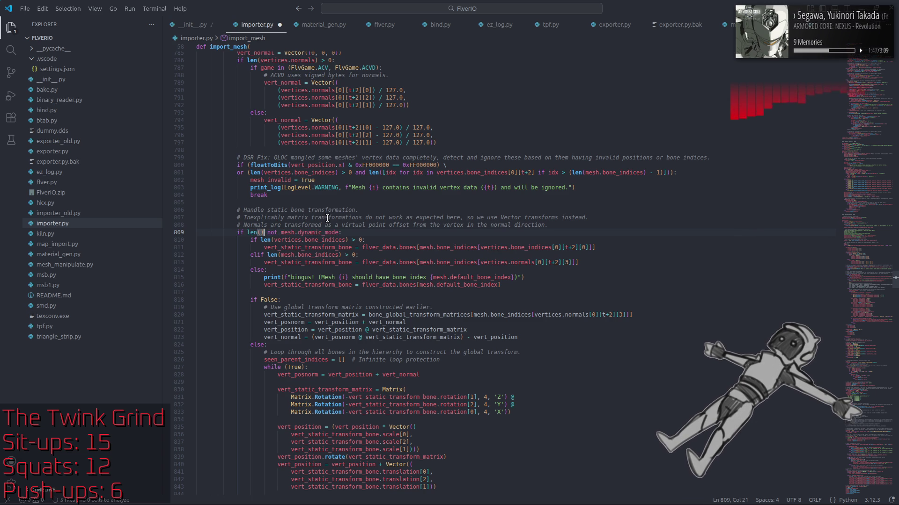
pyautogui.write('flver.b')
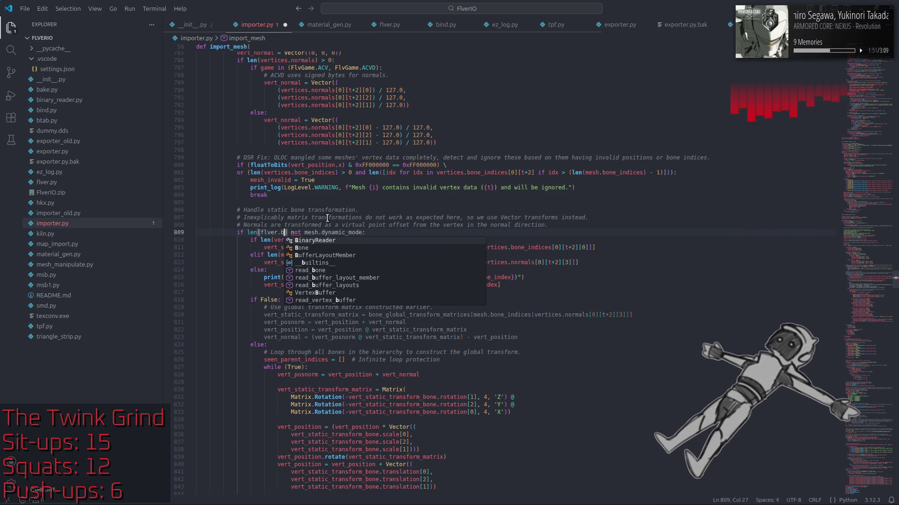
pyautogui.click(327, 218)
# Scroll up to SETUP BONES and select the 'if flver_data.header.bone_count > 0:' check on line 214
pyautogui.scroll(15, 326, 219)
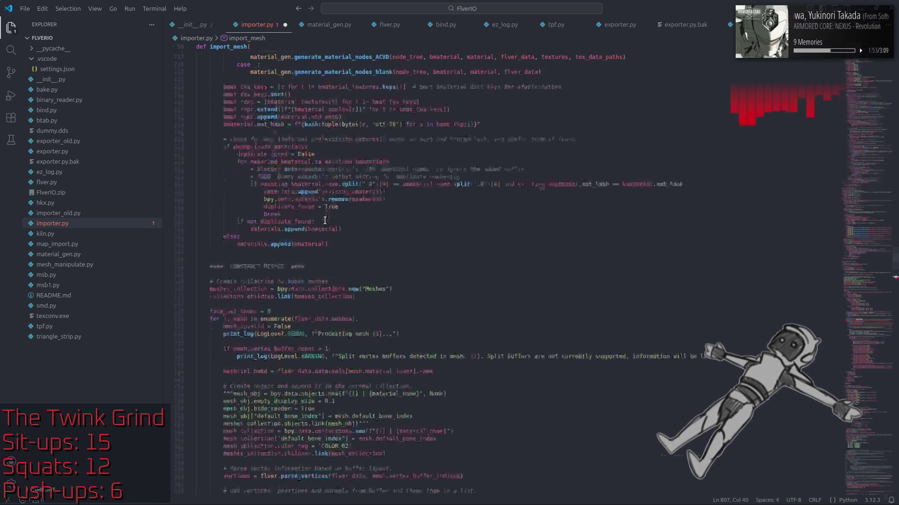
pyautogui.scroll(20, 326, 219)
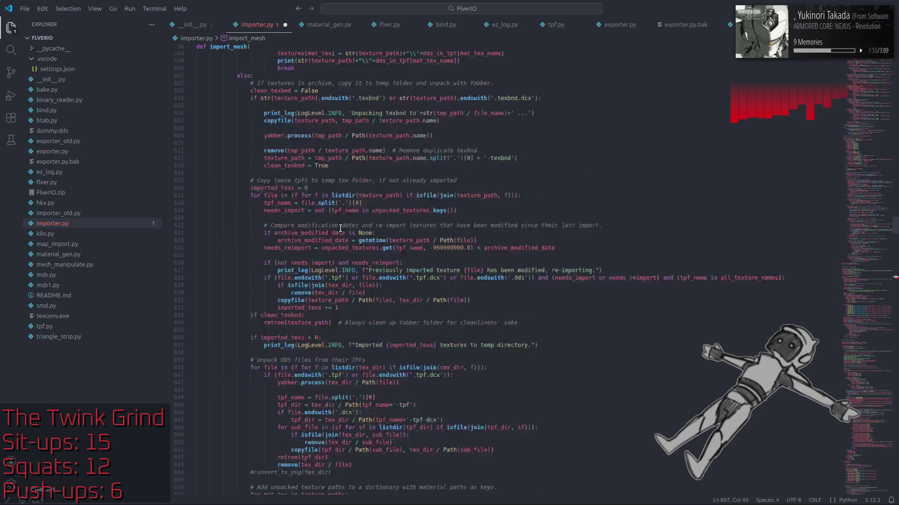
pyautogui.scroll(20, 340, 228)
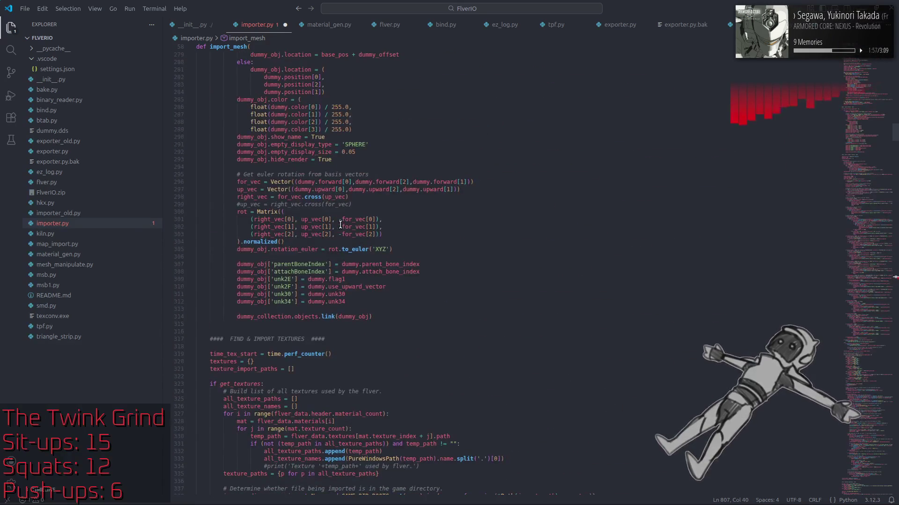
pyautogui.scroll(15, 340, 224)
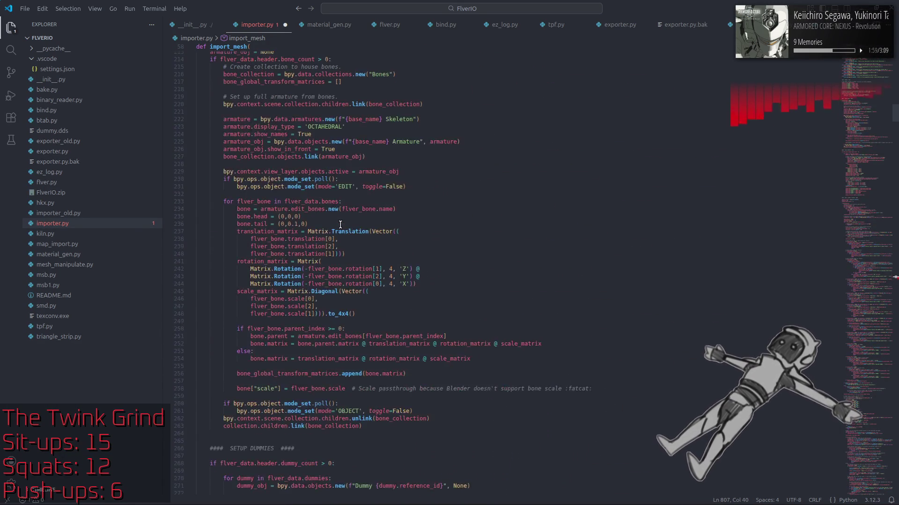
pyautogui.scroll(-4, 340, 224)
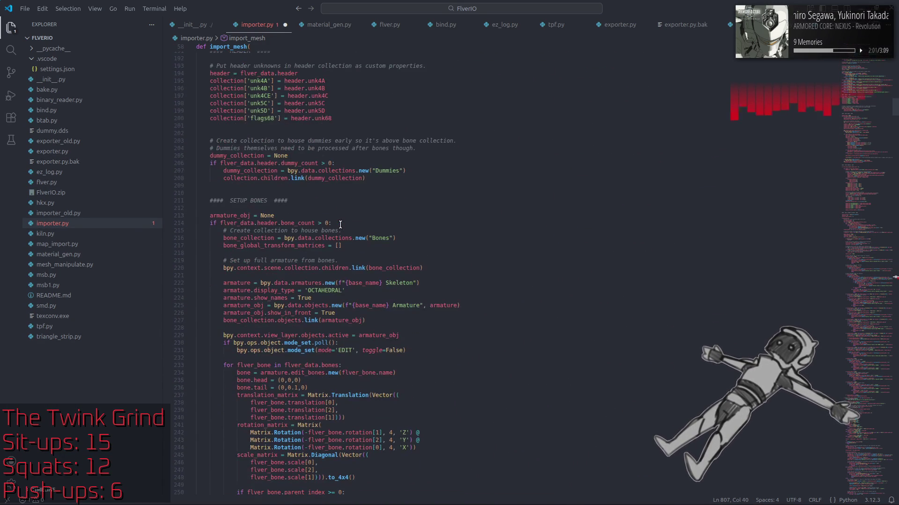
pyautogui.moveTo(211, 223); pyautogui.dragTo(346, 220)
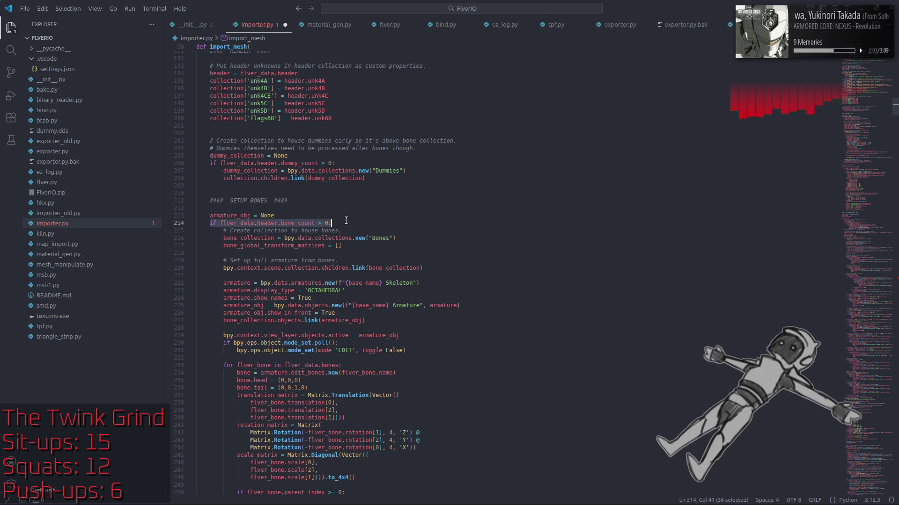
pyautogui.click(338, 238)
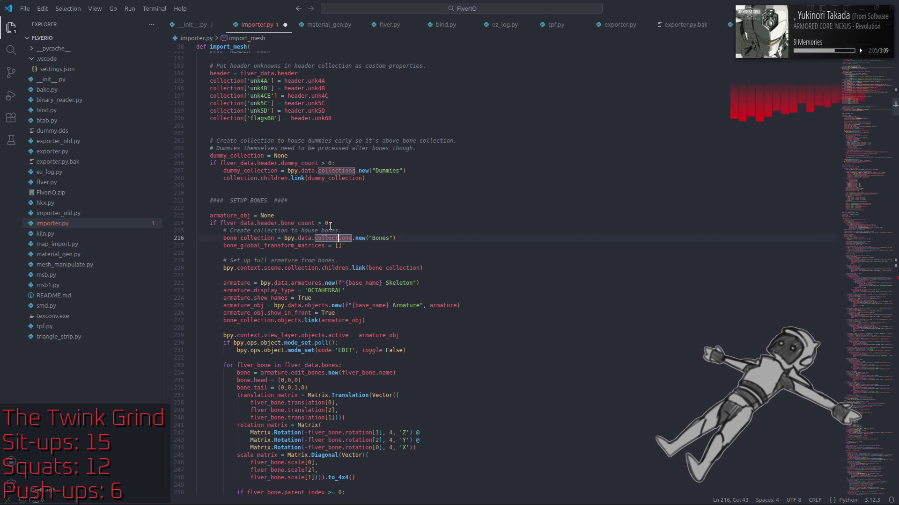
pyautogui.press('Home')
pyautogui.press('Home')
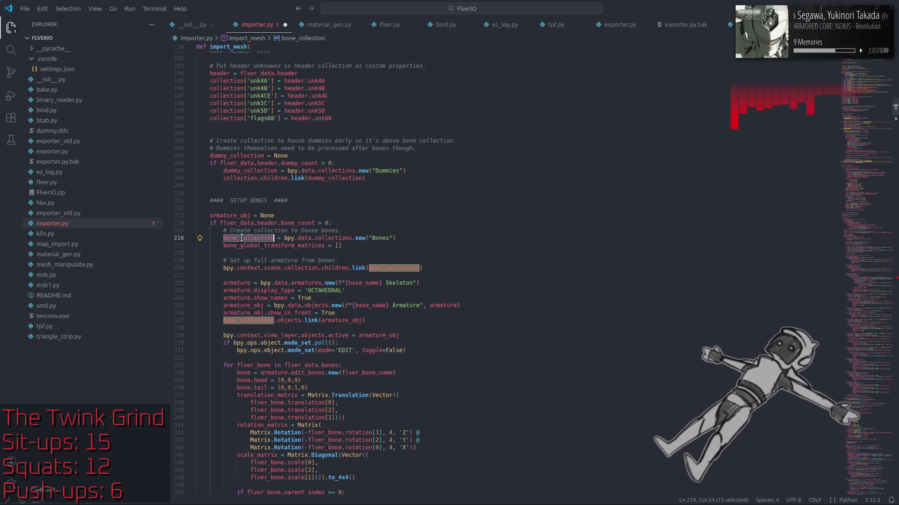
pyautogui.press('Down')
pyautogui.press('Down')
pyautogui.moveTo(328, 222); pyautogui.dragTo(218, 223)
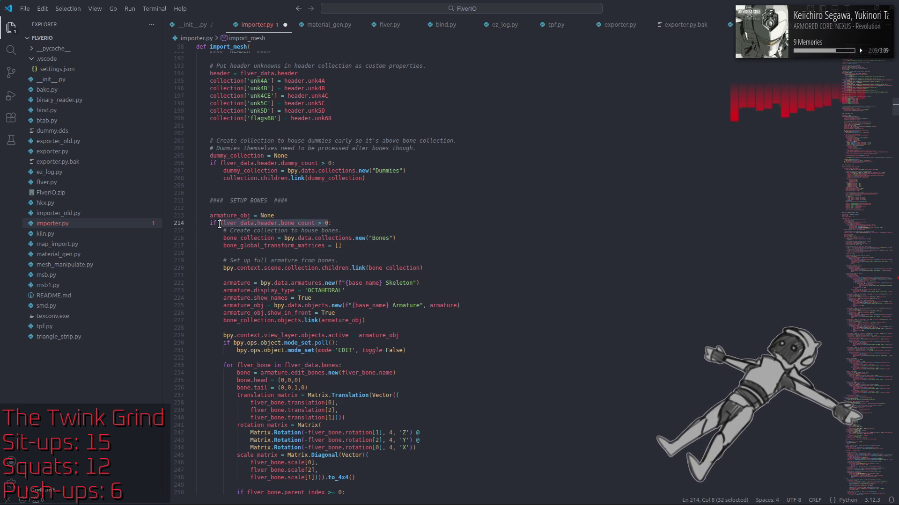
pyautogui.click(360, 224)
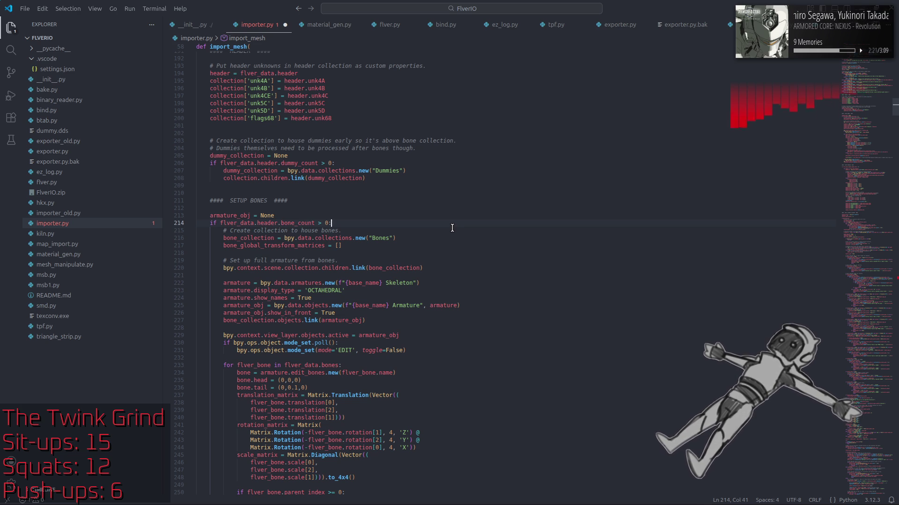
# On line 809, replace the unfinished len(flver.b) with 'flver_data.header.bone_count > 0 and'
pyautogui.scroll(-20, 453, 228)
pyautogui.click(271, 429)
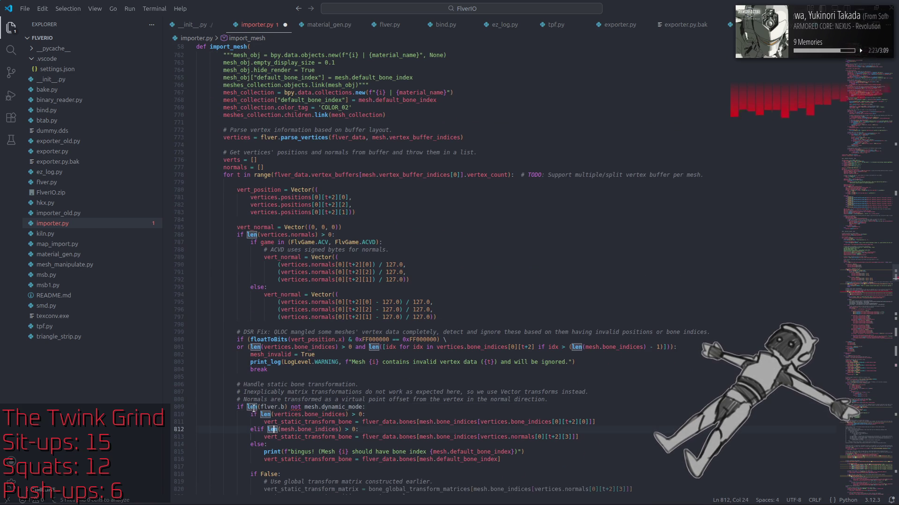
pyautogui.moveTo(248, 406); pyautogui.dragTo(288, 407)
pyautogui.write('flver_data.header.bone_count > 0 and')
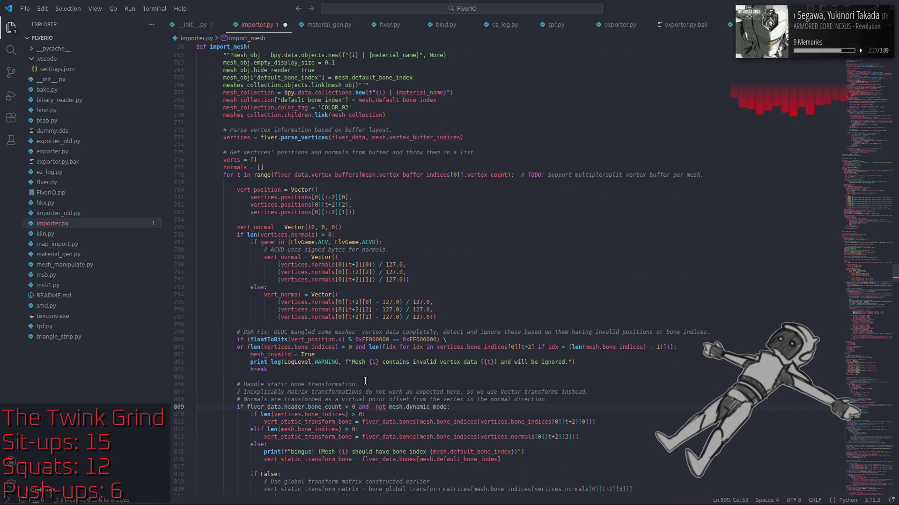
pyautogui.press('BackSpace')
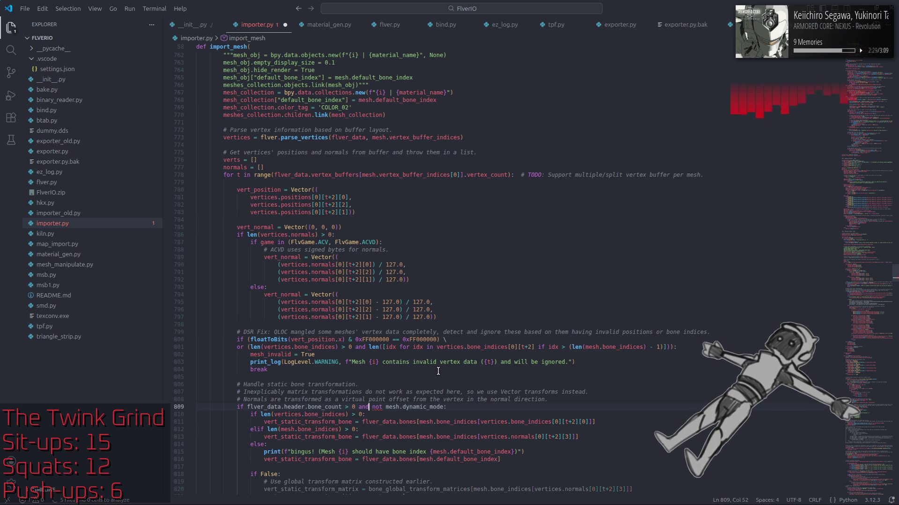
# Wrap the bone_count > 0 check in parentheses: (flver_data.header.bone_count > 0)
pyautogui.scroll(-3, 438, 369)
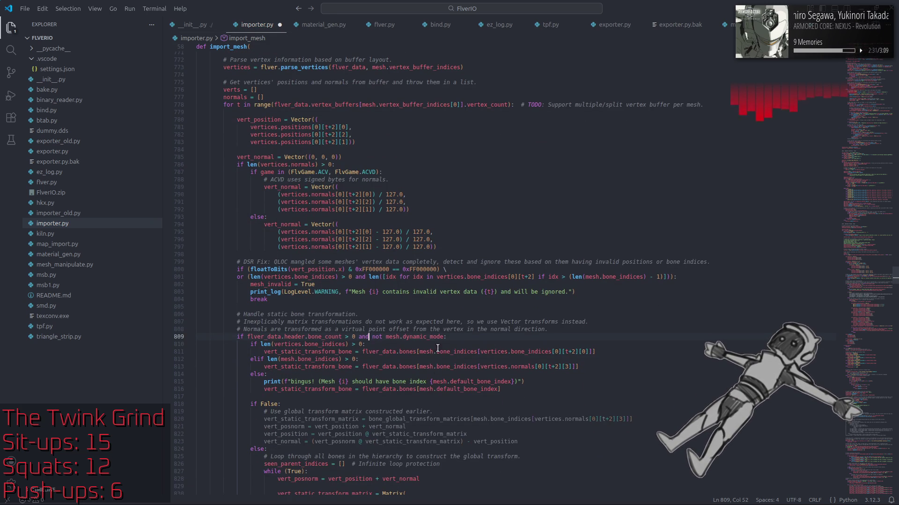
pyautogui.moveTo(429, 338)
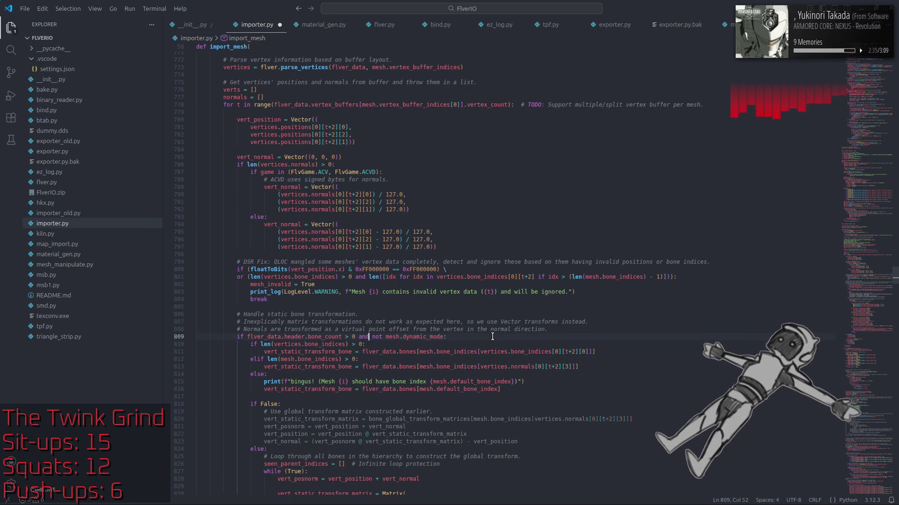
pyautogui.click(353, 337)
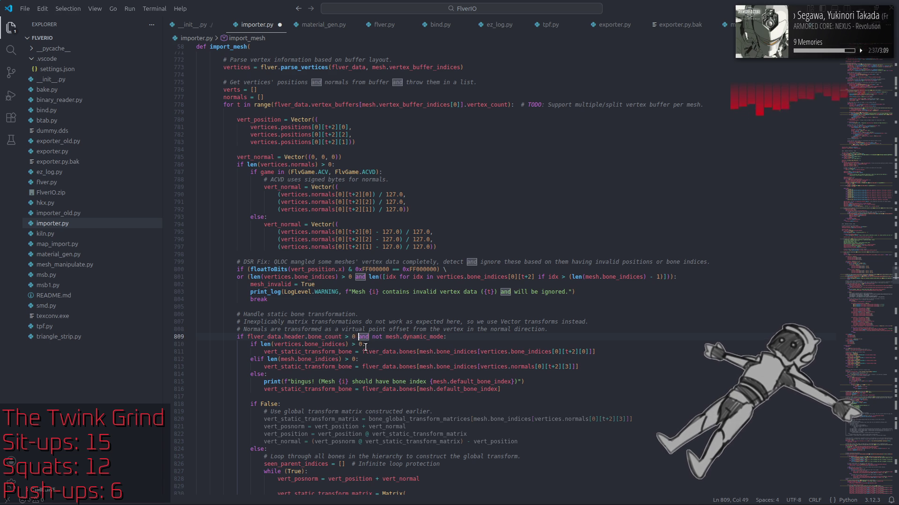
pyautogui.write(')')
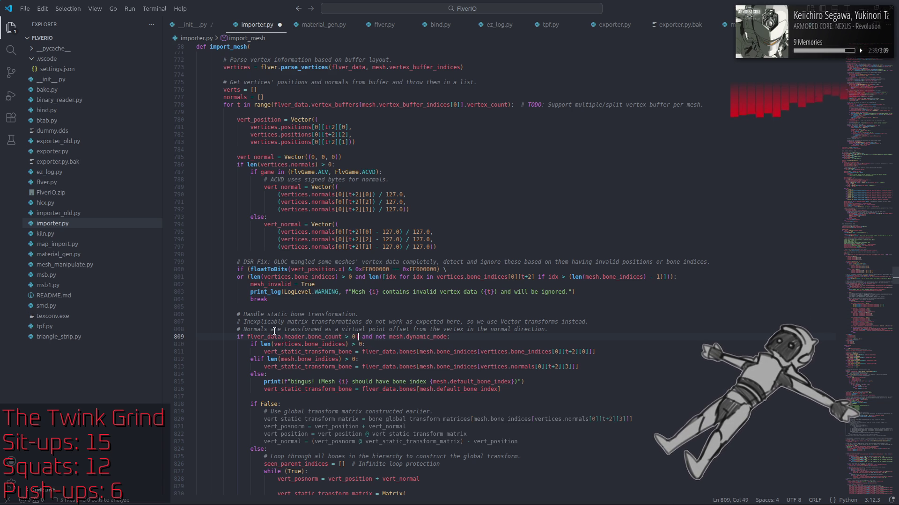
pyautogui.click(249, 337)
pyautogui.write('(')
# Review the bone_indices lookup and loop lines below, then save importer.py
pyautogui.click(436, 350)
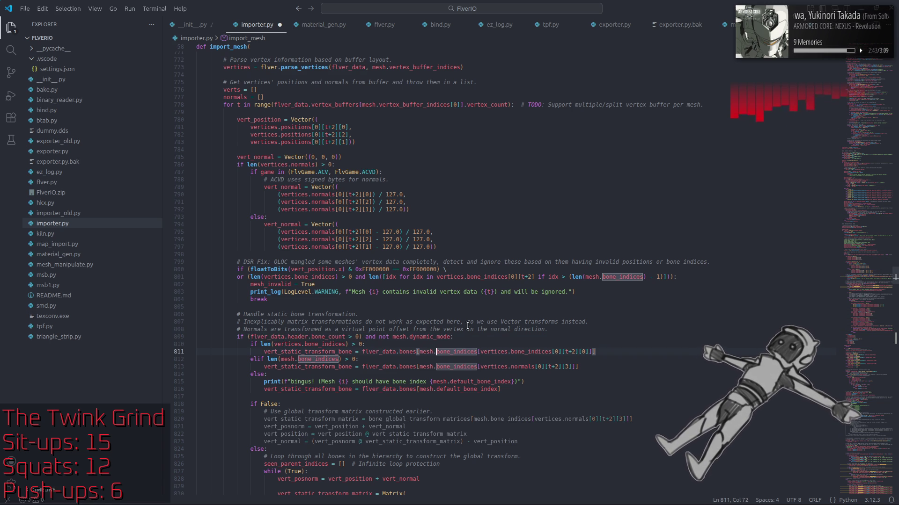
pyautogui.scroll(-7, 468, 326)
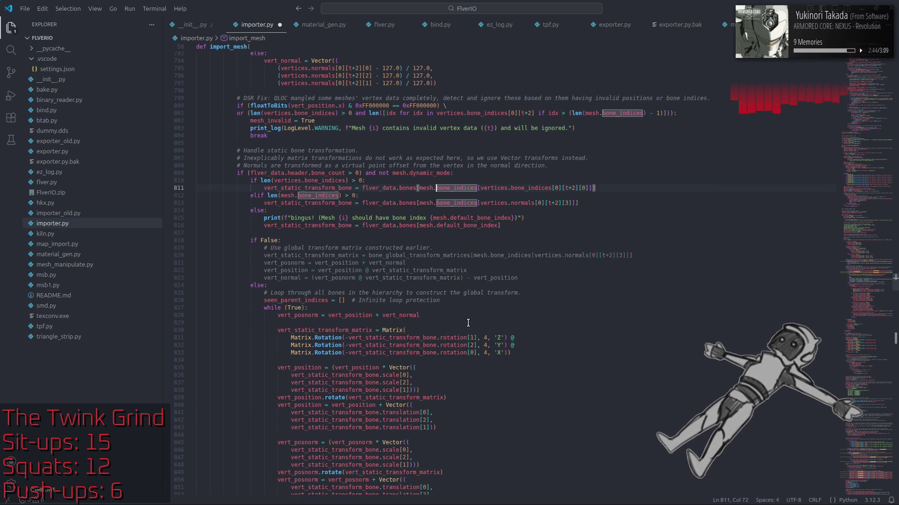
pyautogui.click(552, 307)
pyautogui.hotkey('ctrl', 's')
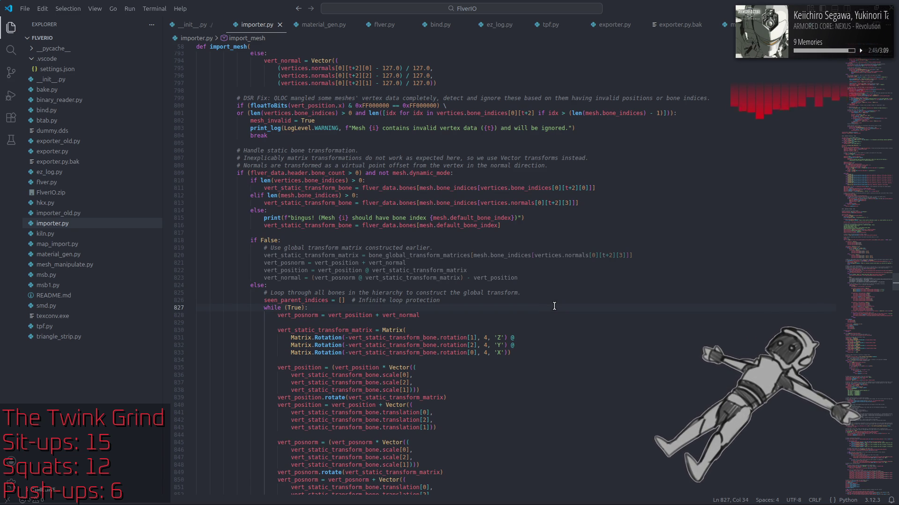
pyautogui.scroll(-5, 555, 307)
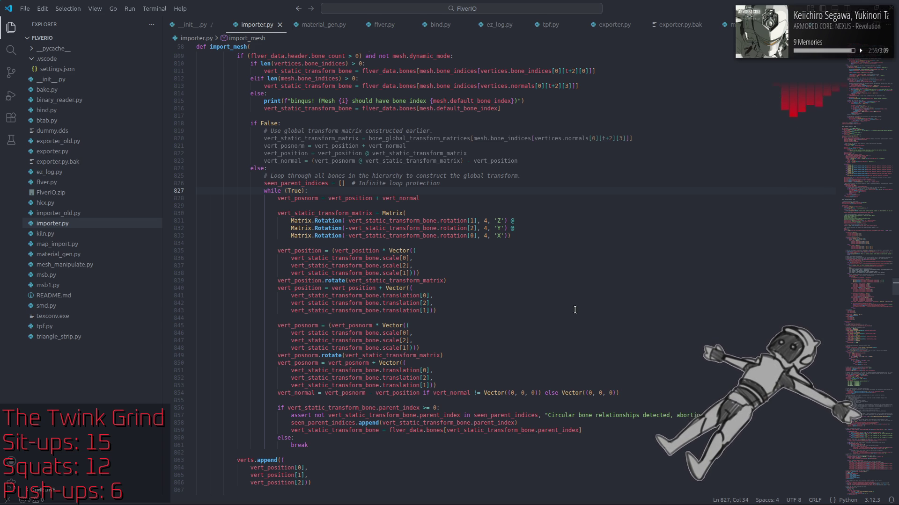
pyautogui.scroll(-5, 575, 310)
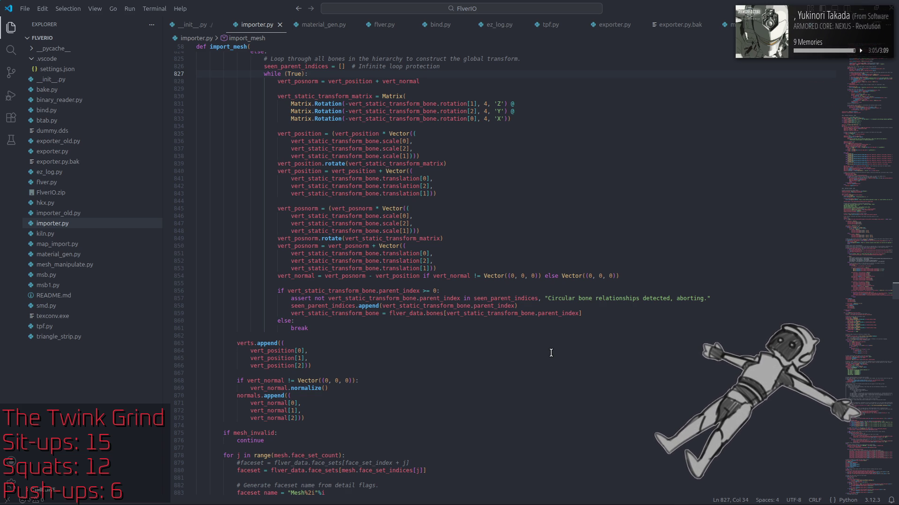
pyautogui.scroll(-4, 551, 353)
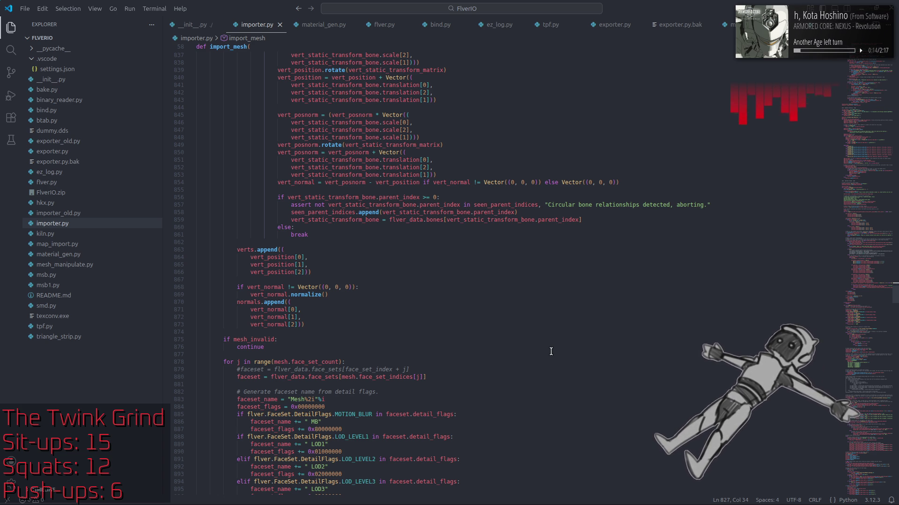
pyautogui.scroll(-5, 551, 351)
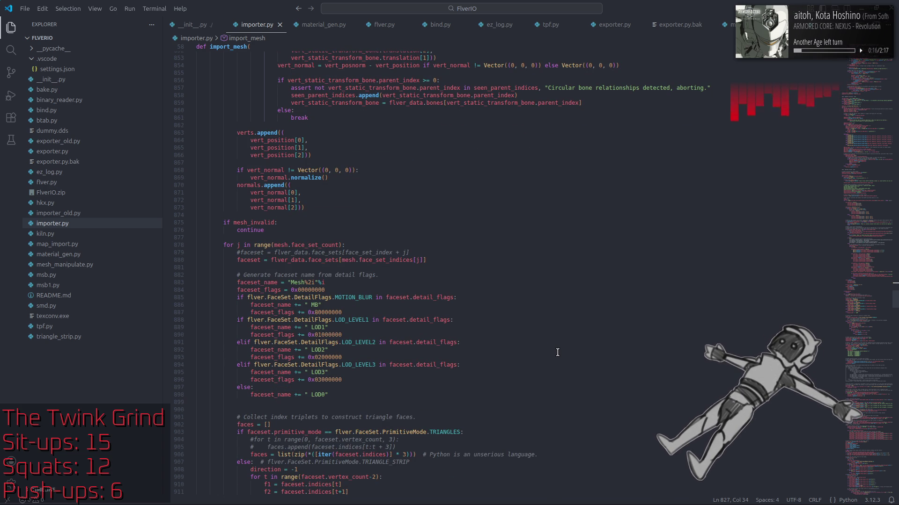
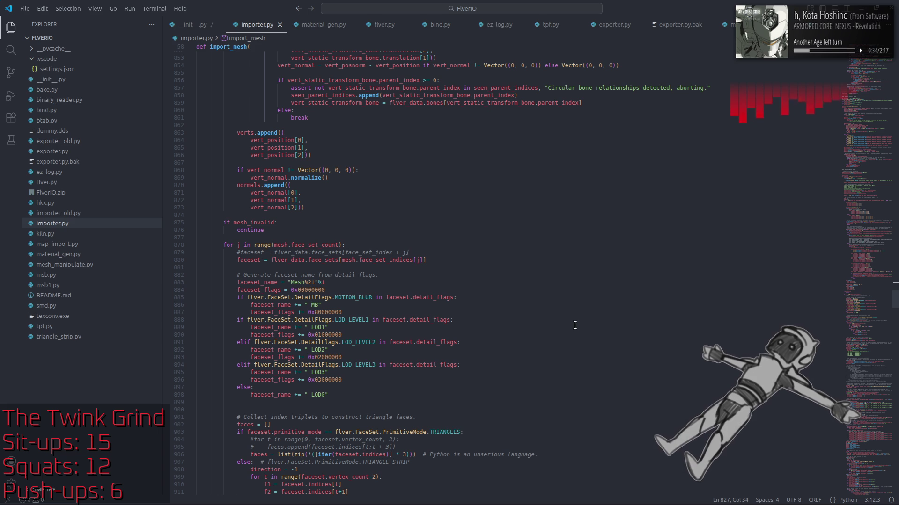
# Review importer.py's 0x80000000 flag value and the static bone transform check in VS Code
pyautogui.doubleClick(585, 314)
pyautogui.scroll(15, 585, 315)
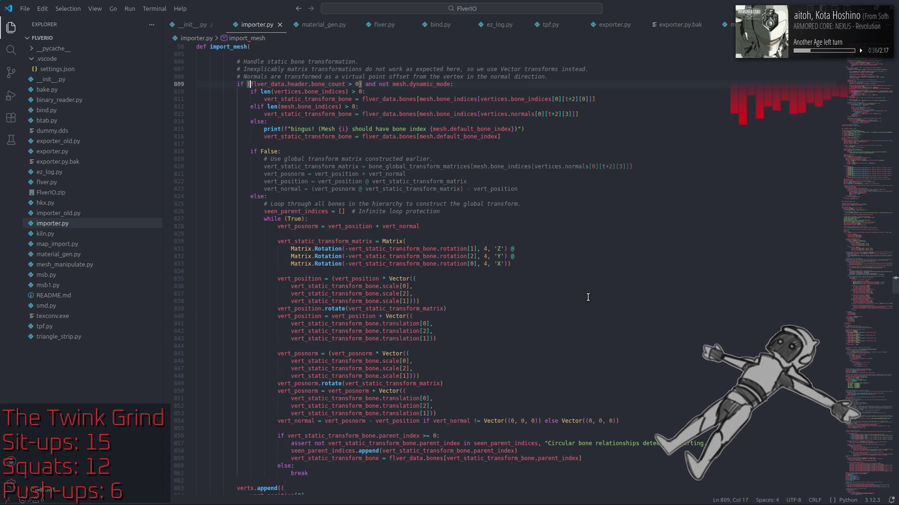
pyautogui.click(580, 277)
# Launch Blender from the application launcher by searching 'bl'
pyautogui.press('super')
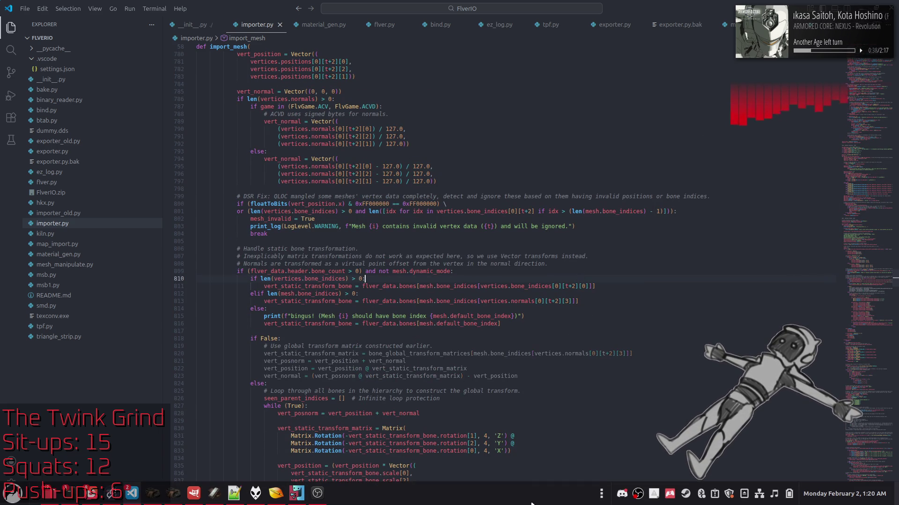
pyautogui.write('bl')
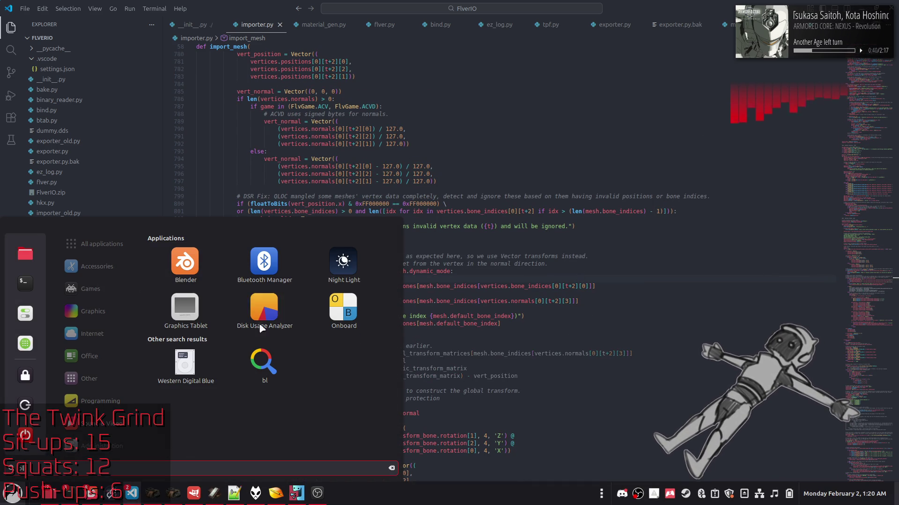
pyautogui.click(201, 258)
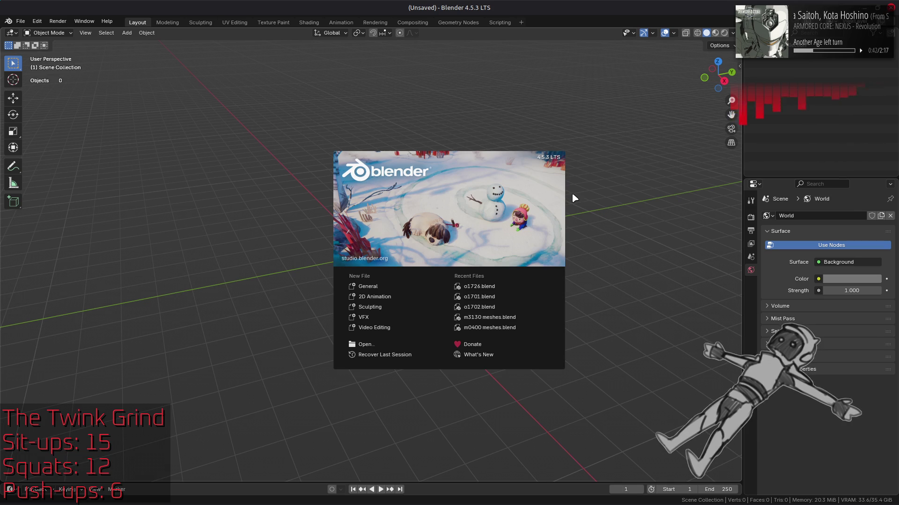
# Open the recent o1726.blend file and browse its Save As folder without saving
pyautogui.click(501, 286)
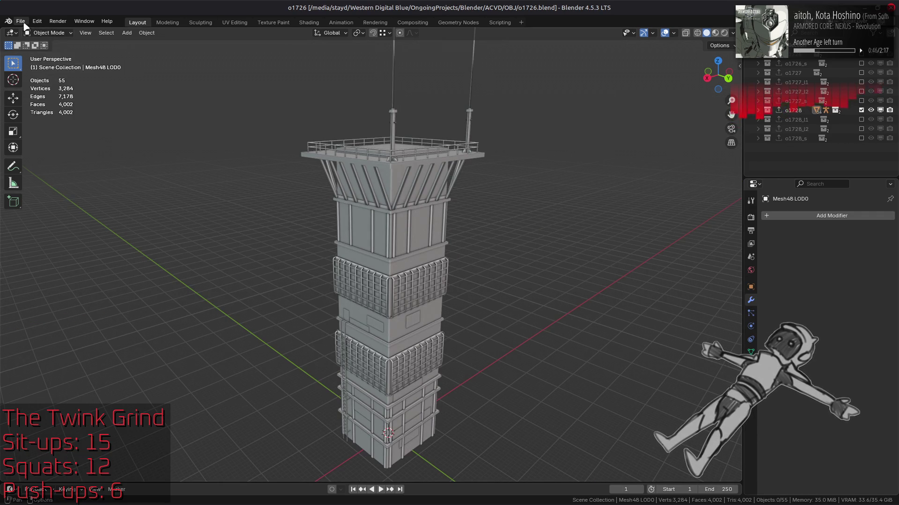
pyautogui.click(22, 22)
pyautogui.click(61, 92)
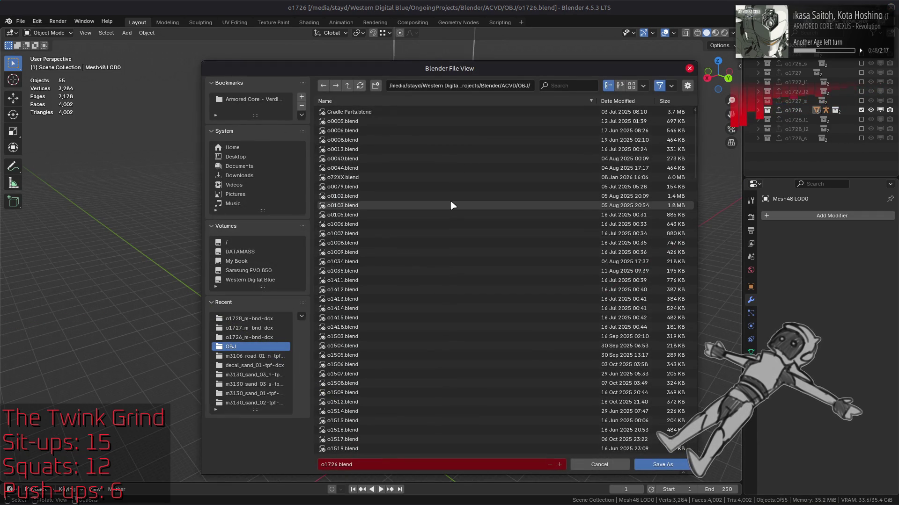
pyautogui.scroll(-5, 450, 202)
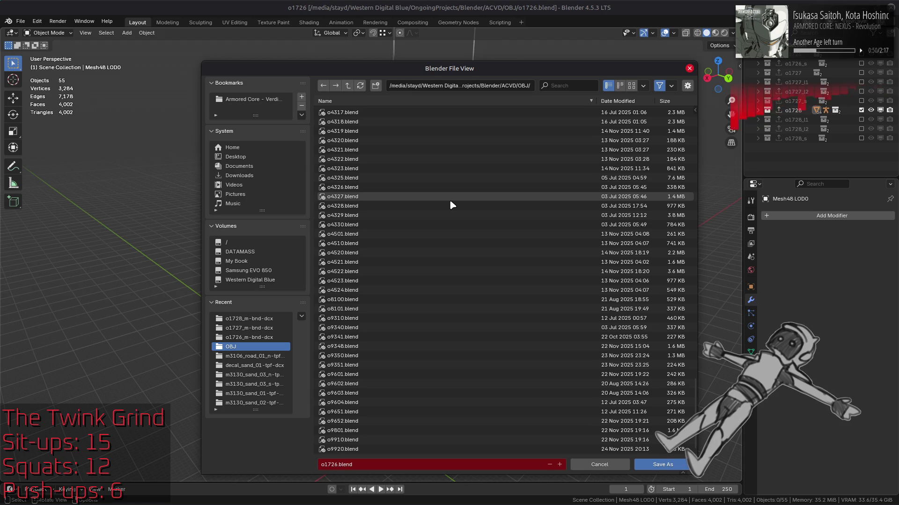
pyautogui.scroll(5, 450, 203)
pyautogui.scroll(-15, 446, 198)
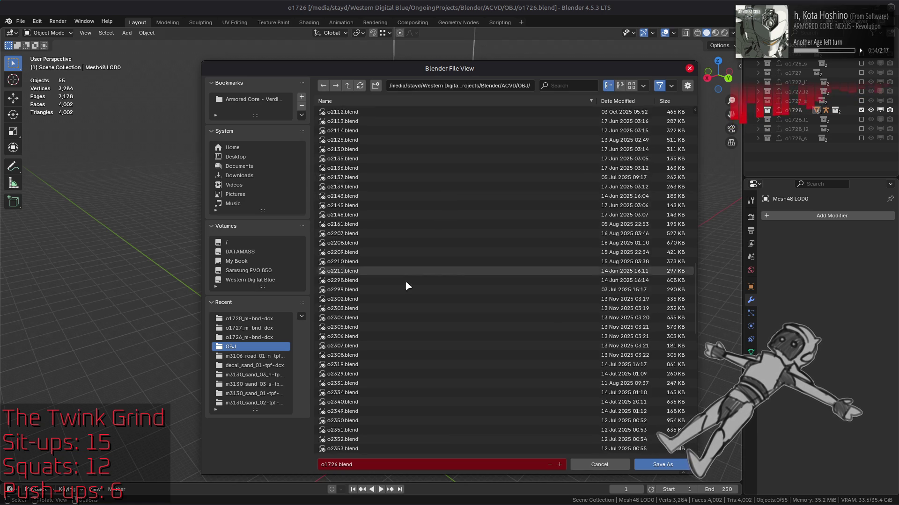
pyautogui.scroll(-10, 401, 282)
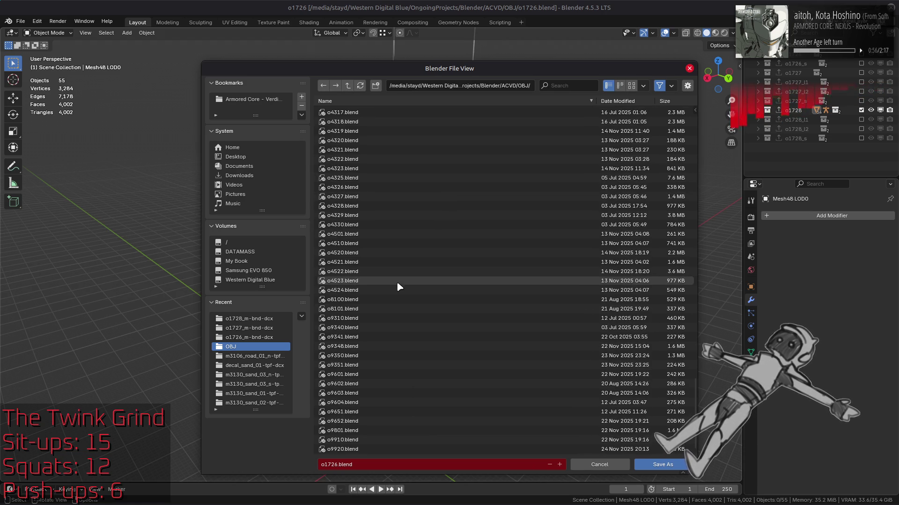
pyautogui.click(618, 467)
# Replace it with a new empty General scene
pyautogui.click(20, 21)
pyautogui.moveTo(37, 33)
pyautogui.click(131, 34)
pyautogui.hotkey('alt', 'Tab')
pyautogui.hotkey('alt', 'Tab')
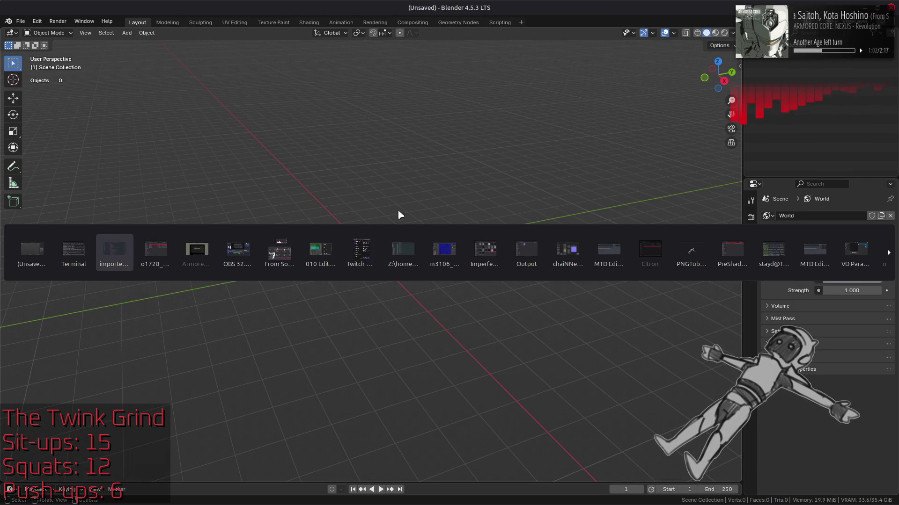
# Close o1728.flv in 010 Editor, select the model[25] map entry, then bring up the o1728 file manager
pyautogui.click(310, 246)
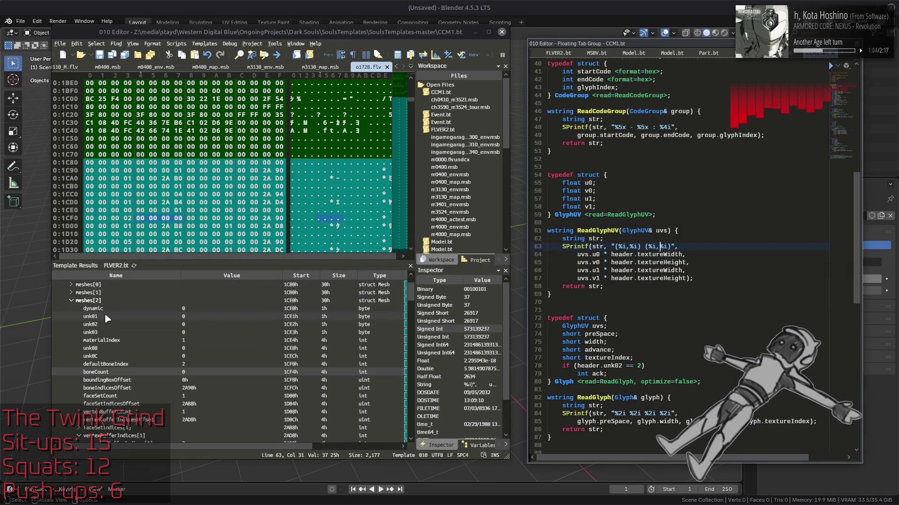
pyautogui.click(386, 67)
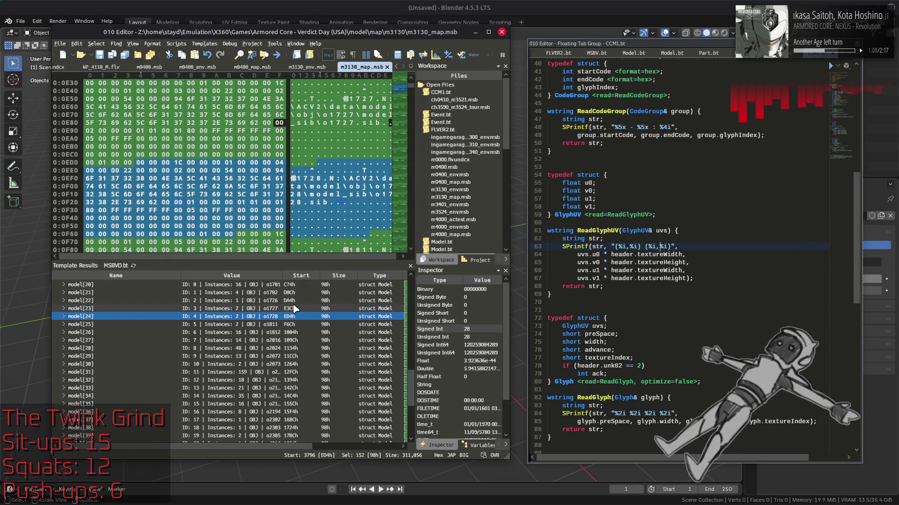
pyautogui.click(289, 325)
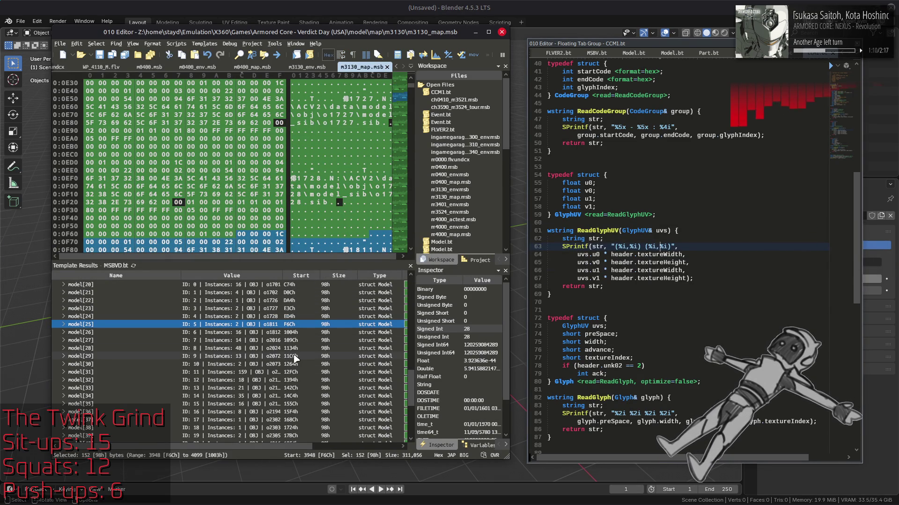
pyautogui.hotkey('alt', 'Tab')
pyautogui.hotkey('alt', 'Tab')
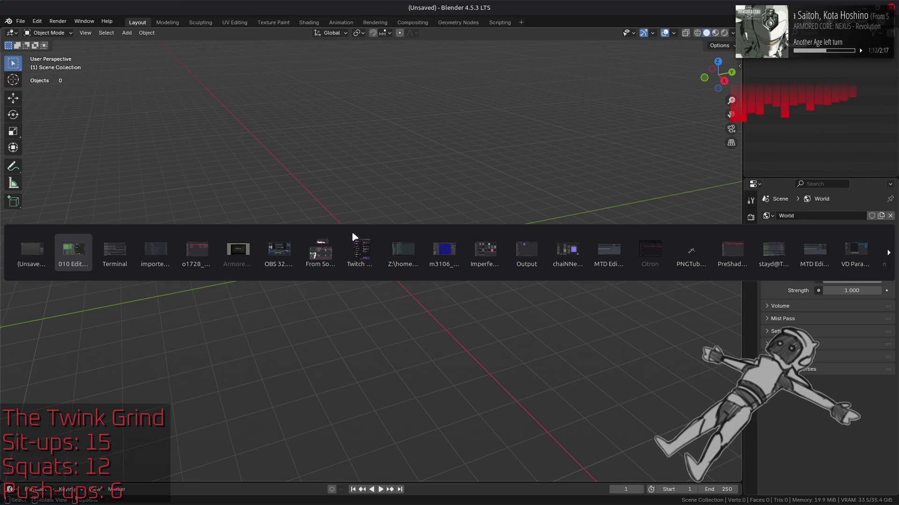
pyautogui.click(195, 246)
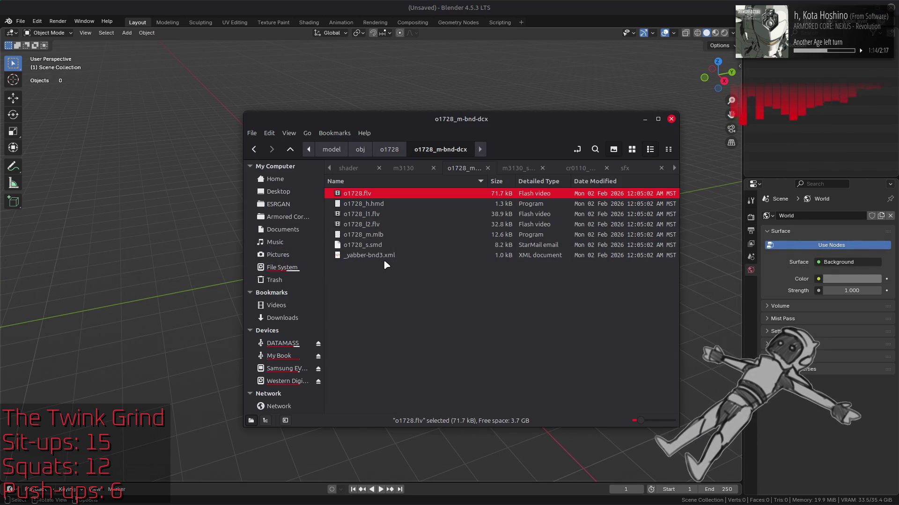
# Reopen o1726.blend from the recent files list and bring up its Save As browser
pyautogui.click(183, 52)
pyautogui.click(21, 21)
pyautogui.moveTo(56, 51)
pyautogui.click(141, 50)
pyautogui.click(20, 21)
pyautogui.click(71, 91)
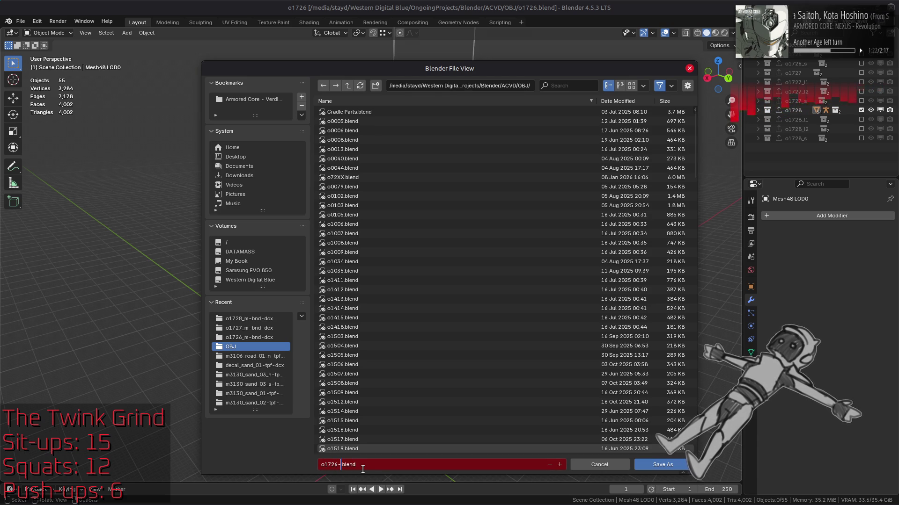
pyautogui.write('1728')
# Save the scene as o1726-1728.blend, then start a new empty scene
pyautogui.press('Return')
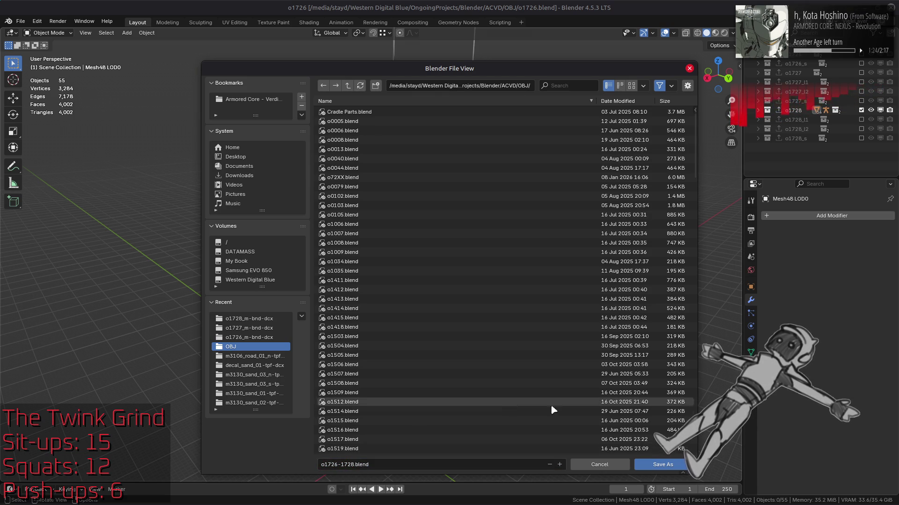
pyautogui.click(661, 468)
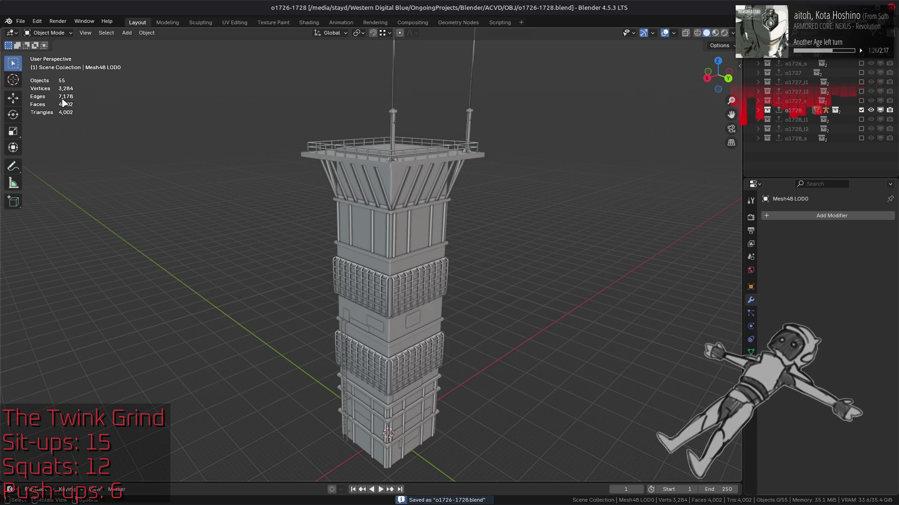
pyautogui.click(20, 22)
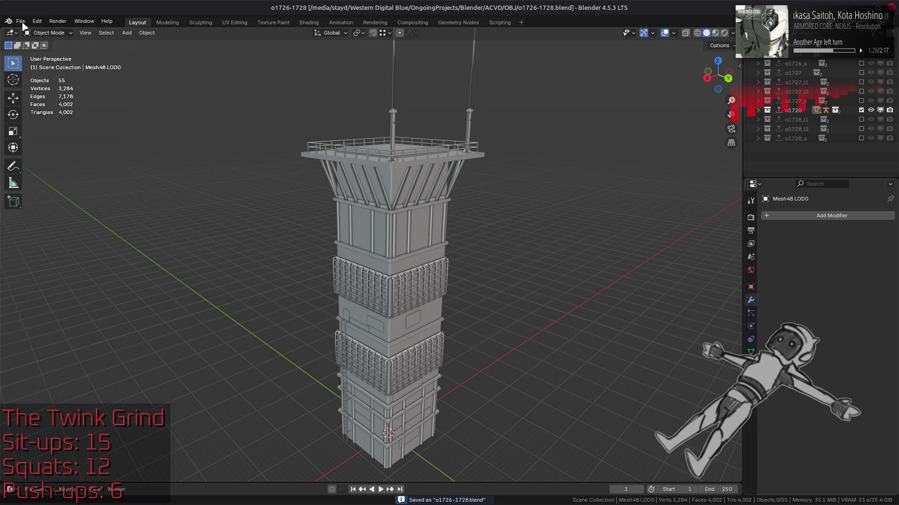
pyautogui.click(20, 21)
pyautogui.click(64, 37)
# Check the model[25] map entry in 010 Editor, then open o1811.blend in Blender
pyautogui.hotkey('alt', 'Tab')
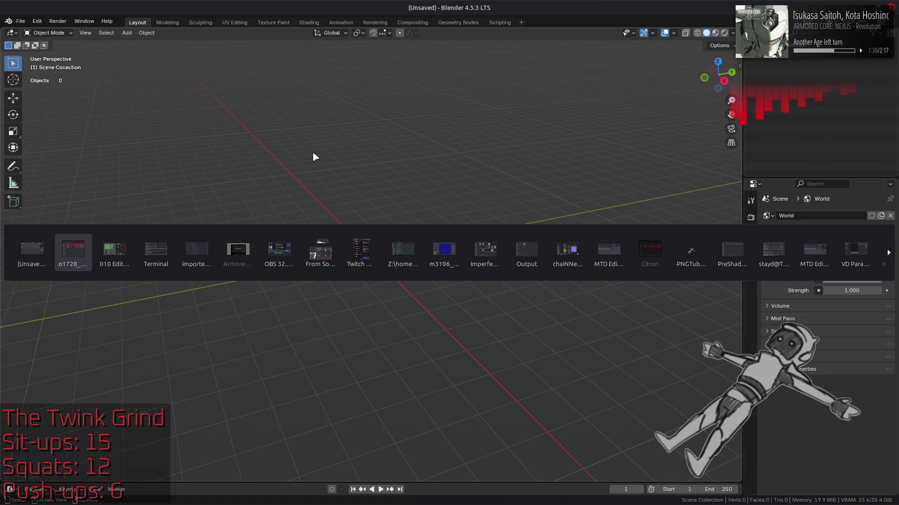
pyautogui.click(280, 325)
pyautogui.hotkey('alt', 'Tab')
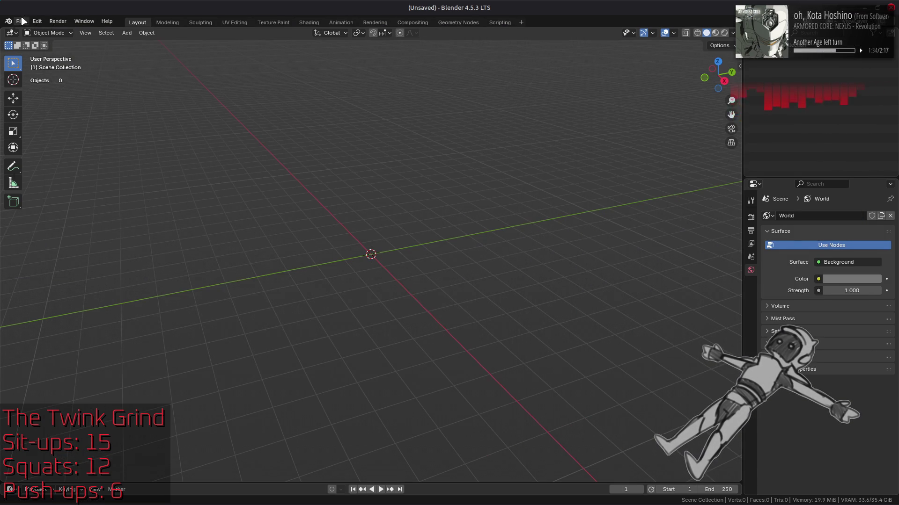
pyautogui.click(20, 21)
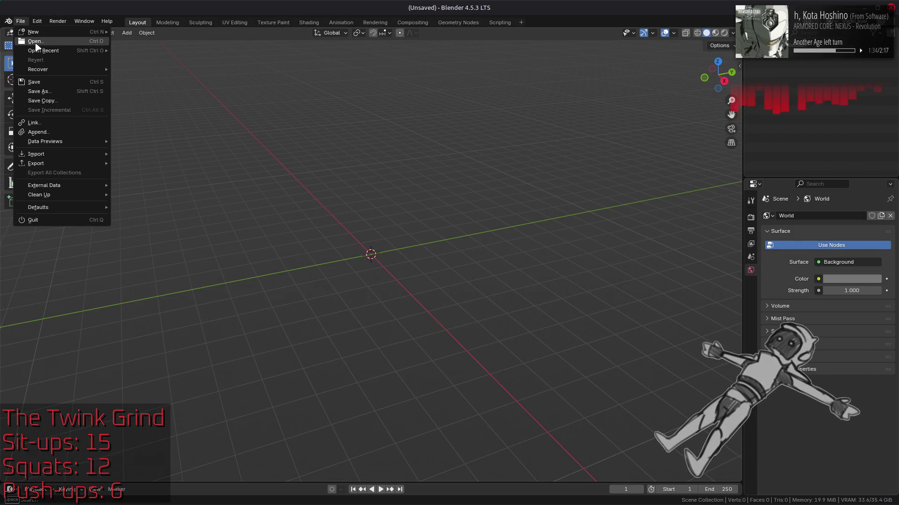
pyautogui.click(32, 42)
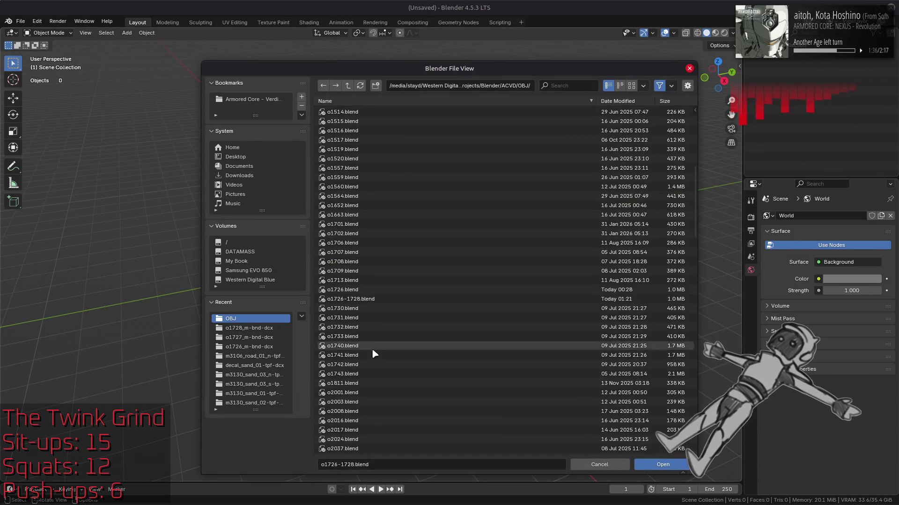
pyautogui.doubleClick(360, 382)
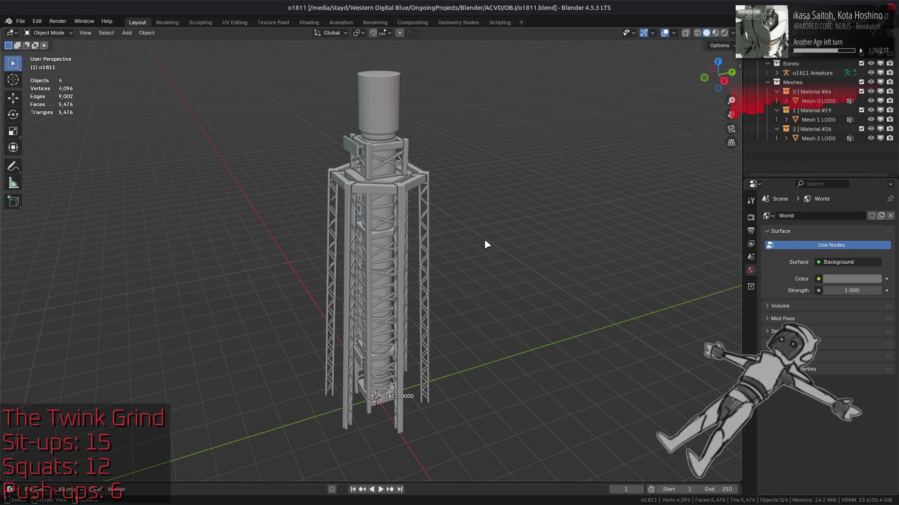
# Check the model[26] map entry, then browse for another blend file but cancel
pyautogui.hotkey('alt', 'Tab')
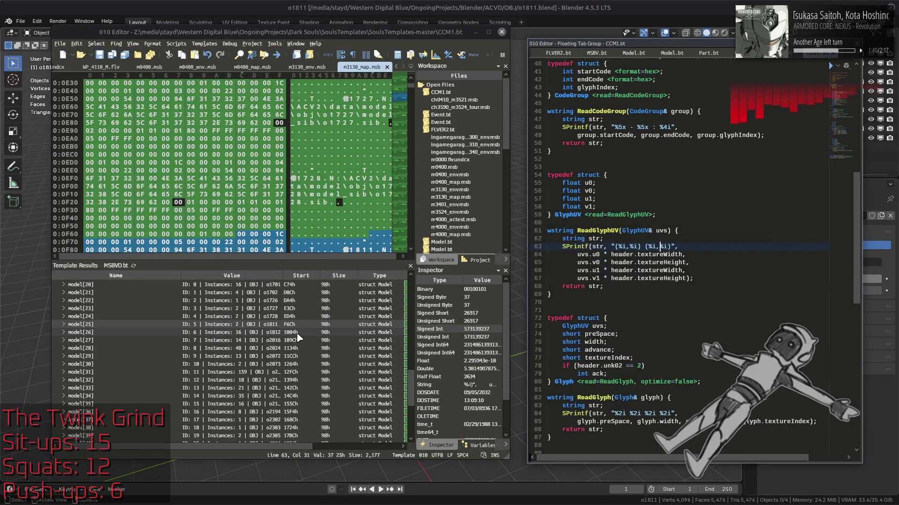
pyautogui.click(296, 334)
pyautogui.hotkey('alt', 'Tab')
pyautogui.click(19, 23)
pyautogui.click(33, 42)
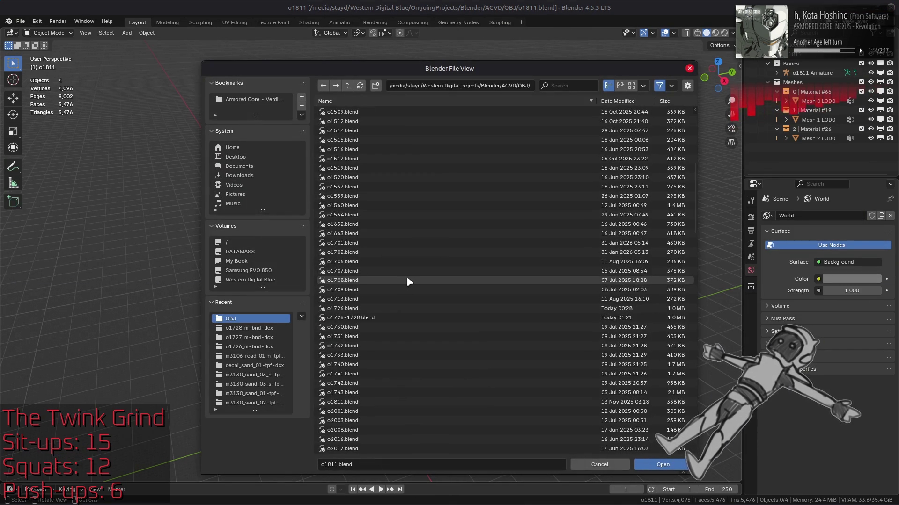
pyautogui.scroll(-5, 401, 339)
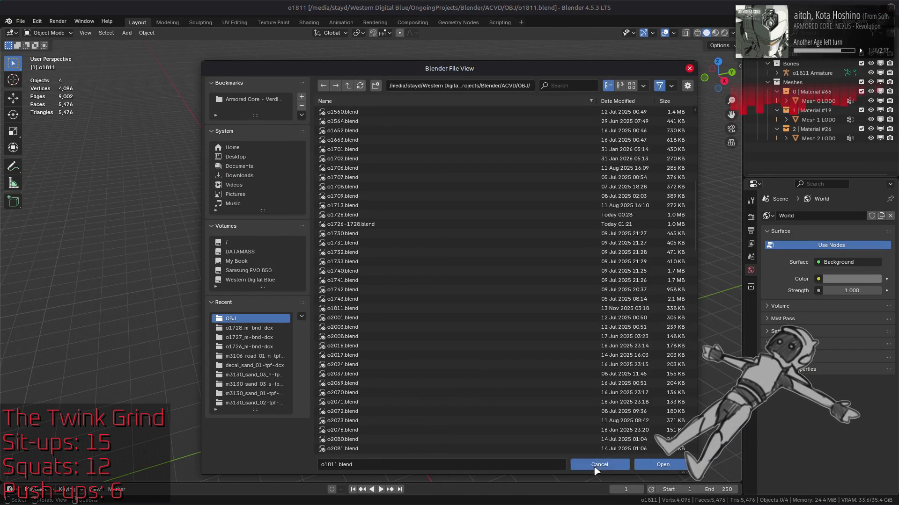
pyautogui.click(595, 467)
# Start a fresh empty General scene in Blender
pyautogui.click(20, 22)
pyautogui.moveTo(28, 32)
pyautogui.click(129, 32)
pyautogui.hotkey('alt', 'Tab')
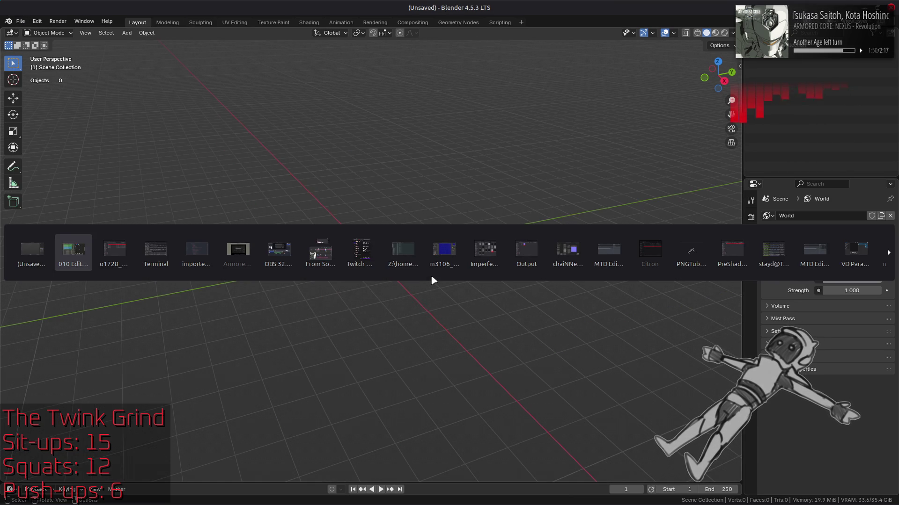
# Open the o1812 folder and unpack both .dcx archives with Yabber
pyautogui.hotkey('alt', 'Up')
pyautogui.hotkey('alt', 'Up')
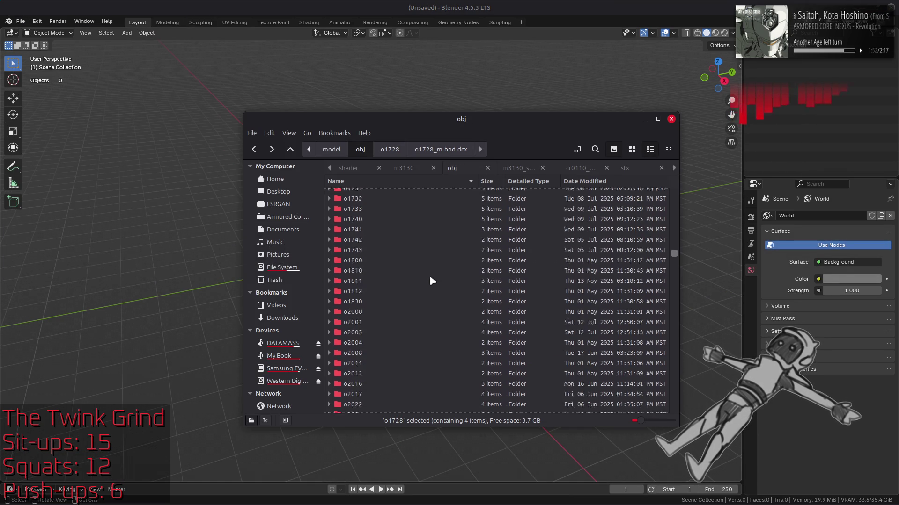
pyautogui.scroll(1, 429, 275)
pyautogui.doubleClick(383, 348)
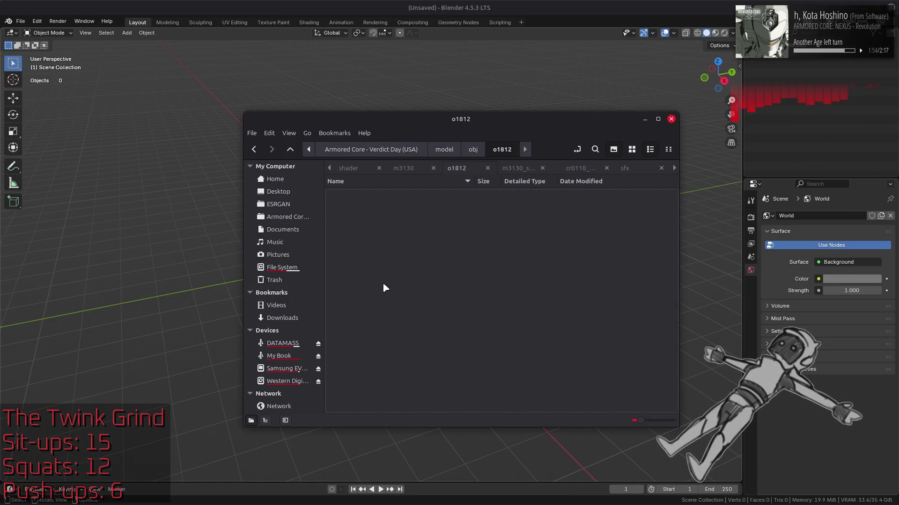
pyautogui.click(370, 193)
pyautogui.keyDown('shift'); pyautogui.click(381, 204); pyautogui.keyUp('shift')
pyautogui.rightClick(381, 204)
pyautogui.click(402, 210)
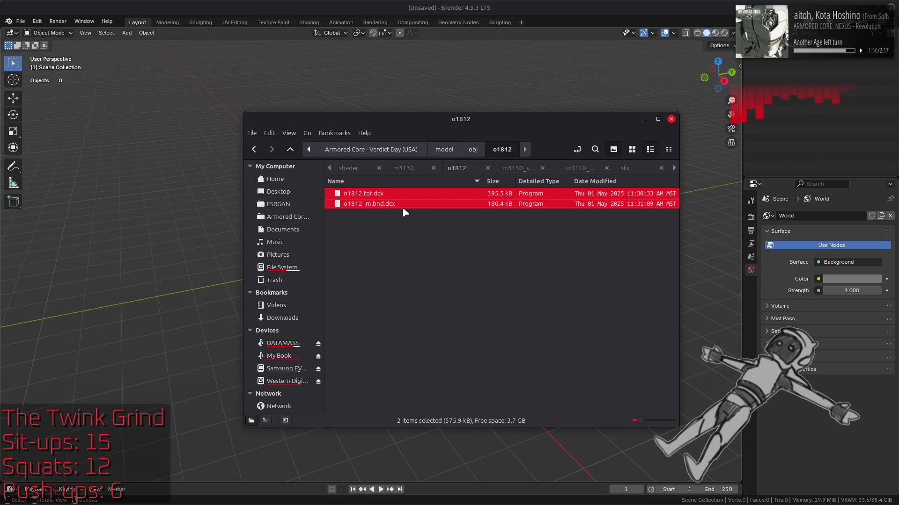
# Drag o1812, o1812_b and o1812_l1–l3 .flv files into Blender and import them without textures
pyautogui.click(380, 194)
pyautogui.doubleClick(370, 195)
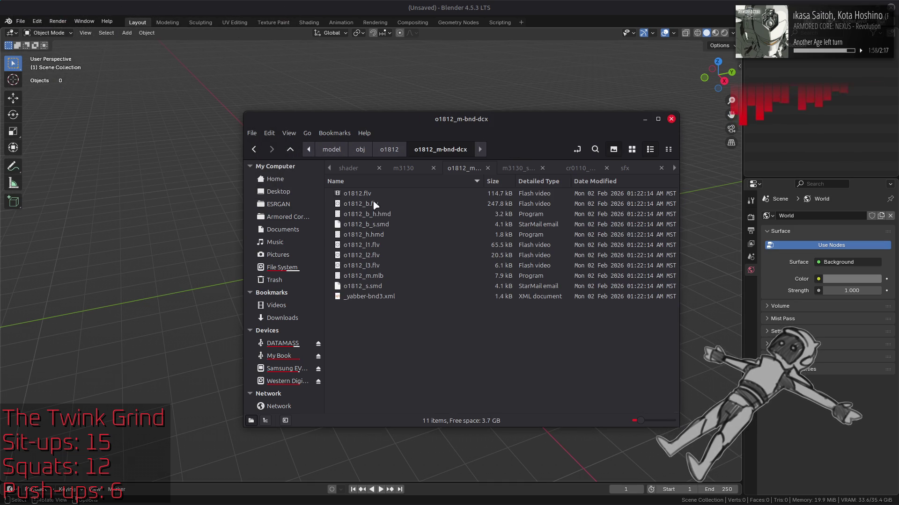
pyautogui.click(359, 194)
pyautogui.keyDown('shift'); pyautogui.click(362, 204); pyautogui.keyUp('shift')
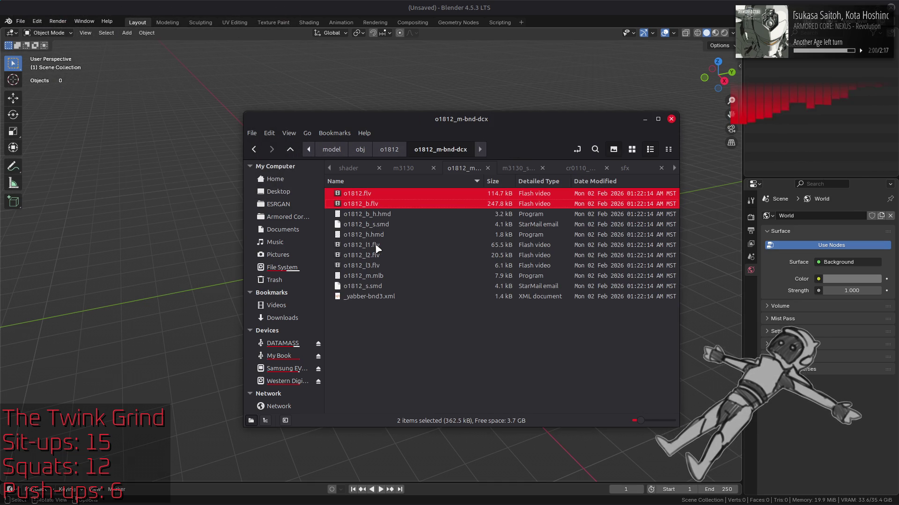
pyautogui.keyDown('ctrl'); pyautogui.click(383, 248); pyautogui.keyUp('ctrl')
pyautogui.hotkey('ctrl', 'shift', 'Down')
pyautogui.hotkey('ctrl', 'shift', 'Down')
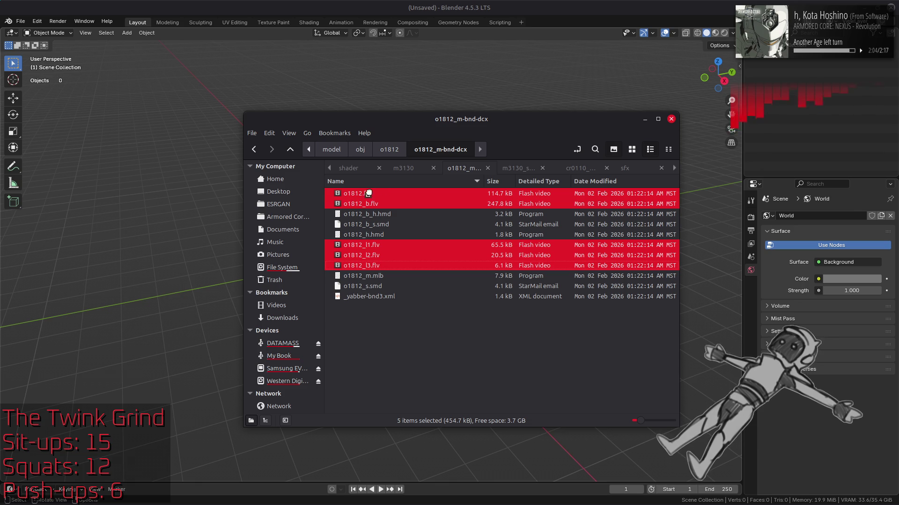
pyautogui.moveTo(358, 197); pyautogui.dragTo(413, 89)
pyautogui.click(349, 96)
pyautogui.click(398, 136)
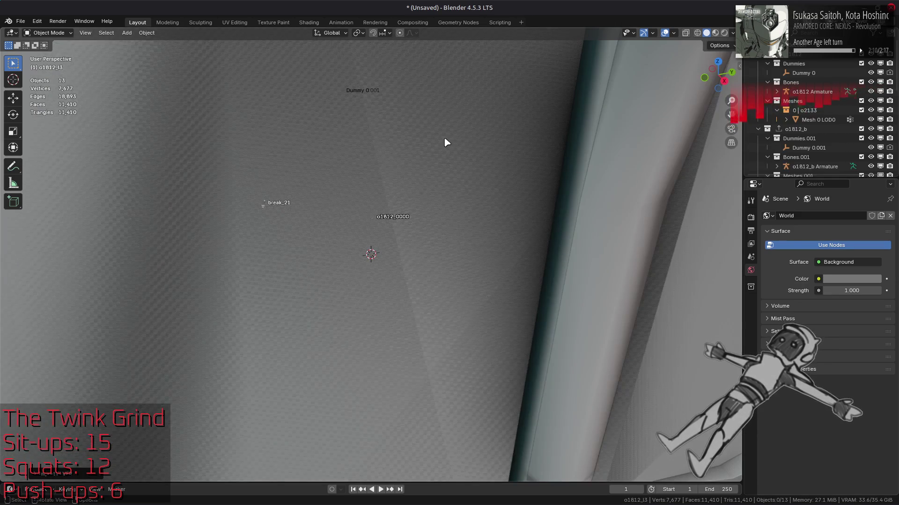
# Collapse the Outliner and exclude the o1812_b and l1–l3 collections, keeping only o1812
pyautogui.scroll(-10, 446, 142)
pyautogui.press('KP_Subtract')
pyautogui.press('KP_Subtract')
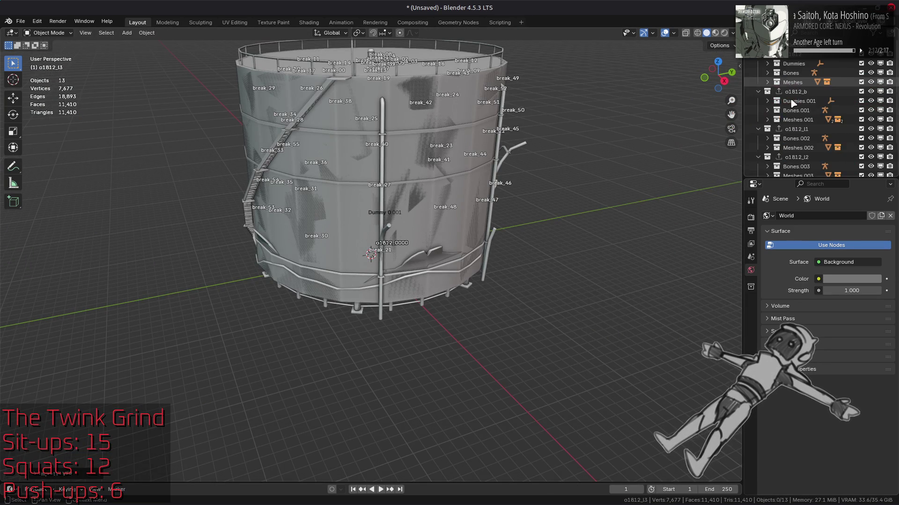
pyautogui.moveTo(795, 91); pyautogui.dragTo(798, 66)
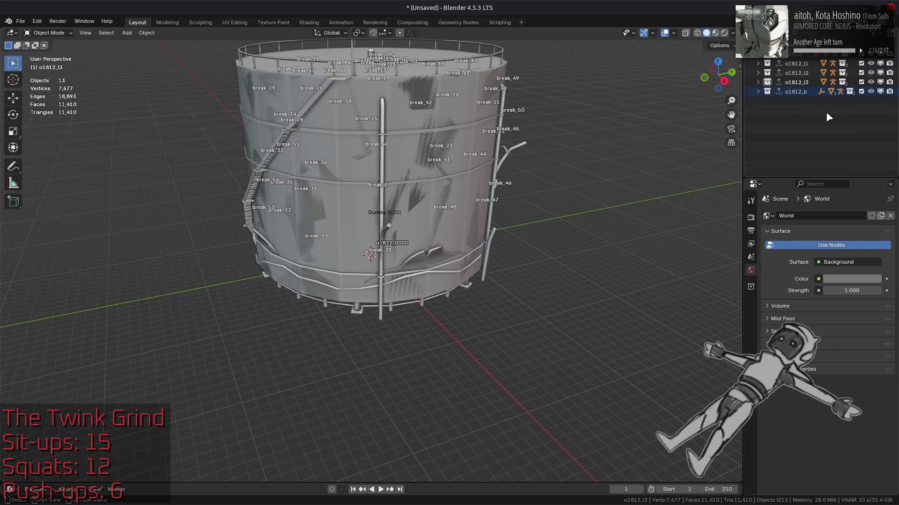
pyautogui.moveTo(861, 91); pyautogui.dragTo(861, 63)
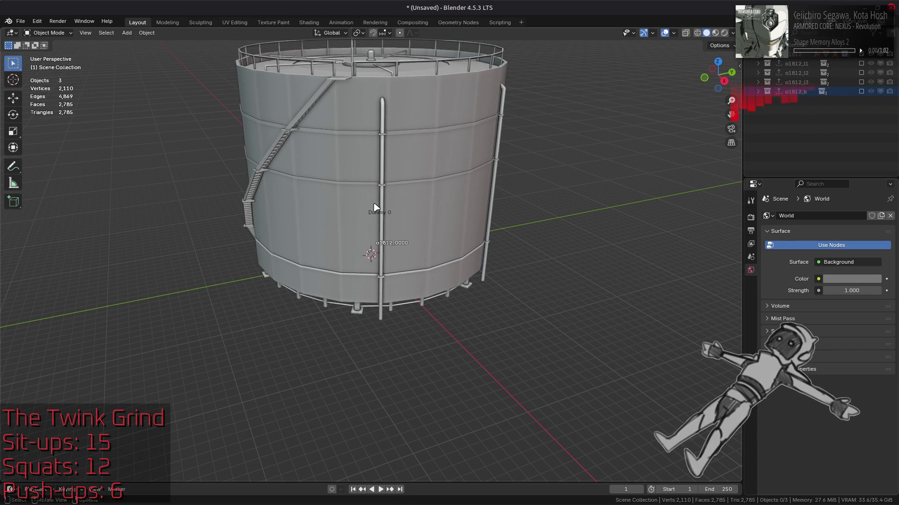
# Orbit and zoom around the o1812 tank to inspect its top, walls and underside
pyautogui.moveTo(356, 262); pyautogui.dragTo(389, 270, button='middle')
pyautogui.click(673, 32)
pyautogui.click(623, 128)
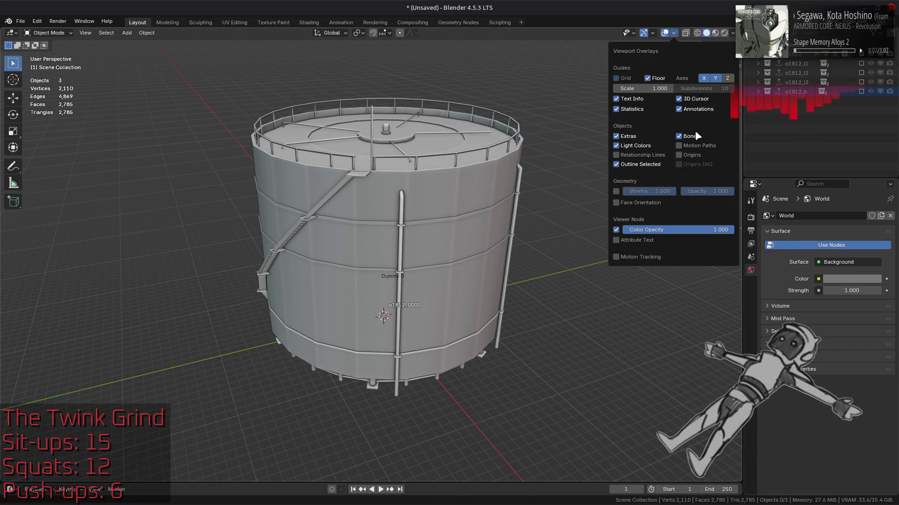
pyautogui.moveTo(422, 190)
pyautogui.mouseDown(button='middle')
pyautogui.moveTo(463, 259)
pyautogui.moveTo(446, 288)
pyautogui.mouseUp(button='middle')
pyautogui.scroll(8, 446, 287)
pyautogui.moveTo(427, 249)
pyautogui.mouseDown(button='middle')
pyautogui.moveTo(403, 239)
pyautogui.moveTo(421, 264)
pyautogui.moveTo(387, 251)
pyautogui.moveTo(467, 265)
pyautogui.mouseUp(button='middle')
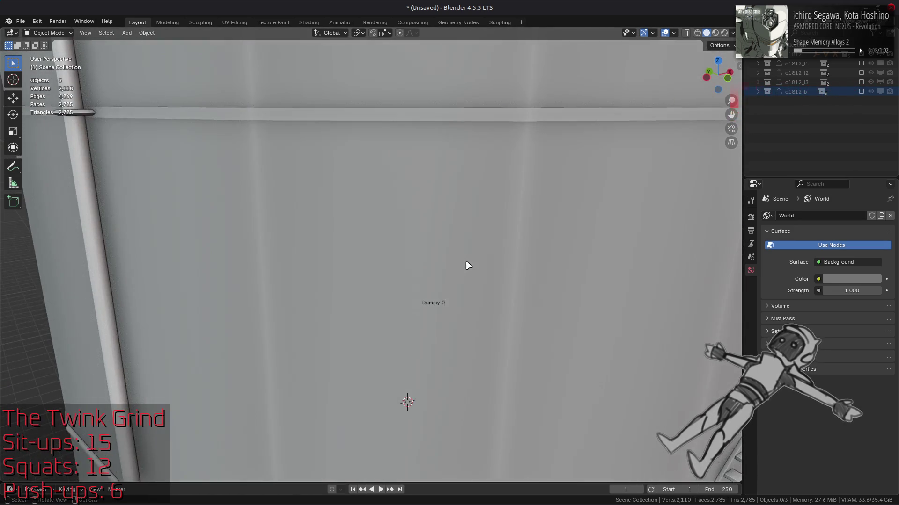
pyautogui.scroll(-6, 446, 229)
pyautogui.moveTo(448, 230)
pyautogui.mouseDown(button='middle')
pyautogui.moveTo(417, 162)
pyautogui.moveTo(431, 267)
pyautogui.moveTo(438, 237)
pyautogui.moveTo(457, 227)
pyautogui.mouseUp(button='middle')
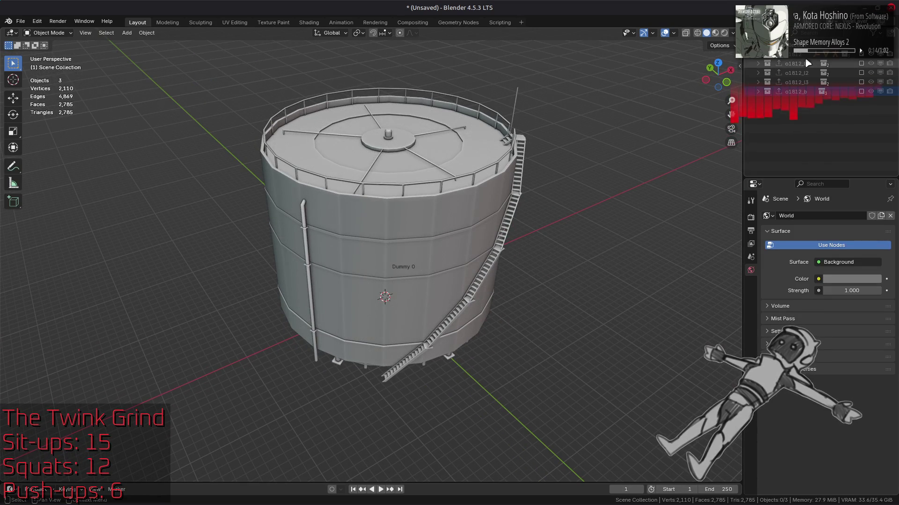
# Make the o1812 collection active and expand it to view its Bones collection
pyautogui.click(773, 56)
pyautogui.click(758, 55)
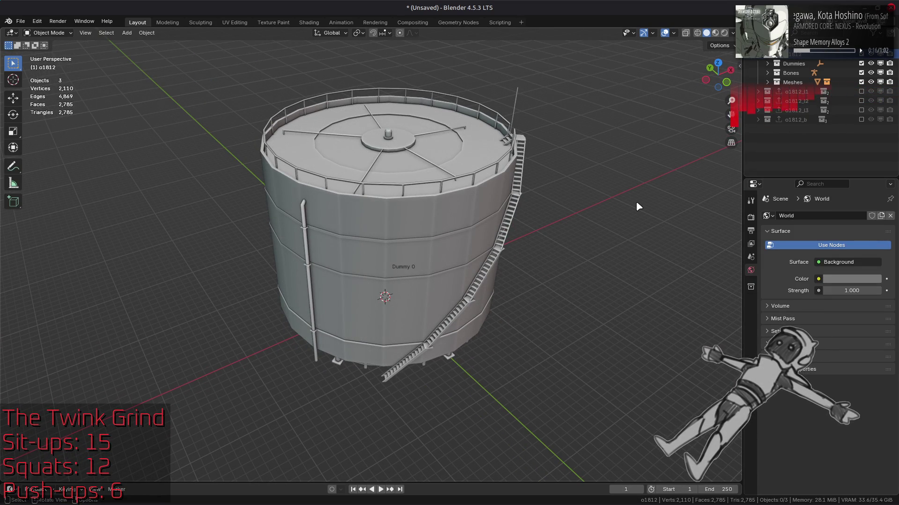
pyautogui.click(792, 74)
pyautogui.click(797, 81)
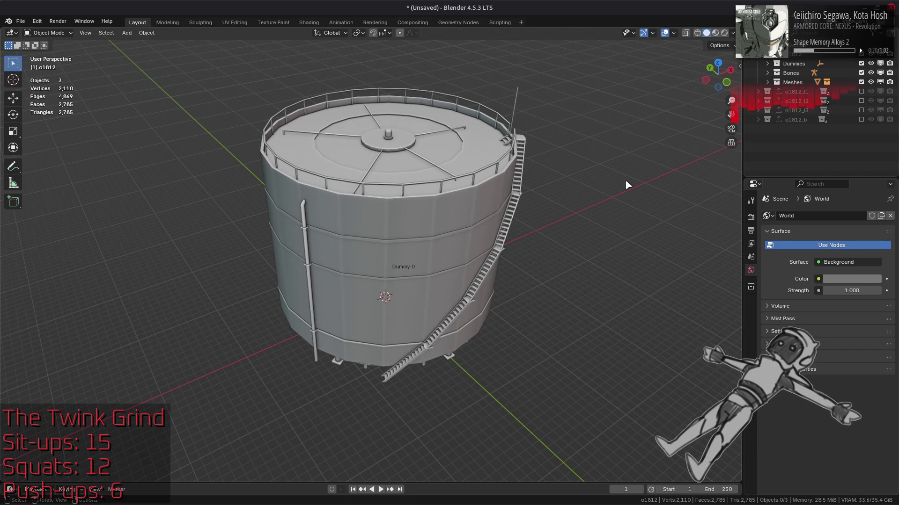
# Save the scene as o1812.blend in the OBJ folder
pyautogui.hotkey('ctrl', 's')
pyautogui.click(461, 467)
pyautogui.write('12')
pyautogui.press('Return')
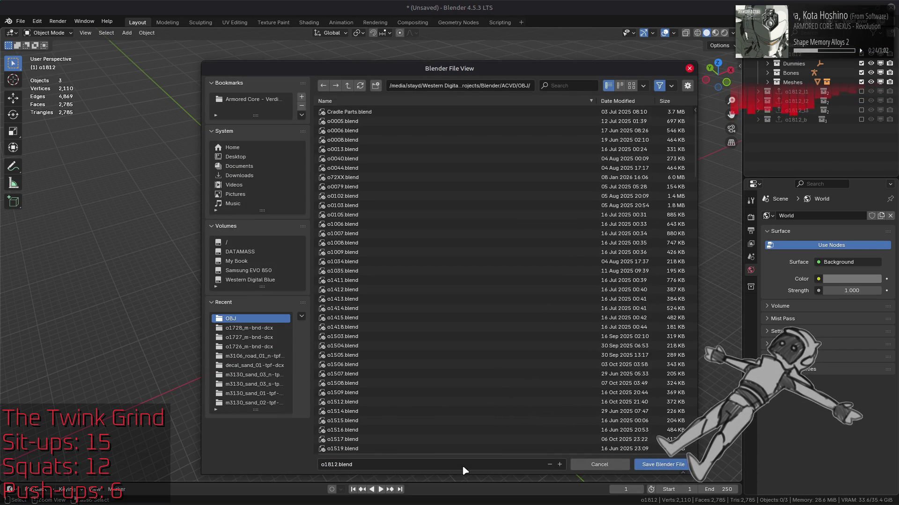
pyautogui.click(664, 466)
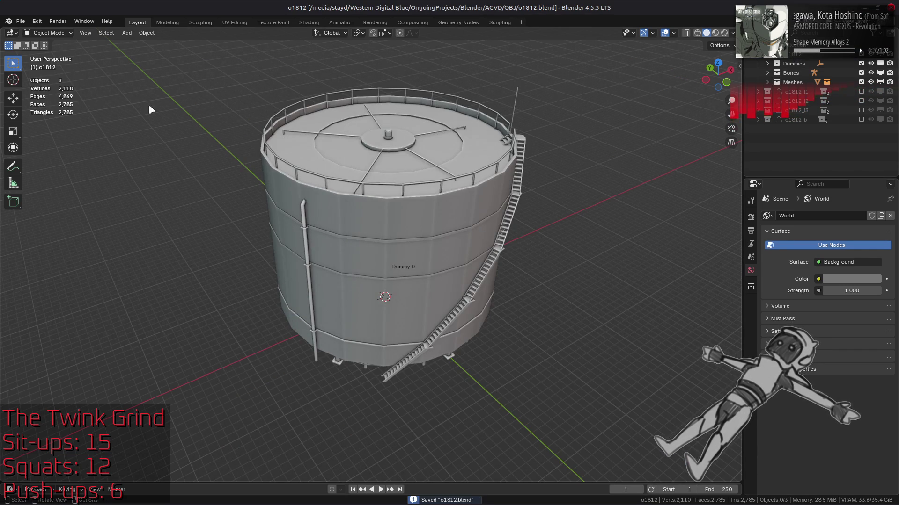
# Start a new General scene in Blender and inspect the model[27] map entry
pyautogui.click(20, 21)
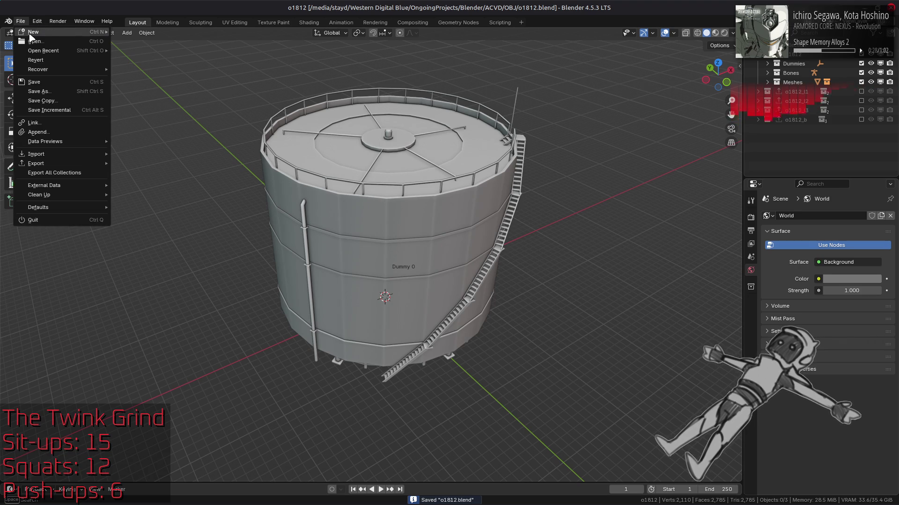
pyautogui.moveTo(28, 29)
pyautogui.click(136, 33)
pyautogui.hotkey('alt', 'Tab')
pyautogui.hotkey('alt', 'Tab')
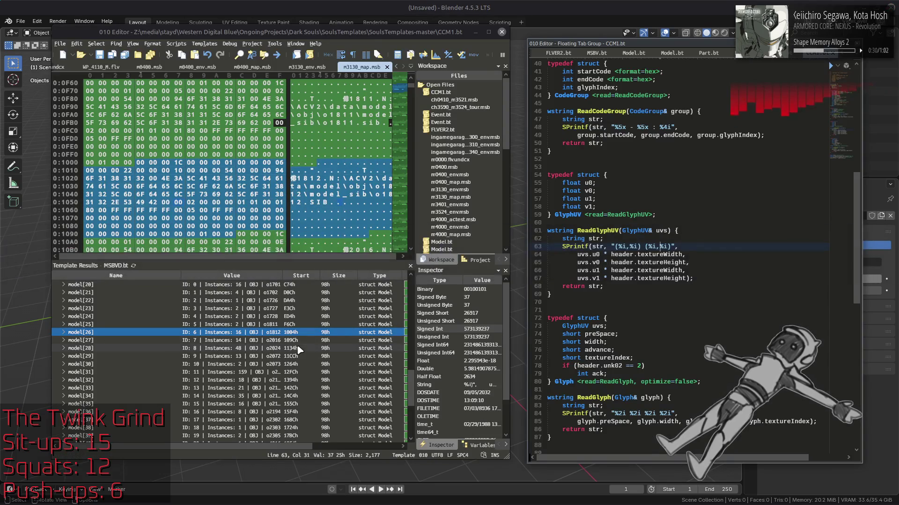
pyautogui.click(291, 338)
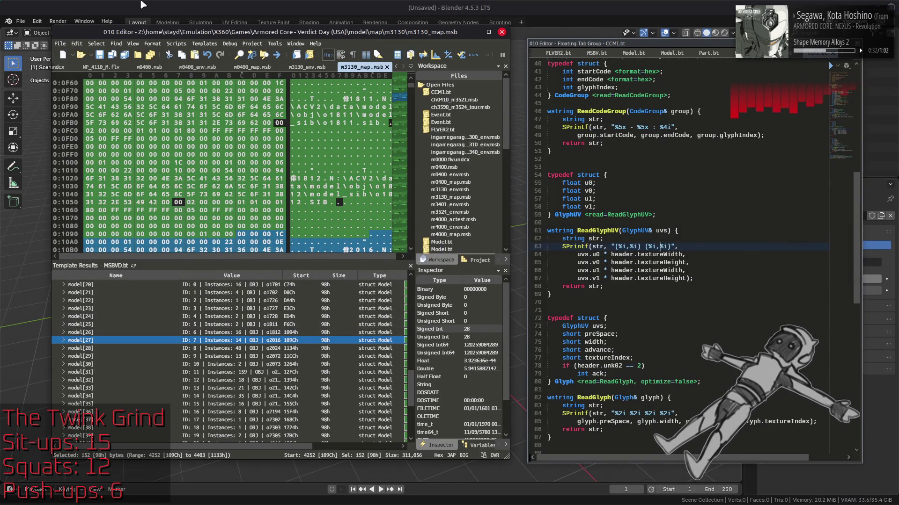
# Browse Blender's saved blend files, highlighting o2016.blend and o2024.blend
pyautogui.click(143, 5)
pyautogui.click(21, 21)
pyautogui.click(35, 40)
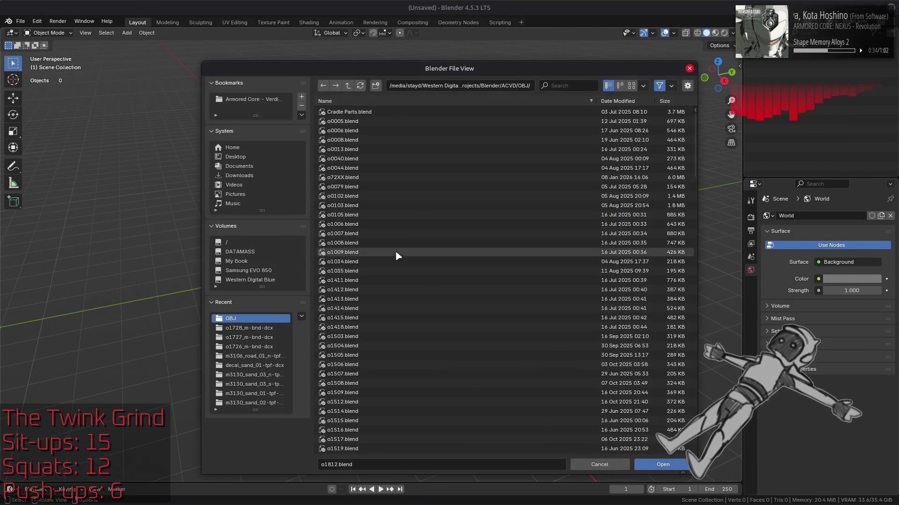
pyautogui.scroll(-10, 428, 225)
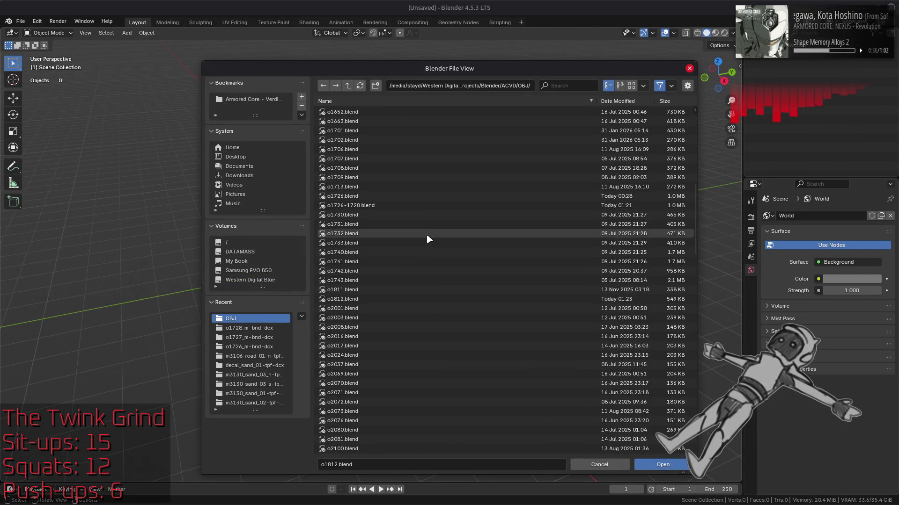
pyautogui.click(393, 337)
pyautogui.click(385, 355)
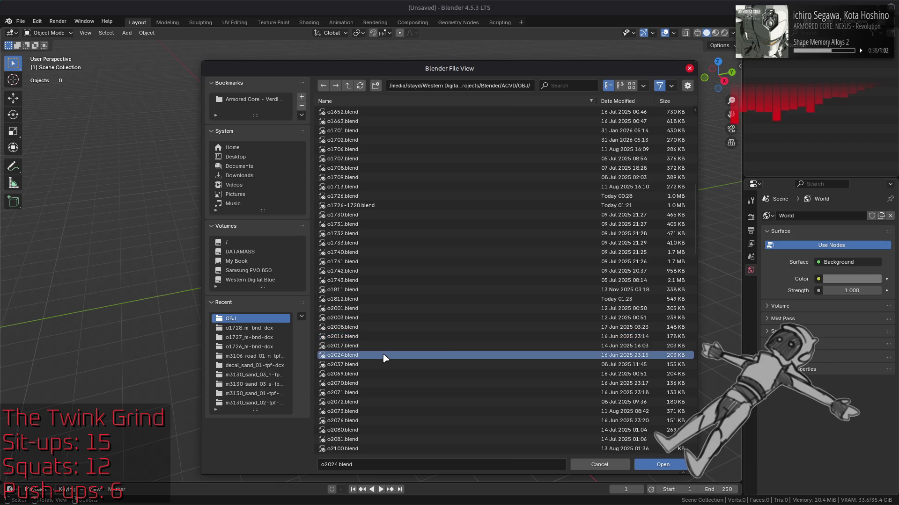
# Match map entries model[29] and model[31] against o2073.blend and o2076.blend
pyautogui.hotkey('alt', 'Tab')
pyautogui.click(302, 356)
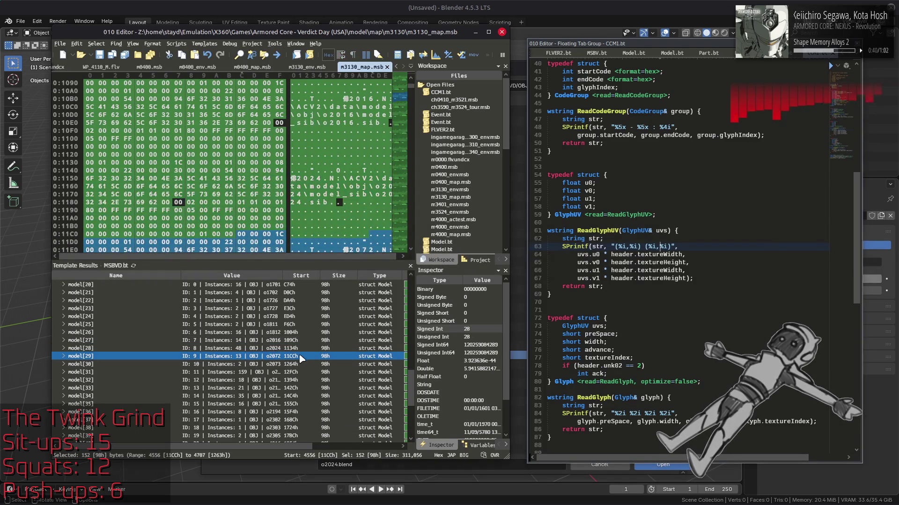
pyautogui.hotkey('alt', 'Tab')
pyautogui.click(368, 410)
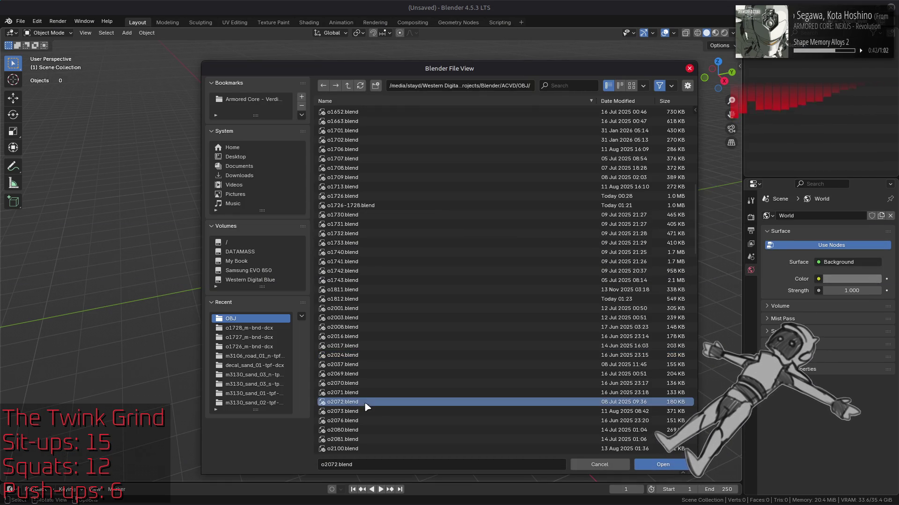
pyautogui.hotkey('alt', 'Tab')
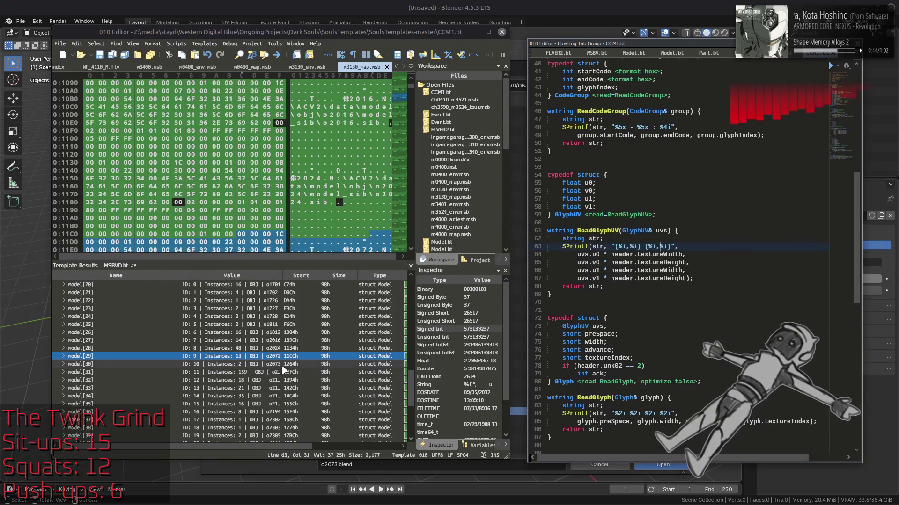
pyautogui.click(268, 374)
pyautogui.click(64, 373)
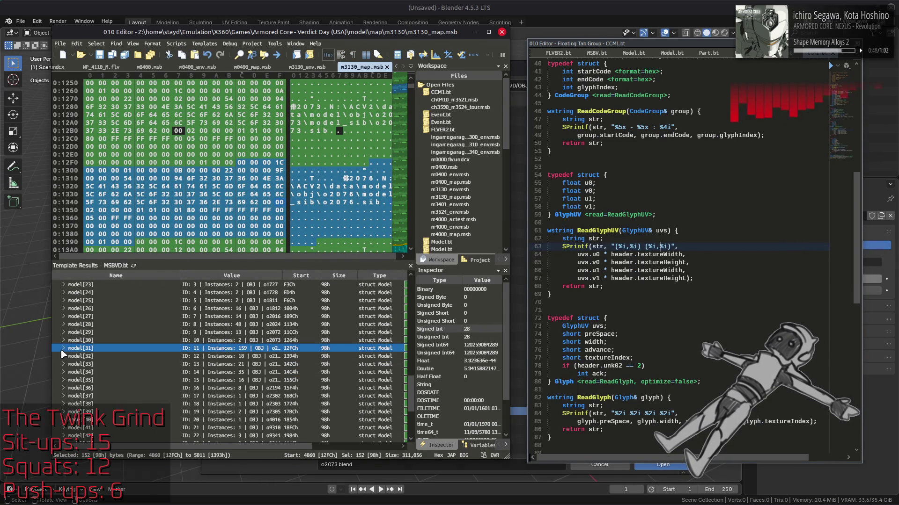
pyautogui.hotkey('alt', 'Tab')
pyautogui.click(397, 421)
# Check model[32] with a wider Value column, then step through o2081, o2101 and o2109.blend
pyautogui.hotkey('alt', 'Tab')
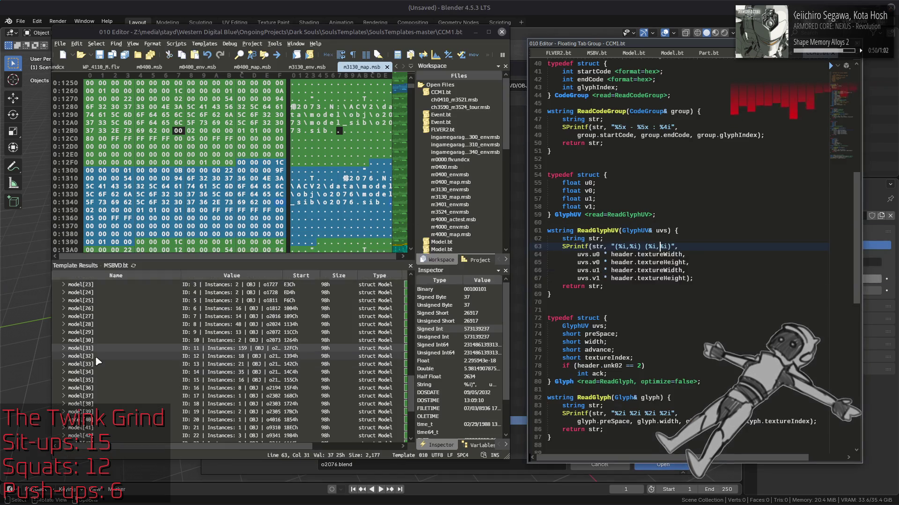
pyautogui.click(98, 356)
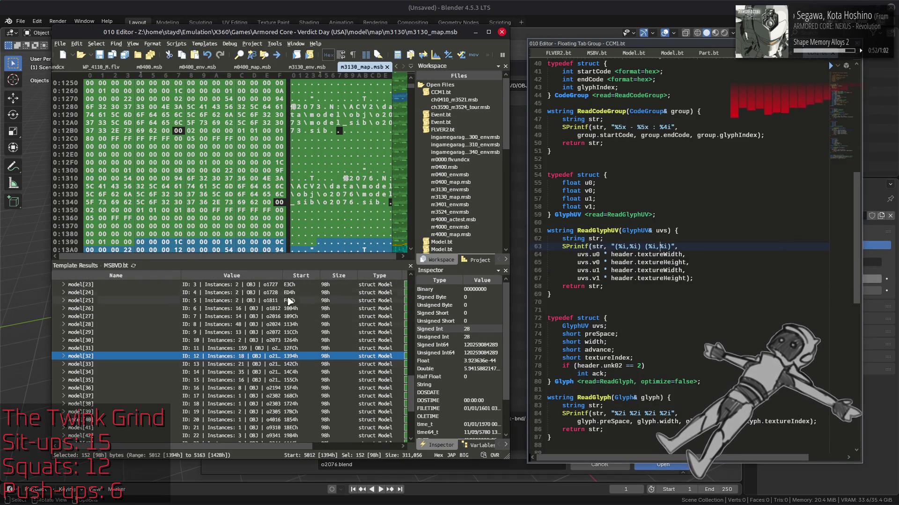
pyautogui.moveTo(283, 279); pyautogui.dragTo(297, 277)
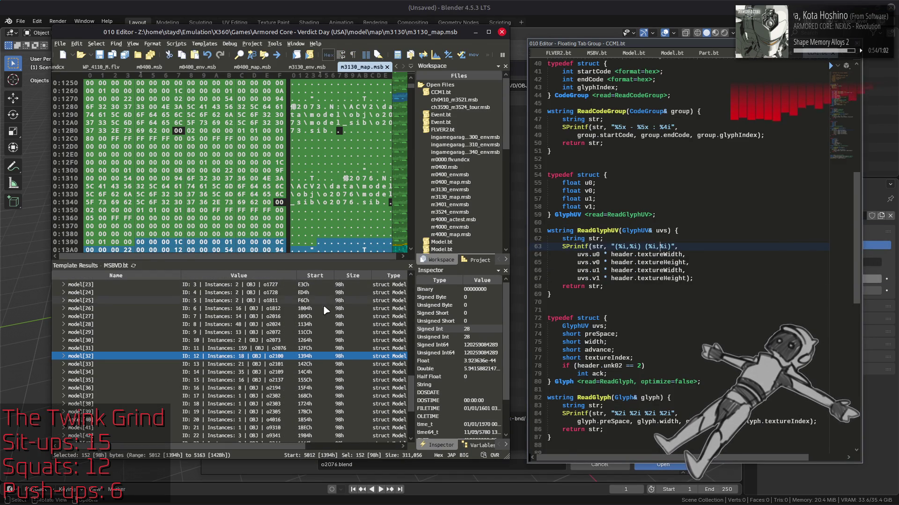
pyautogui.hotkey('alt', 'Tab')
pyautogui.click(385, 363)
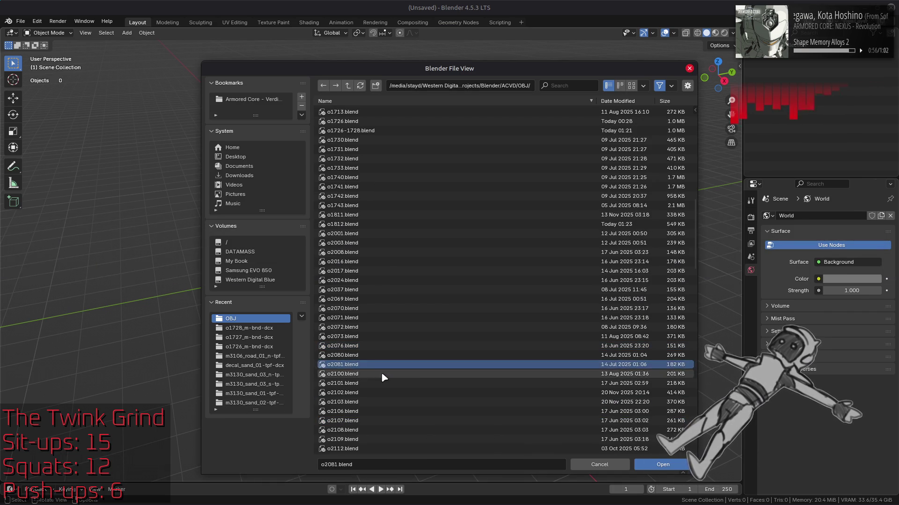
pyautogui.press('Down')
pyautogui.press('Down')
pyautogui.hotkey('alt', 'Tab')
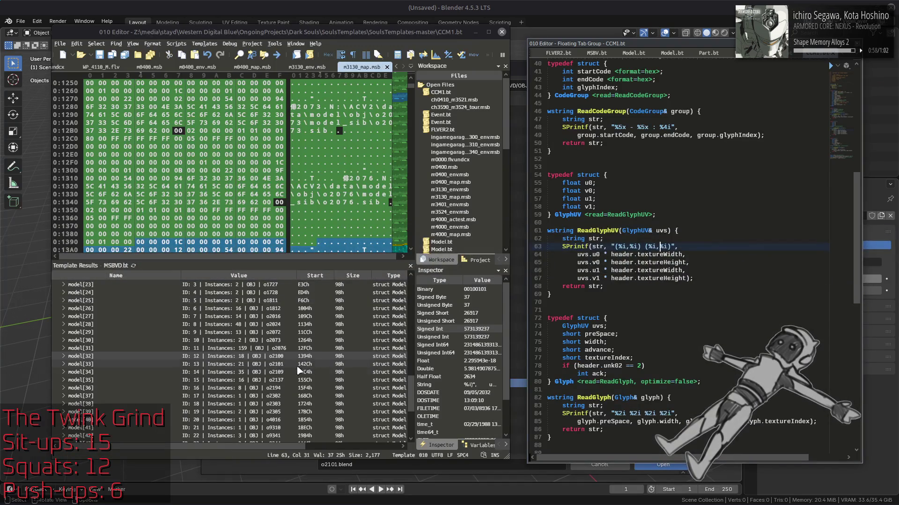
pyautogui.hotkey('alt', 'Tab')
pyautogui.press('Down')
pyautogui.press('Down')
pyautogui.press('Down')
# Match the o2137 map entry to o2137.blend, then cancel Blender's file browser
pyautogui.hotkey('alt', 'Tab')
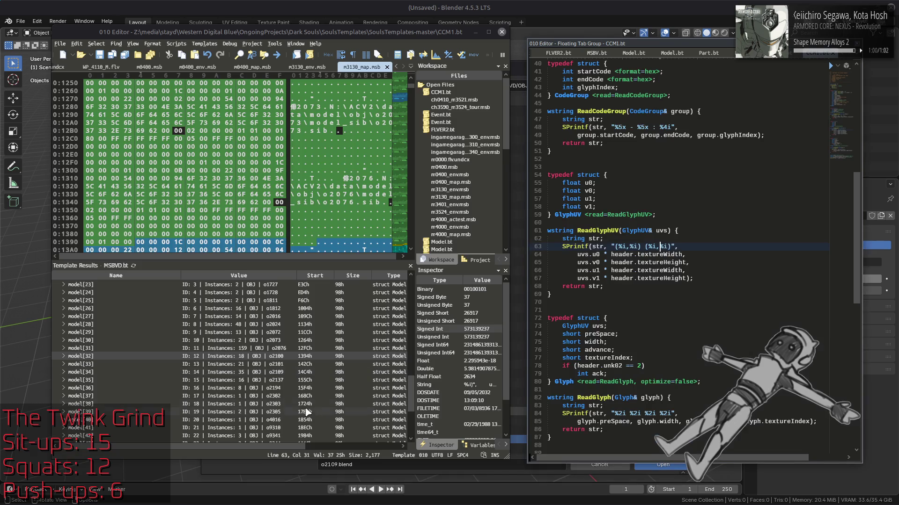
pyautogui.click(296, 379)
pyautogui.hotkey('alt', 'Tab')
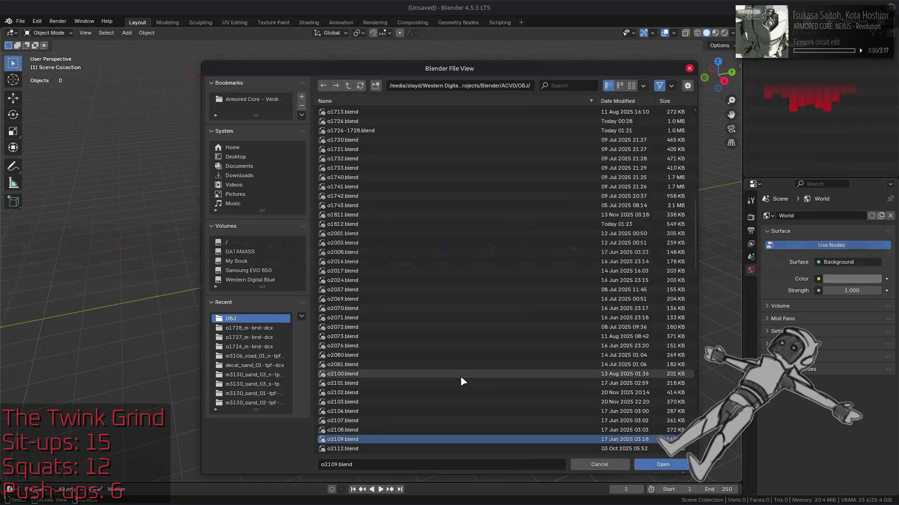
pyautogui.press('Down')
pyautogui.press('Down')
pyautogui.press('Down')
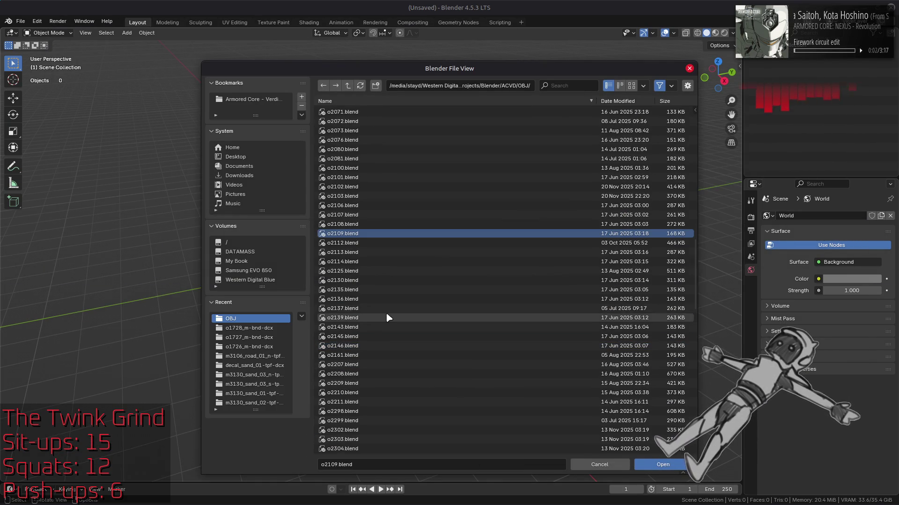
pyautogui.hotkey('alt', 'Tab')
pyautogui.click(280, 309)
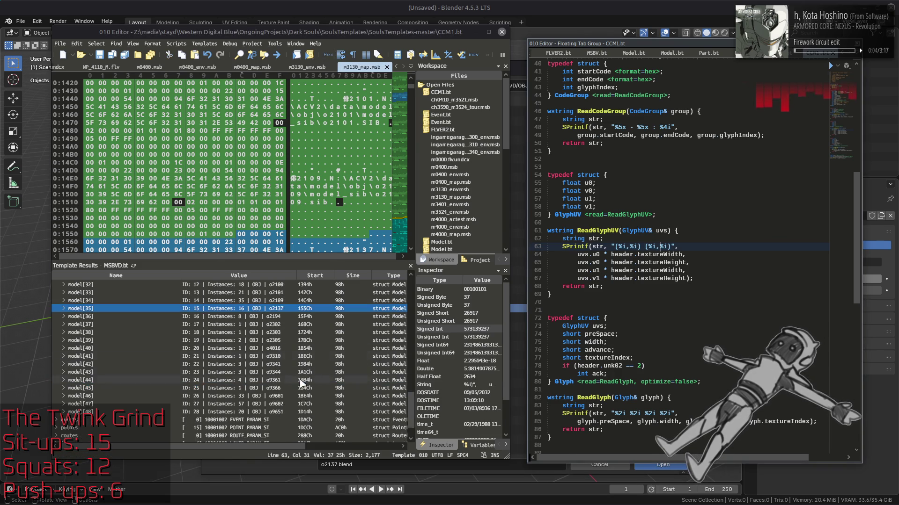
pyautogui.hotkey('alt', 'Tab')
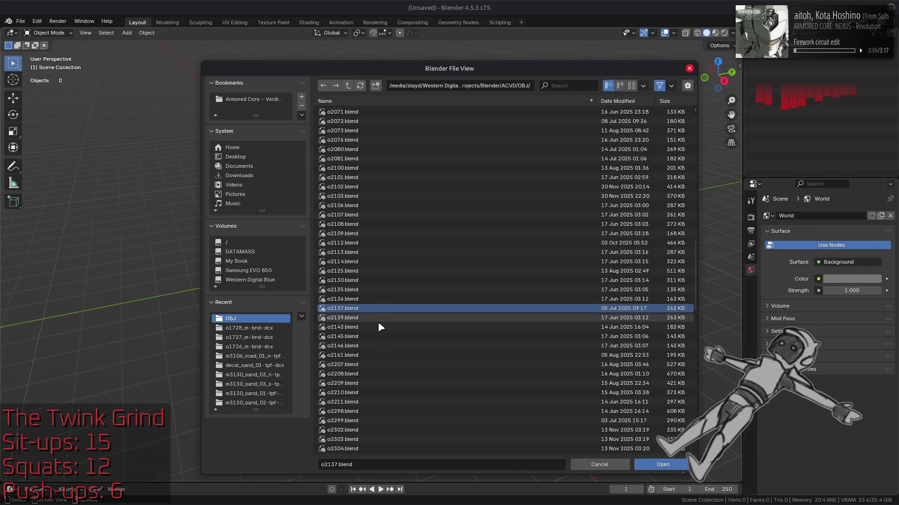
pyautogui.click(604, 464)
pyautogui.hotkey('alt', 'Tab')
pyautogui.hotkey('alt', 'Tab')
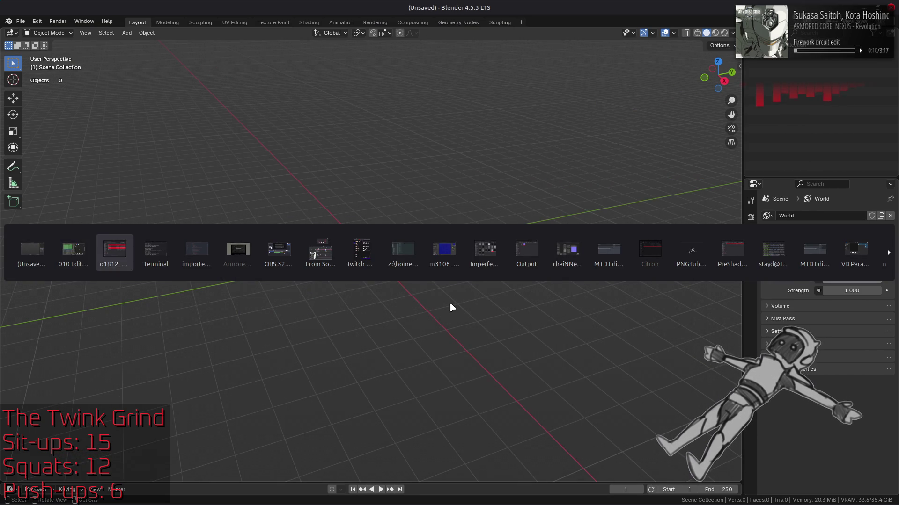
# Open the o2194 folder and unpack both of its .dcx archives with Yabber
pyautogui.hotkey('alt', 'Up')
pyautogui.scroll(-10, 416, 290)
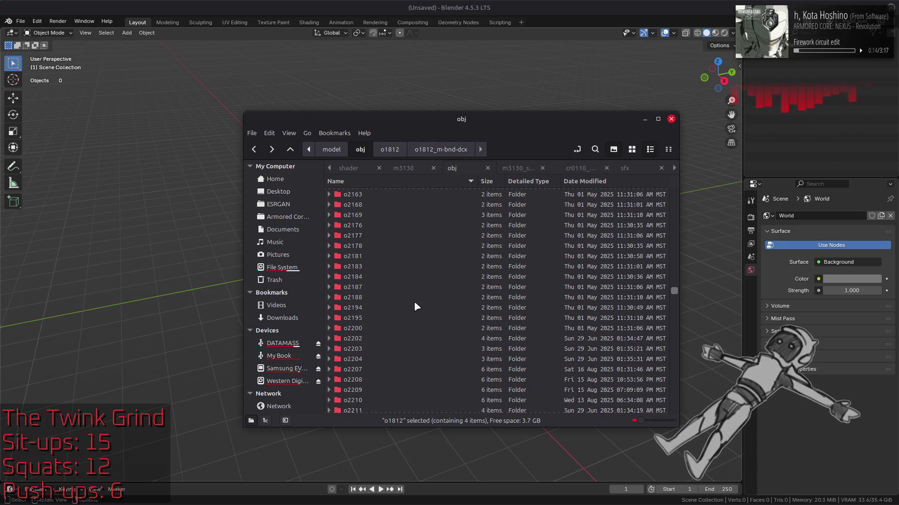
pyautogui.scroll(-1, 379, 302)
pyautogui.click(370, 281)
pyautogui.doubleClick(370, 281)
pyautogui.click(378, 194)
pyautogui.keyDown('shift'); pyautogui.click(371, 204); pyautogui.keyUp('shift')
pyautogui.rightClick(377, 206)
pyautogui.click(393, 211)
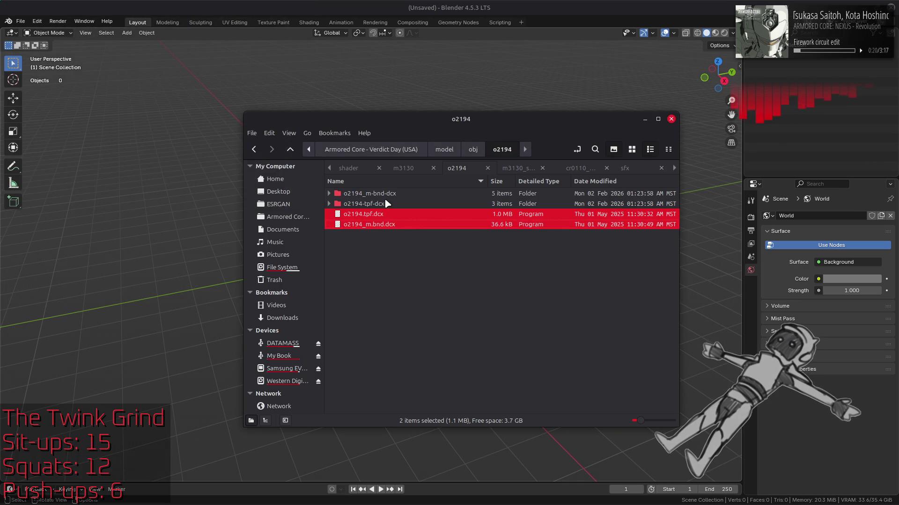
# Send o2194.flv and o2194_l1, l2, l3.flv from o2194_m-bnd-dcx into Blender
pyautogui.doubleClick(380, 195)
pyautogui.click(360, 196)
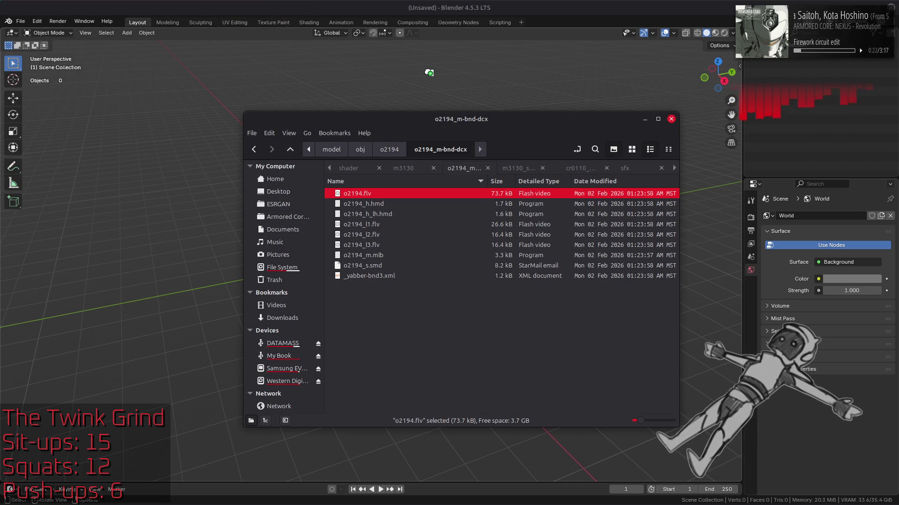
pyautogui.keyDown('ctrl'); pyautogui.click(378, 225); pyautogui.keyUp('ctrl')
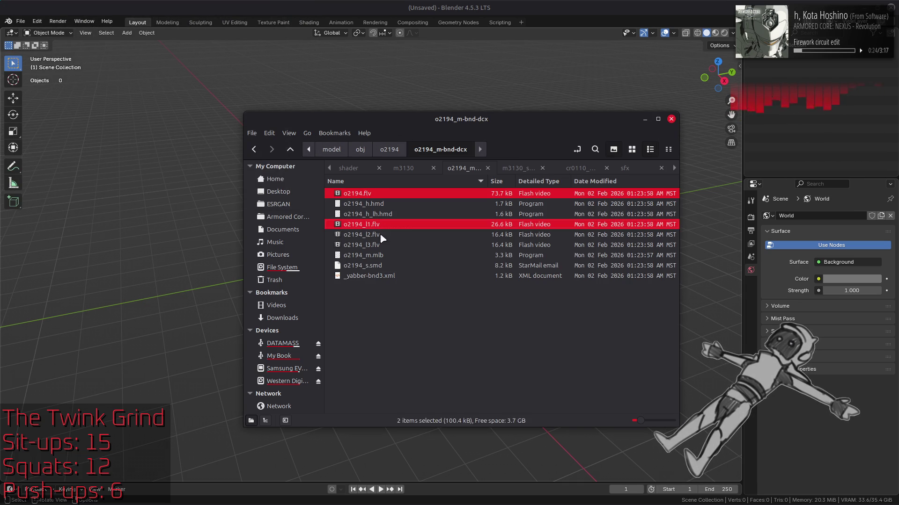
pyautogui.keyDown('ctrl'); pyautogui.click(379, 235); pyautogui.keyUp('ctrl')
pyautogui.keyDown('ctrl'); pyautogui.click(380, 245); pyautogui.keyUp('ctrl')
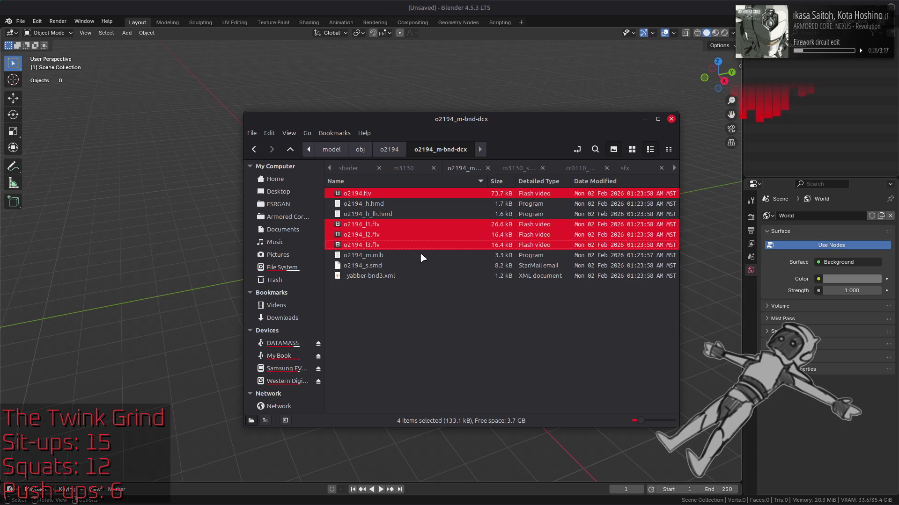
pyautogui.moveTo(428, 75); pyautogui.dragTo(423, 71)
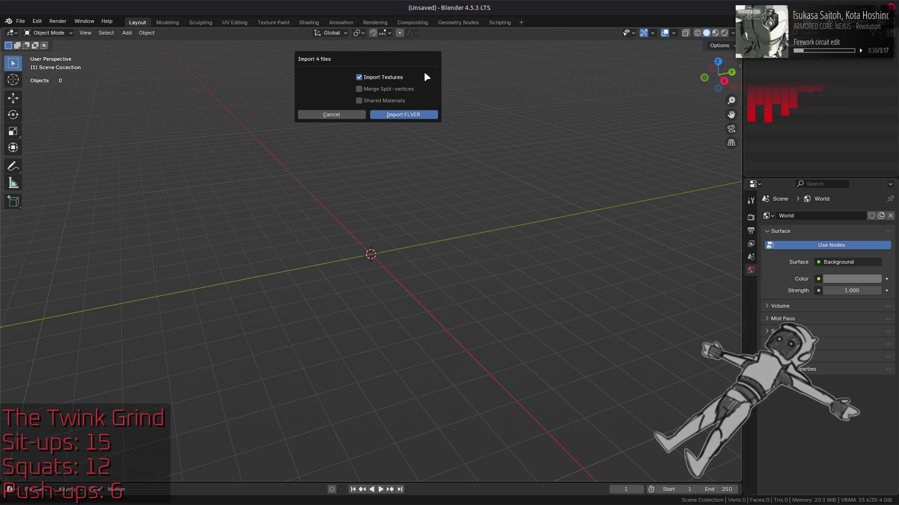
# Import the o2194 FLVER models with textures and exclude the o2194 LOD collections
pyautogui.click(402, 115)
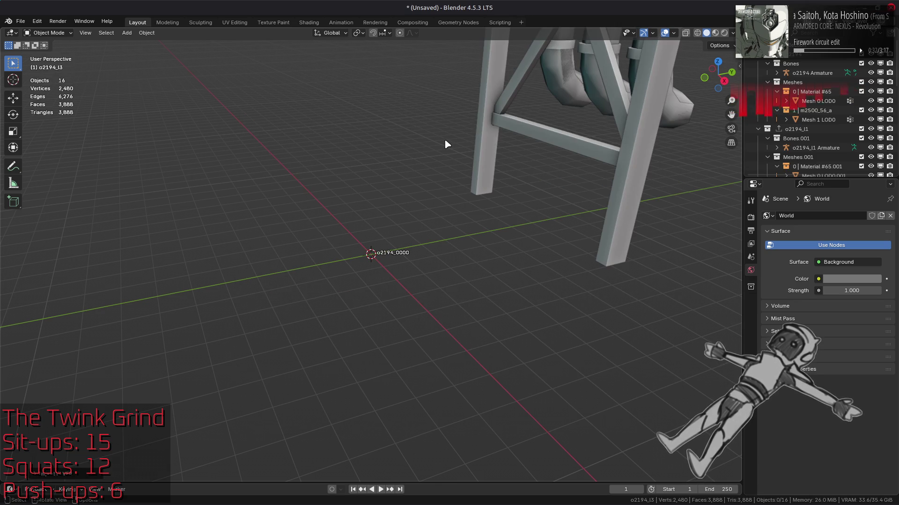
pyautogui.press('KP_Decimal')
pyautogui.click(708, 119)
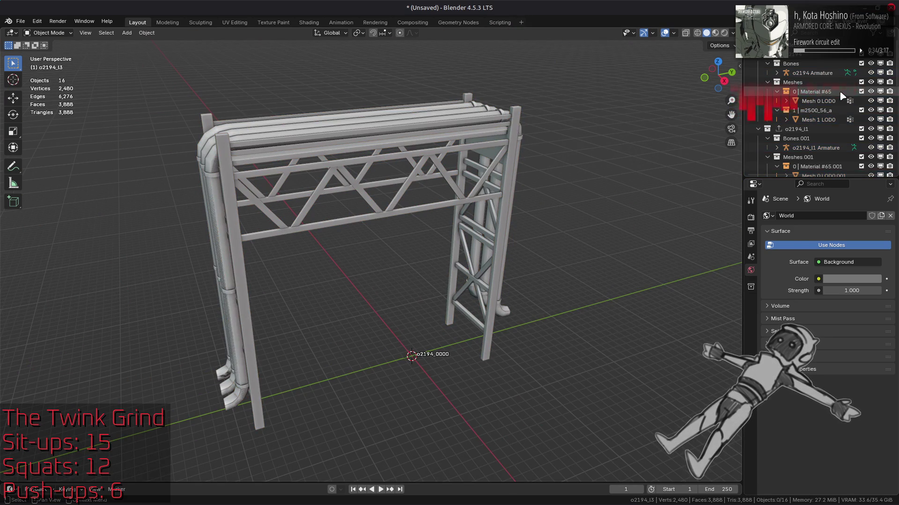
pyautogui.hotkey('shift', 'a')
pyautogui.moveTo(861, 64); pyautogui.dragTo(860, 82)
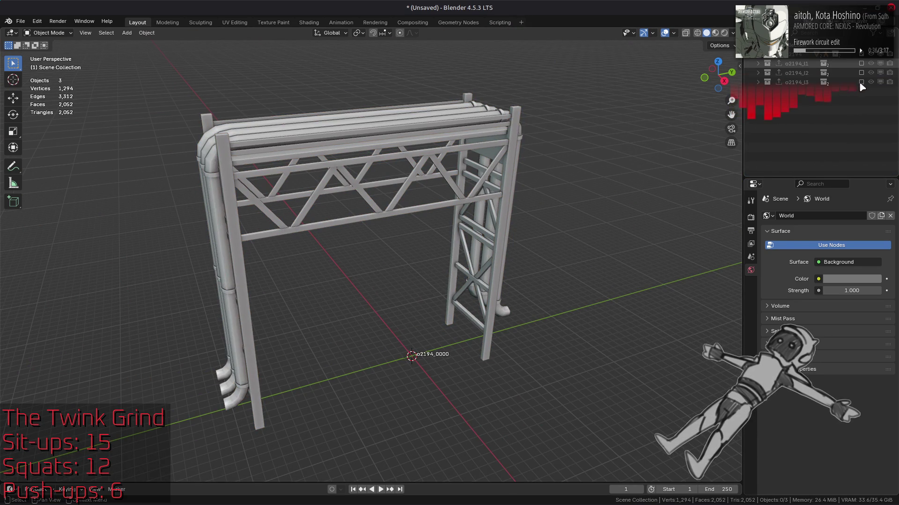
pyautogui.keyDown('shift'); pyautogui.moveTo(355, 237); pyautogui.dragTo(395, 239, button='middle'); pyautogui.keyUp('shift')
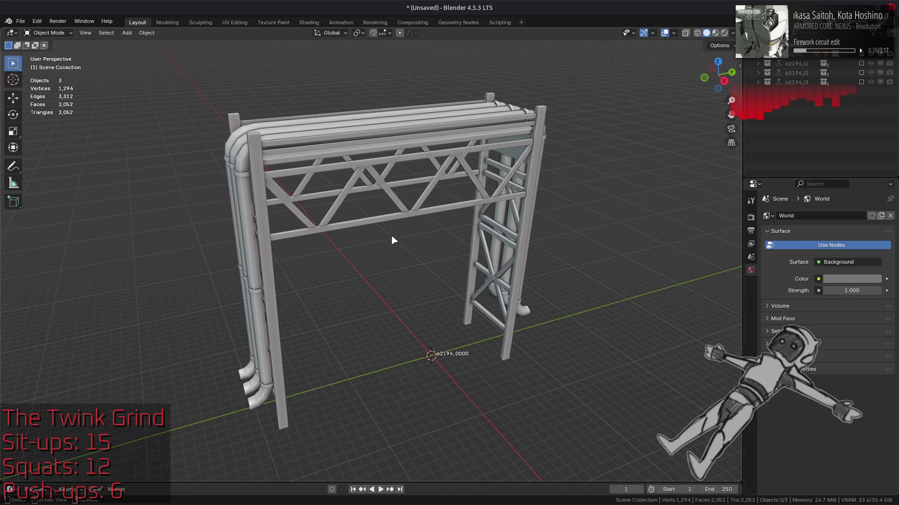
pyautogui.click(353, 215)
pyautogui.hotkey('alt', 'a')
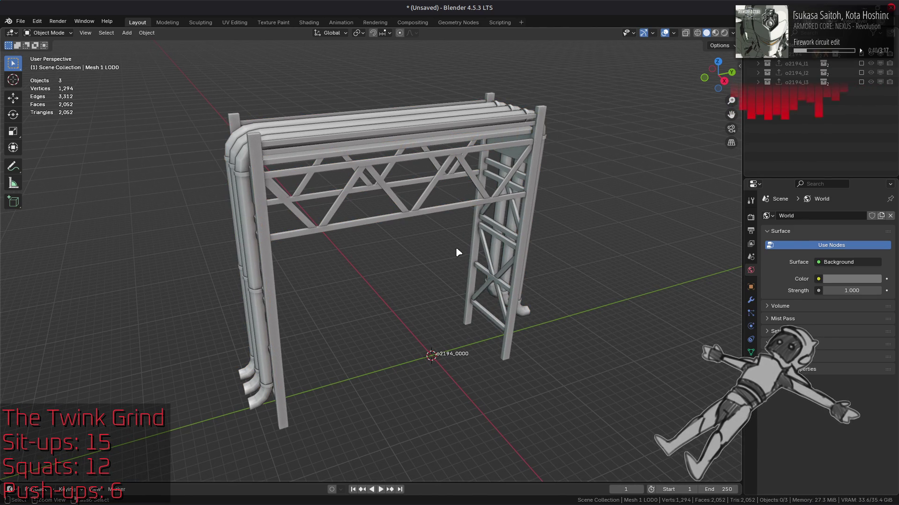
pyautogui.scroll(2, 805, 93)
# Save the scene as o2194.blend
pyautogui.hotkey('ctrl', 's')
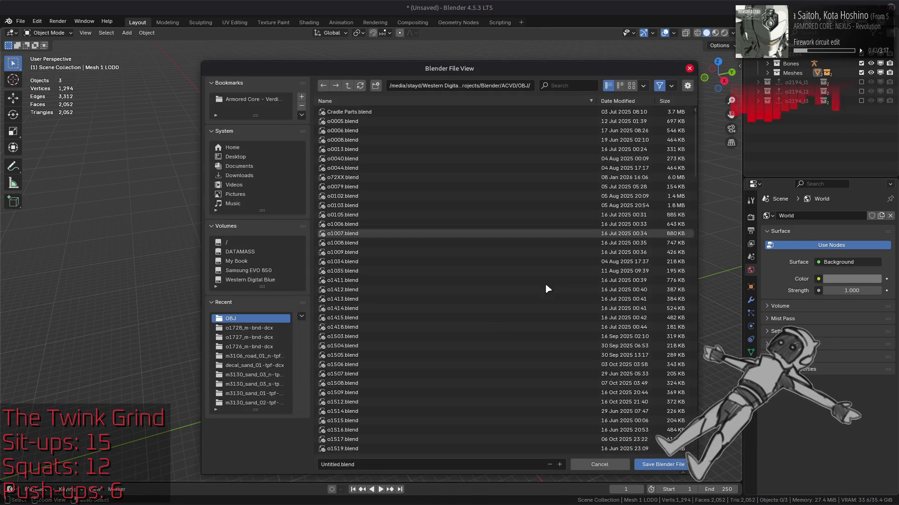
pyautogui.write('o2')
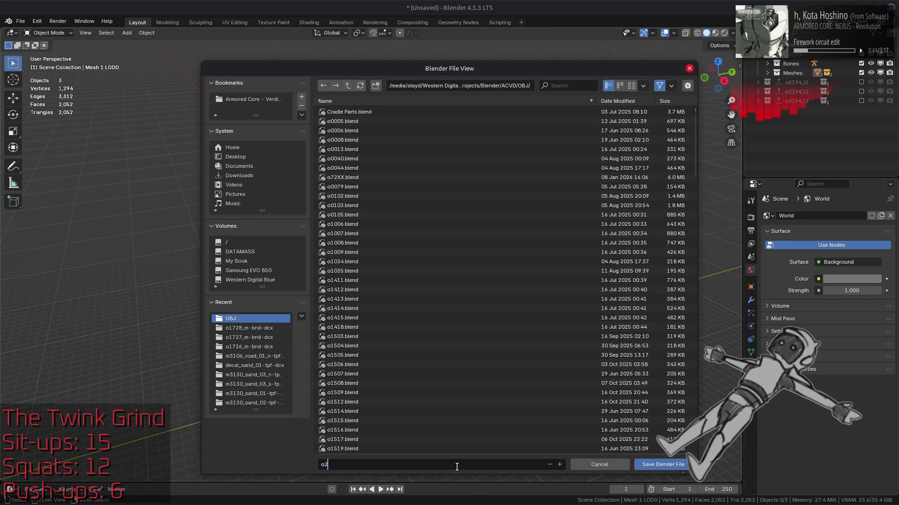
pyautogui.write('194')
pyautogui.press('Return')
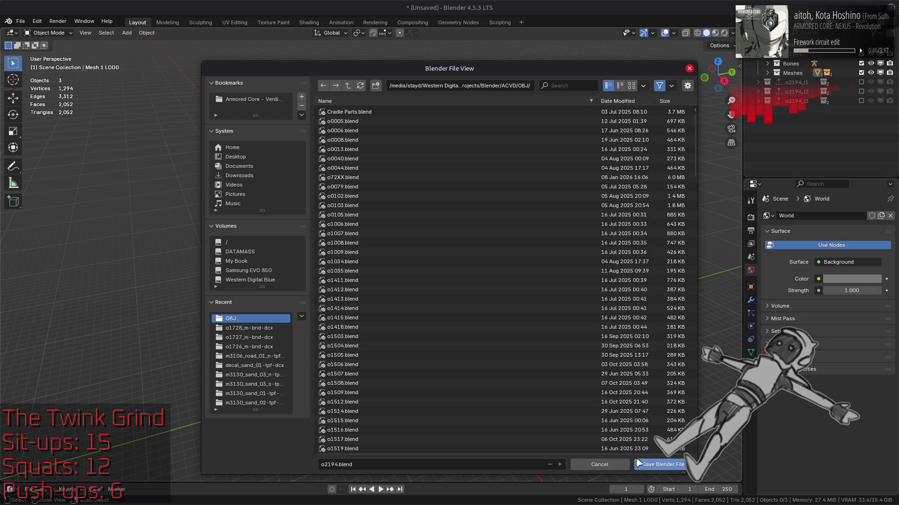
pyautogui.press('Return')
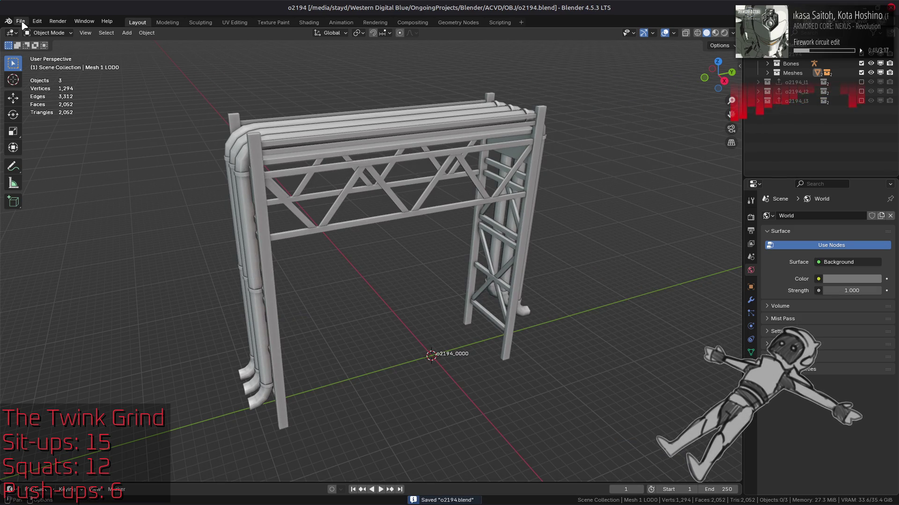
# Start a new empty General scene
pyautogui.click(20, 21)
pyautogui.moveTo(32, 27)
pyautogui.click(129, 30)
pyautogui.hotkey('alt', 'Tab')
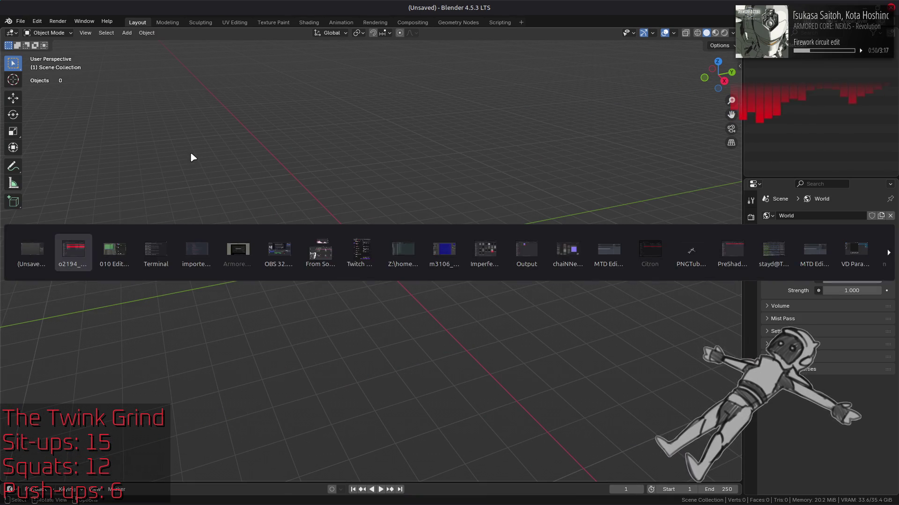
# Check map entry model[37] in 010 Editor and look for o2302.blend in Blender's Open dialog
pyautogui.hotkey('alt', 'Tab')
pyautogui.press('Tab')
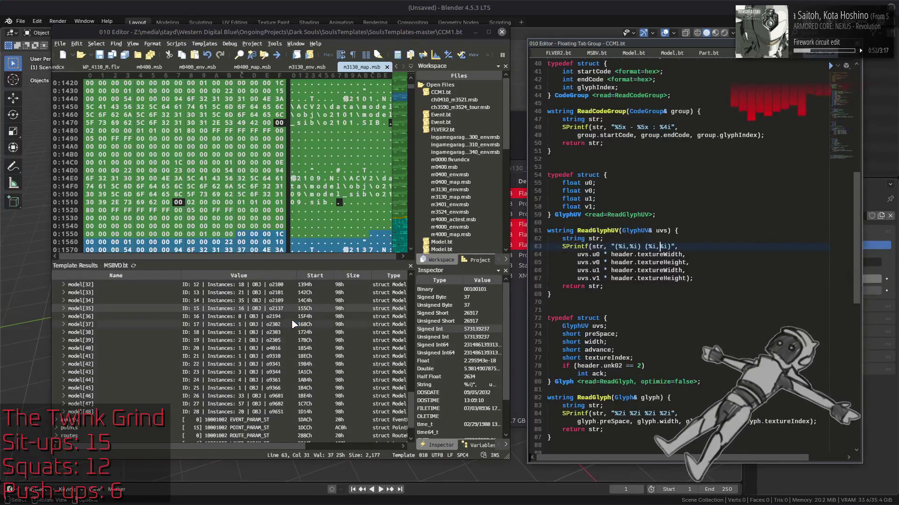
pyautogui.click(294, 324)
pyautogui.hotkey('alt', 'Tab')
pyautogui.press('Tab')
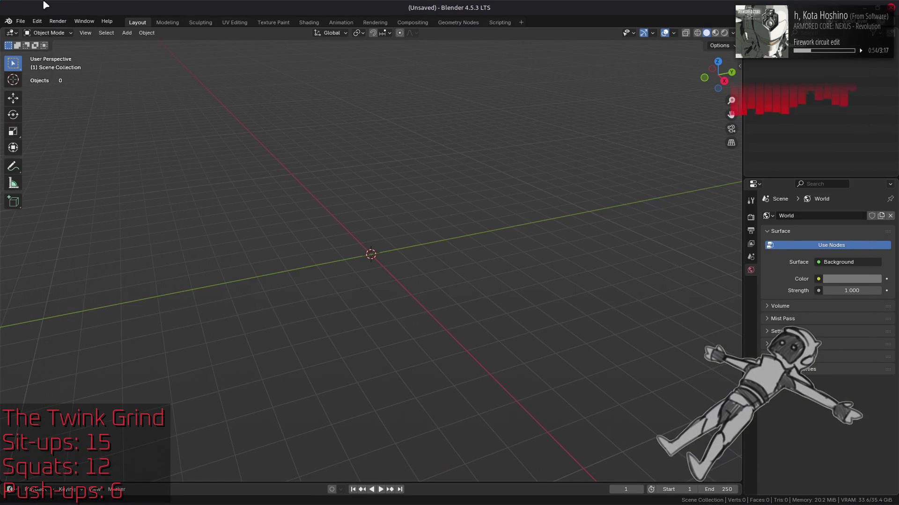
pyautogui.click(20, 21)
pyautogui.click(28, 40)
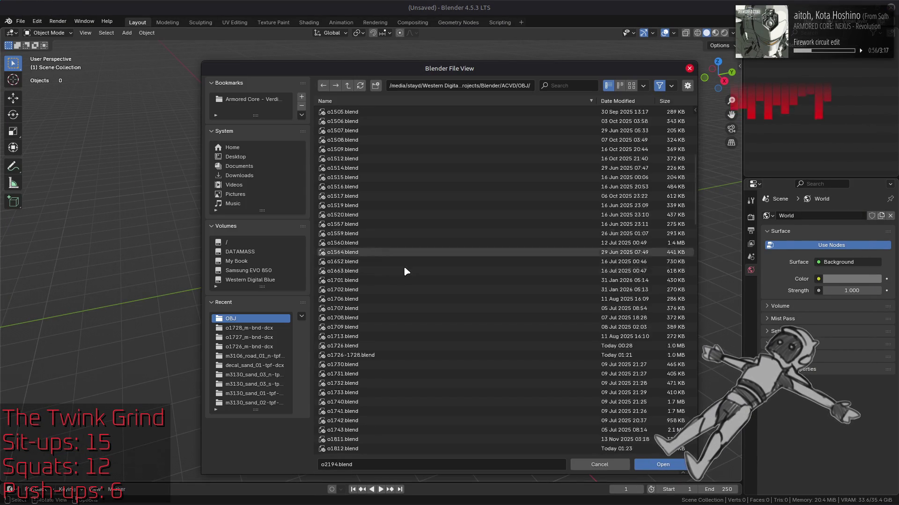
pyautogui.click(385, 309)
# Compare the next map model entries against saved files such as o2305.blend
pyautogui.hotkey('alt', 'Tab')
pyautogui.hotkey('alt', 'Tab')
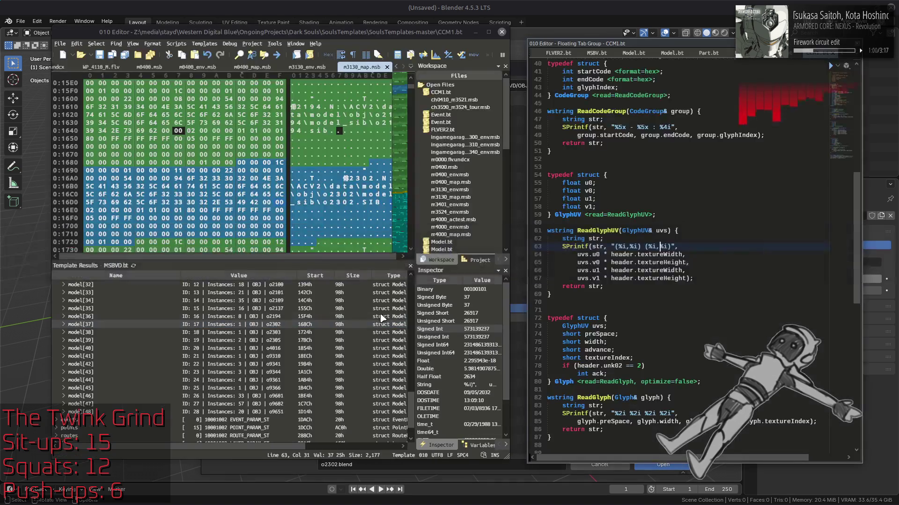
pyautogui.click(291, 333)
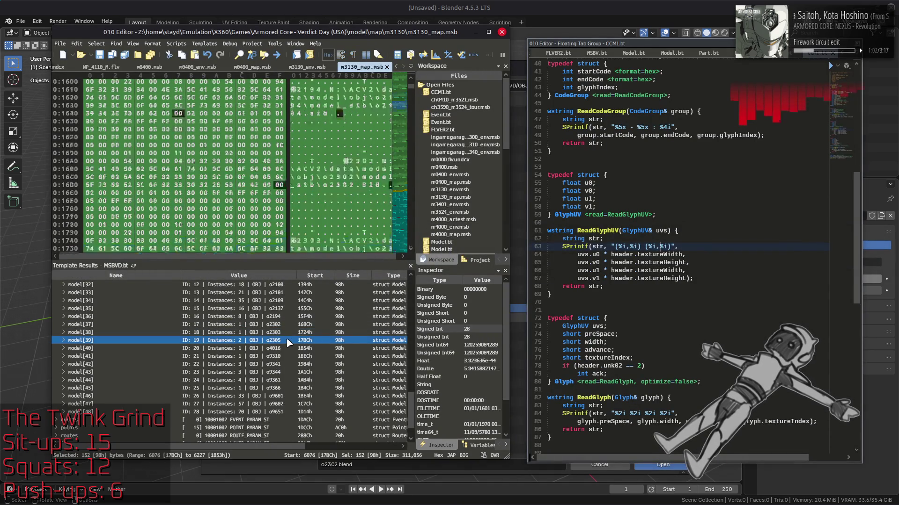
pyautogui.hotkey('alt', 'Tab')
pyautogui.click(369, 336)
pyautogui.hotkey('alt', 'Tab')
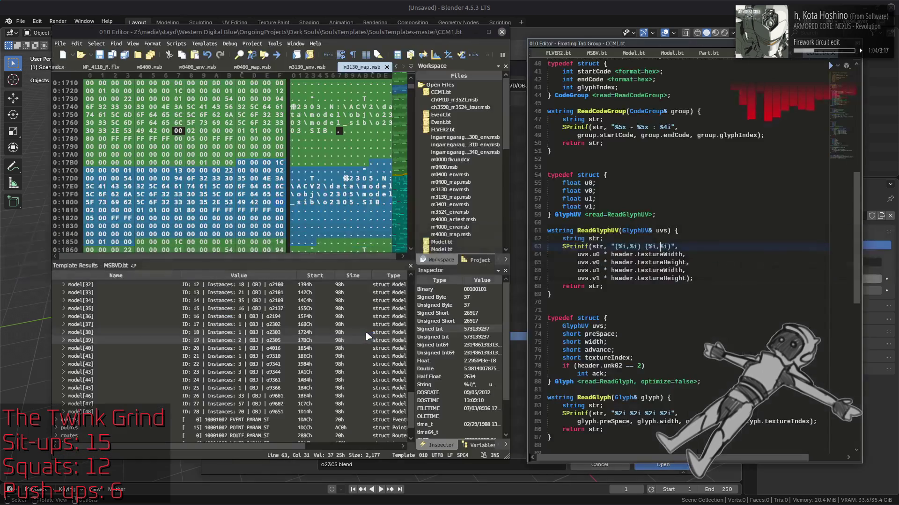
pyautogui.click(286, 349)
pyautogui.hotkey('alt', 'Tab')
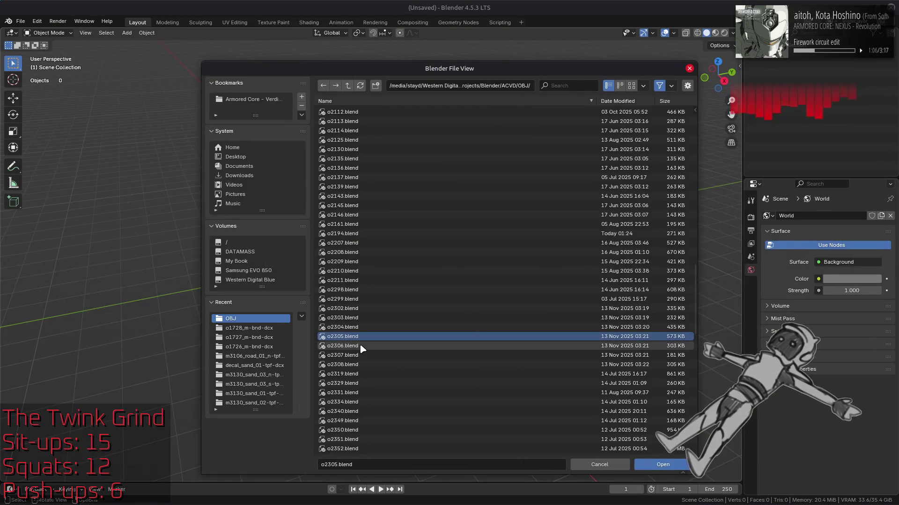
pyautogui.hotkey('alt', 'Tab')
# Inspect model[41] and compare it with o9310.blend and o9341.blend in the file list
pyautogui.click(280, 357)
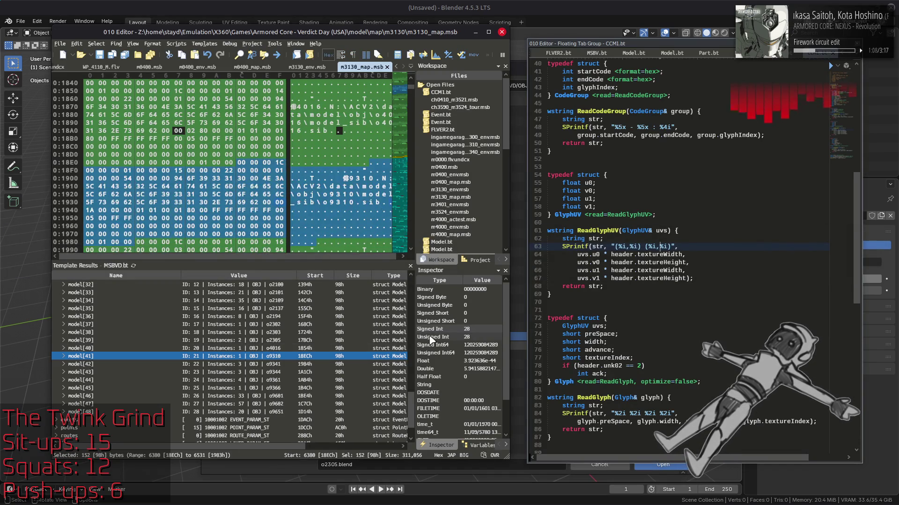
pyautogui.hotkey('alt', 'Tab')
pyautogui.scroll(2, 455, 328)
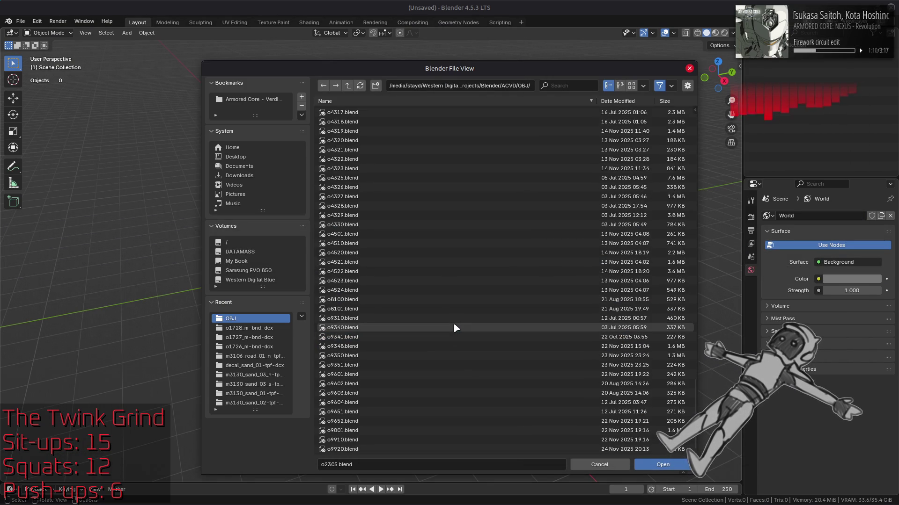
pyautogui.click(450, 321)
pyautogui.hotkey('alt', 'Tab')
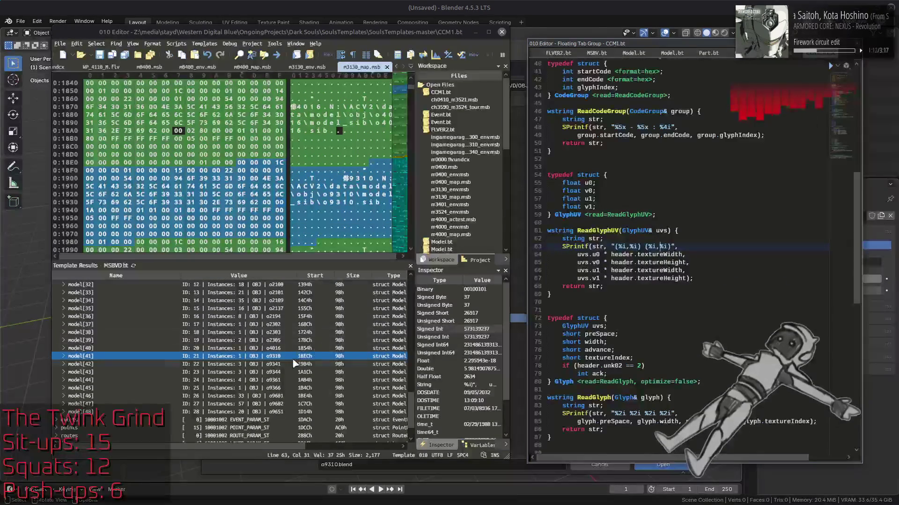
pyautogui.hotkey('alt', 'Tab')
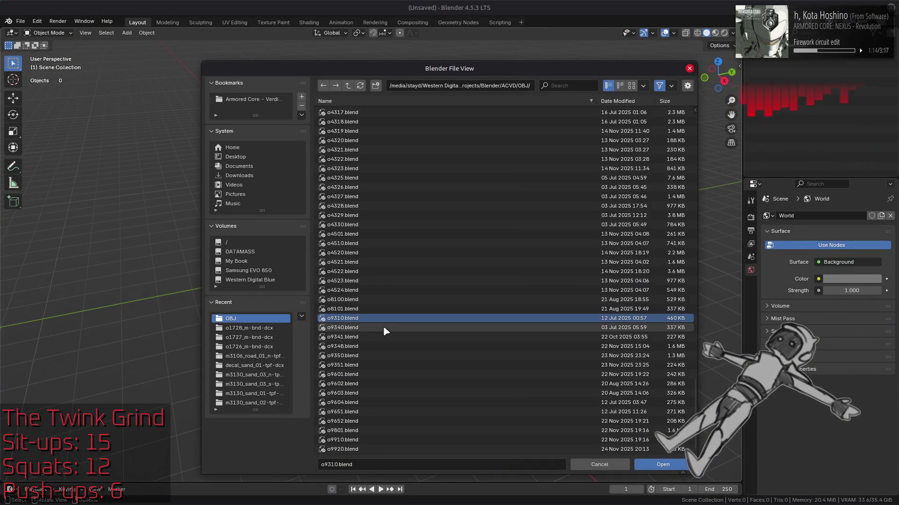
pyautogui.click(379, 338)
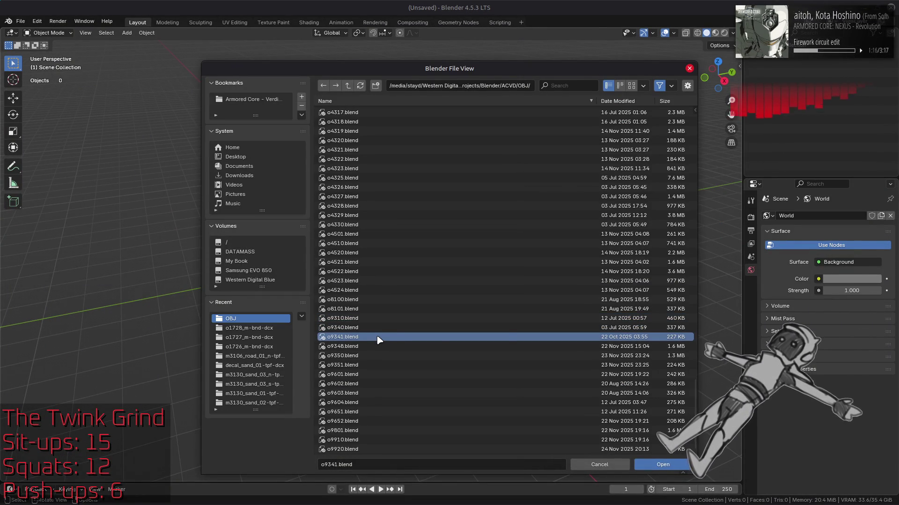
pyautogui.hotkey('alt', 'Tab')
# Identify model[43] as object o9344 and cancel Blender's Open dialog without loading anything
pyautogui.click(287, 373)
pyautogui.hotkey('alt', 'Tab')
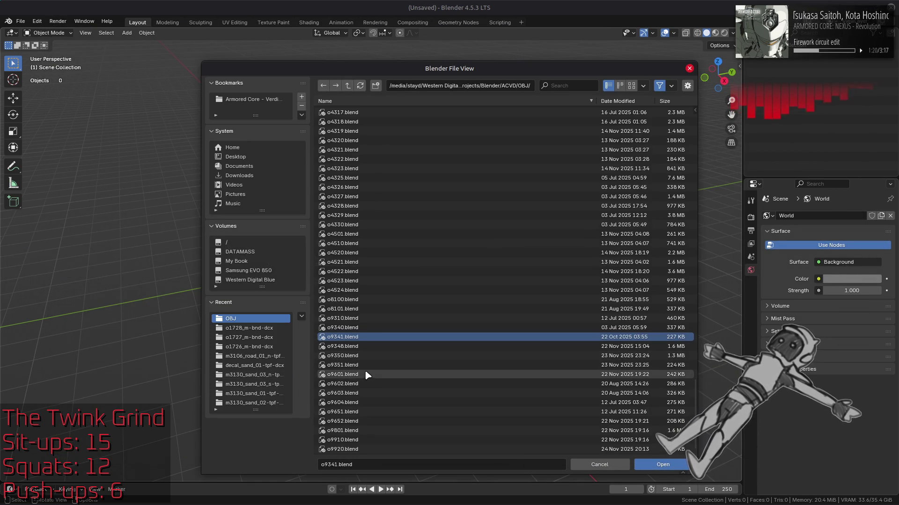
pyautogui.click(599, 465)
pyautogui.hotkey('alt', 'Tab')
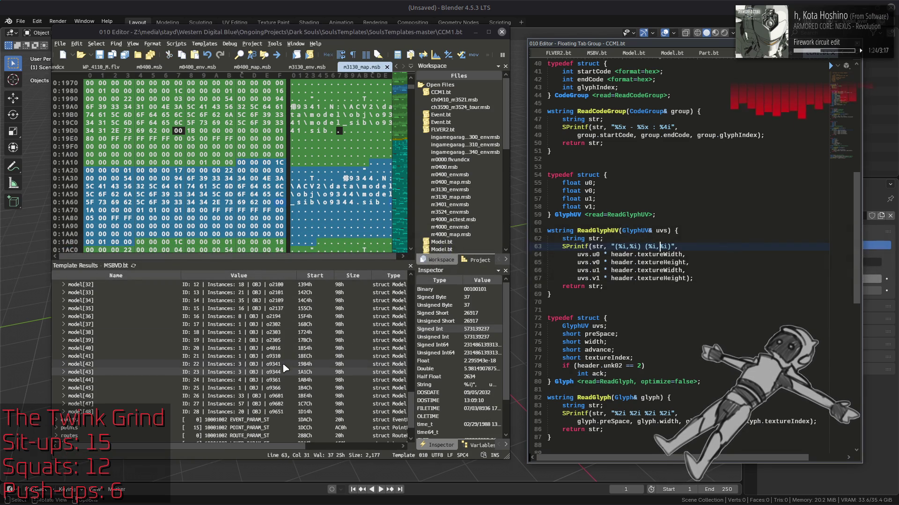
pyautogui.click(285, 372)
pyautogui.hotkey('alt', 'Tab')
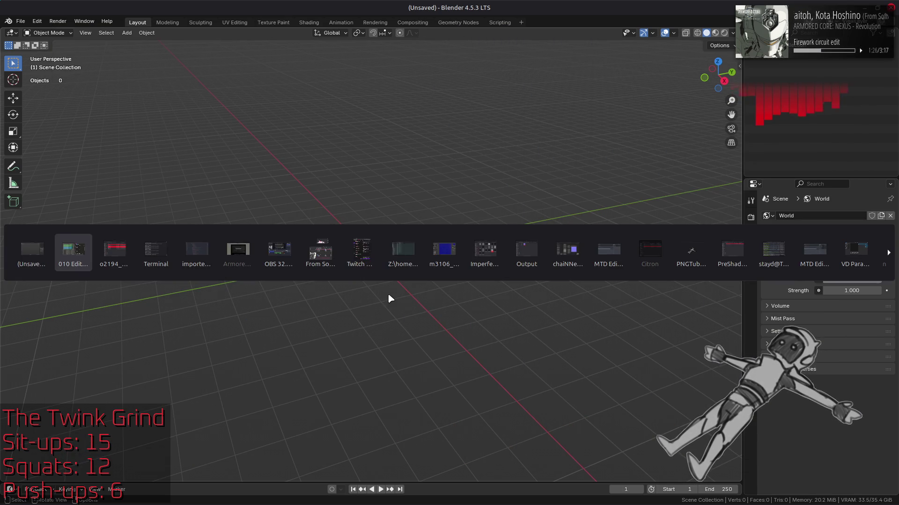
# Open the o9344 folder and decompress o9344.tpf.dcx and o9344_m.bnd.dcx
pyautogui.hotkey('alt', 'Tab')
pyautogui.hotkey('alt', 'Up')
pyautogui.scroll(-5, 389, 289)
pyautogui.scroll(-10, 389, 290)
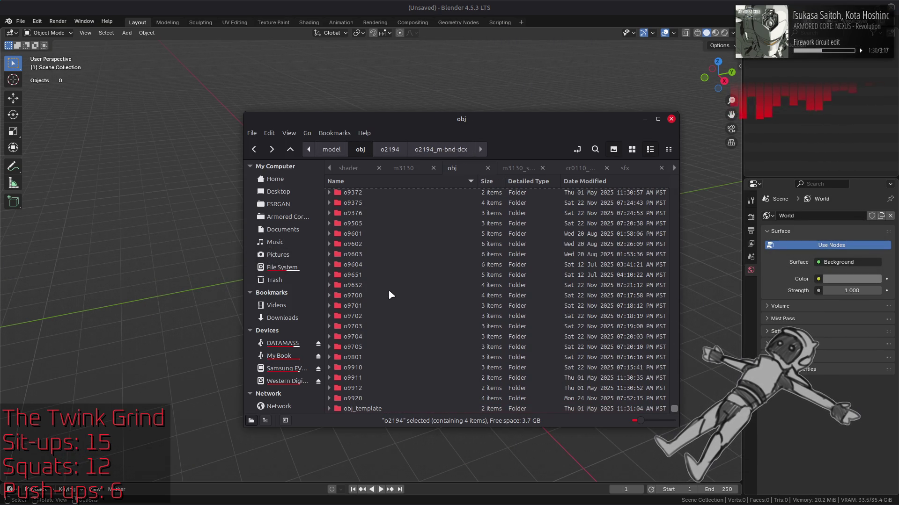
pyautogui.scroll(-2, 388, 290)
pyautogui.doubleClick(388, 290)
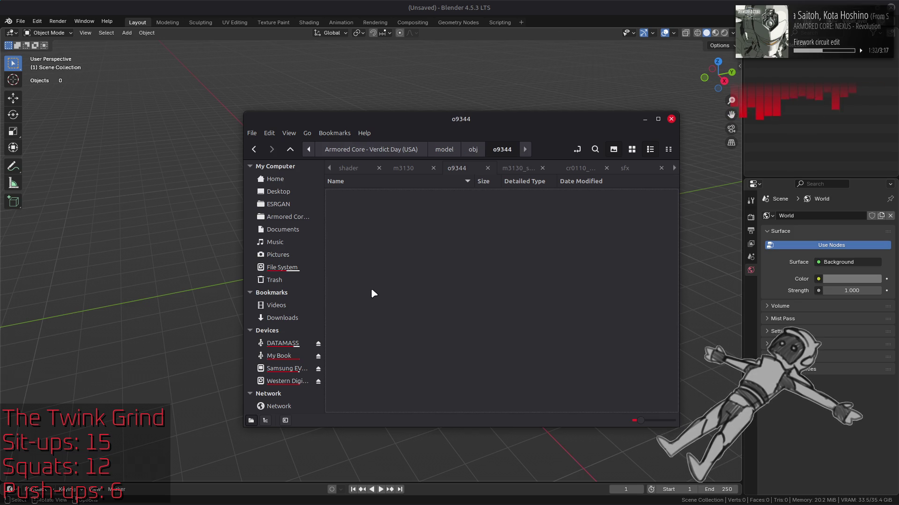
pyautogui.click(388, 197)
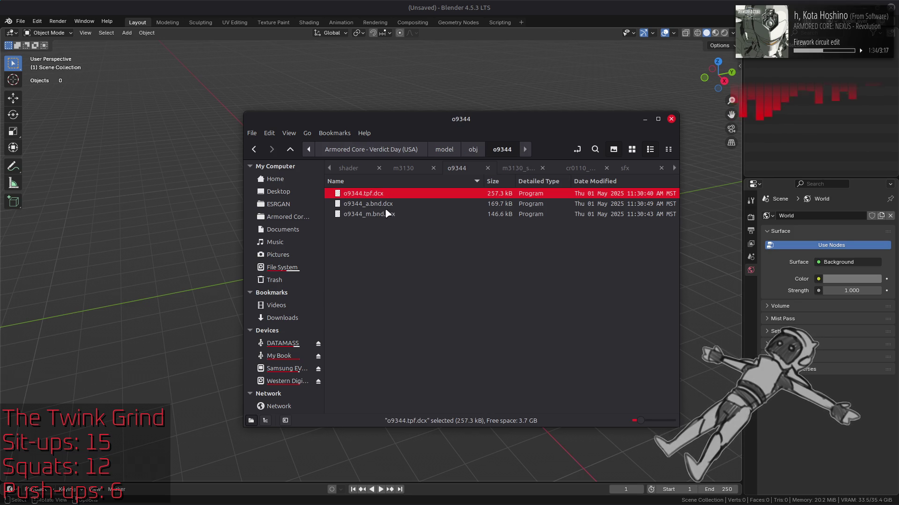
pyautogui.keyDown('ctrl'); pyautogui.click(392, 214); pyautogui.keyUp('ctrl')
pyautogui.rightClick(393, 214)
pyautogui.click(397, 224)
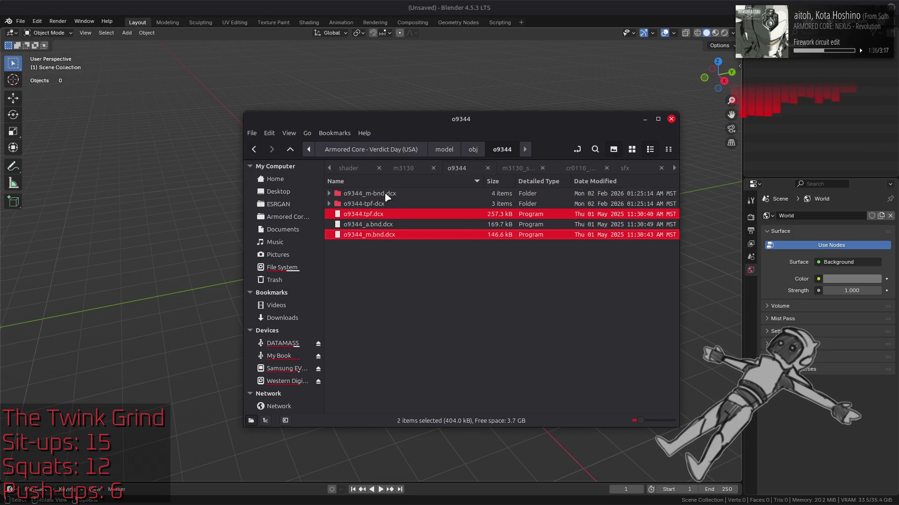
# Import o9344.flv from o9344_m-bnd-dcx into Blender as a FLVER model
pyautogui.doubleClick(385, 194)
pyautogui.moveTo(360, 198)
pyautogui.mouseDown()
pyautogui.moveTo(467, 40)
pyautogui.moveTo(468, 66)
pyautogui.mouseUp()
pyautogui.click(470, 79)
pyautogui.click(384, 122)
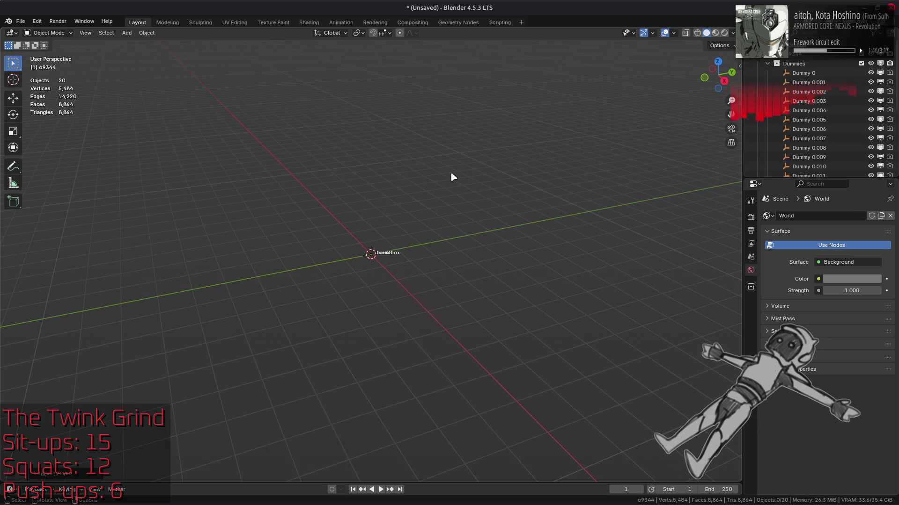
# Frame the imported o9344 objects and focus the view on Mesh 0 and Mesh 1 LOD0
pyautogui.press('a')
pyautogui.press('Home')
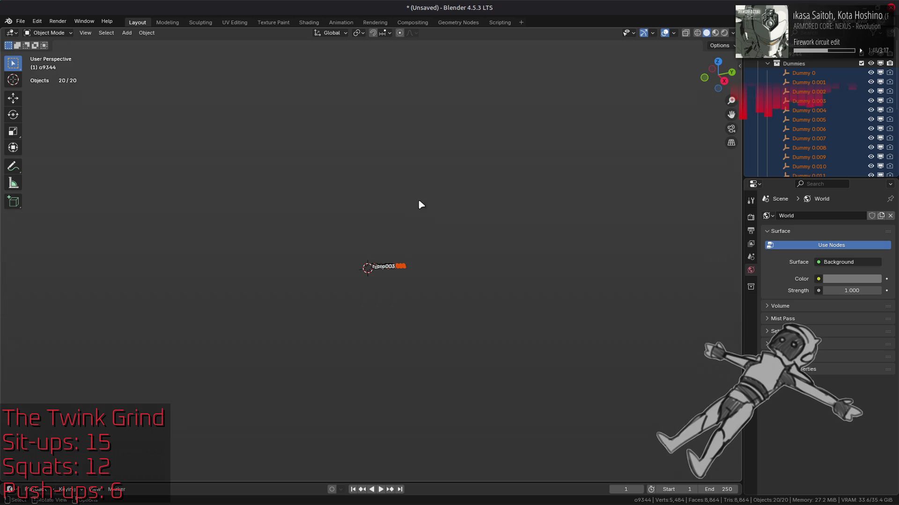
pyautogui.scroll(3, 414, 208)
pyautogui.hotkey('alt', 'a')
pyautogui.click(767, 63)
pyautogui.click(767, 73)
pyautogui.click(818, 101)
pyautogui.keyDown('ctrl'); pyautogui.click(818, 120); pyautogui.keyUp('ctrl')
pyautogui.press('KP_Decimal')
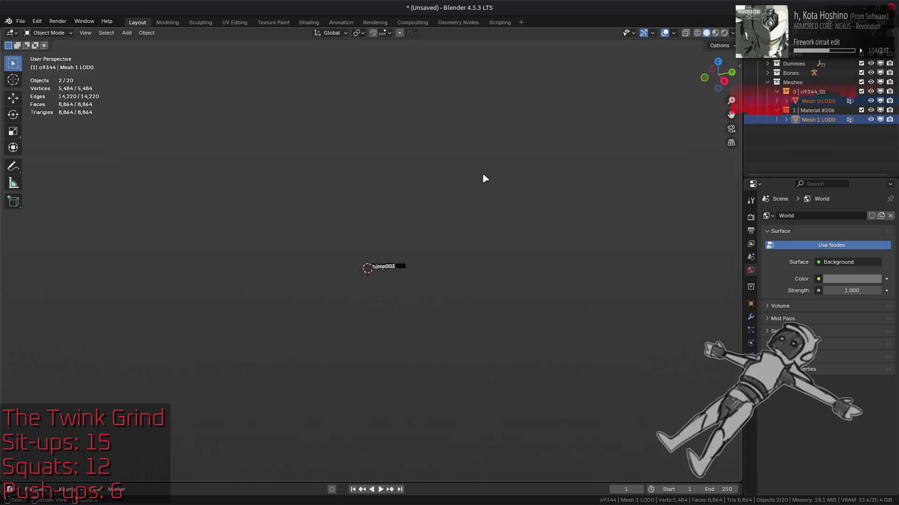
pyautogui.scroll(5, 487, 176)
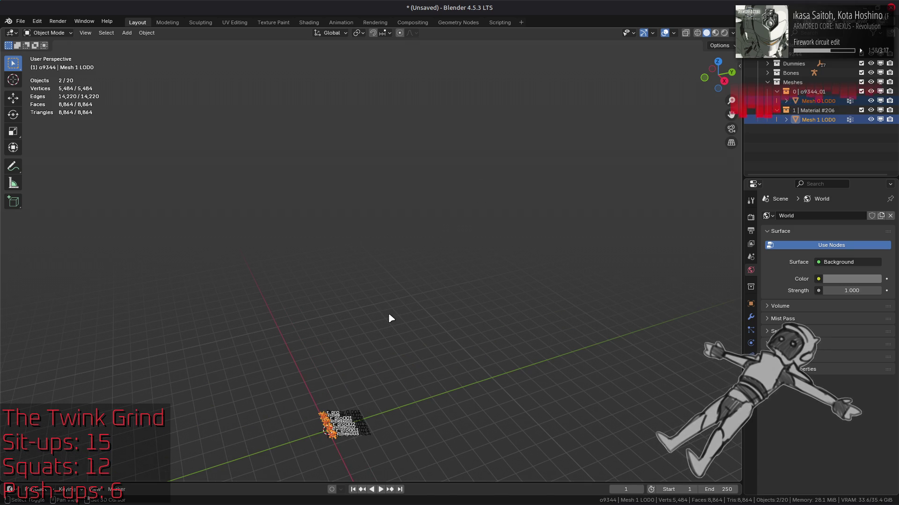
pyautogui.moveTo(393, 311); pyautogui.dragTo(440, 165, button='middle')
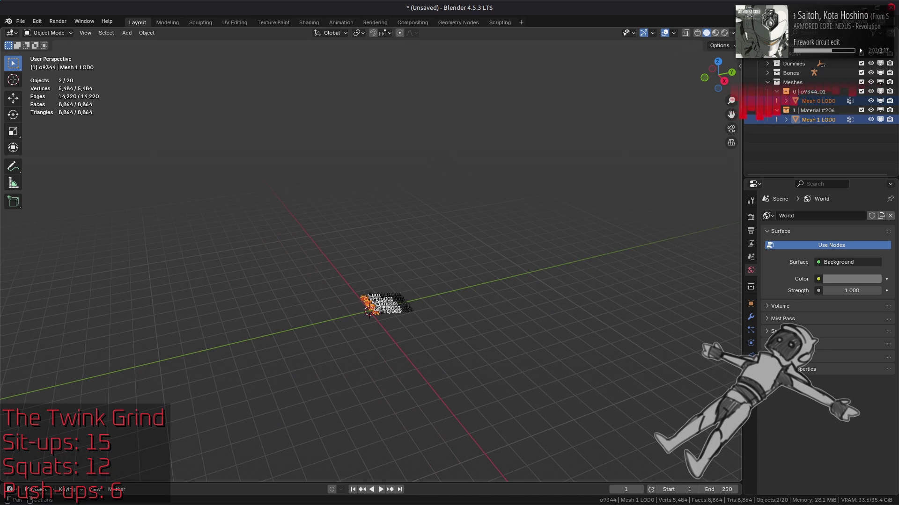
# Reselect Mesh 0 and Mesh 1 LOD0 from a new viewing angle
pyautogui.press('n')
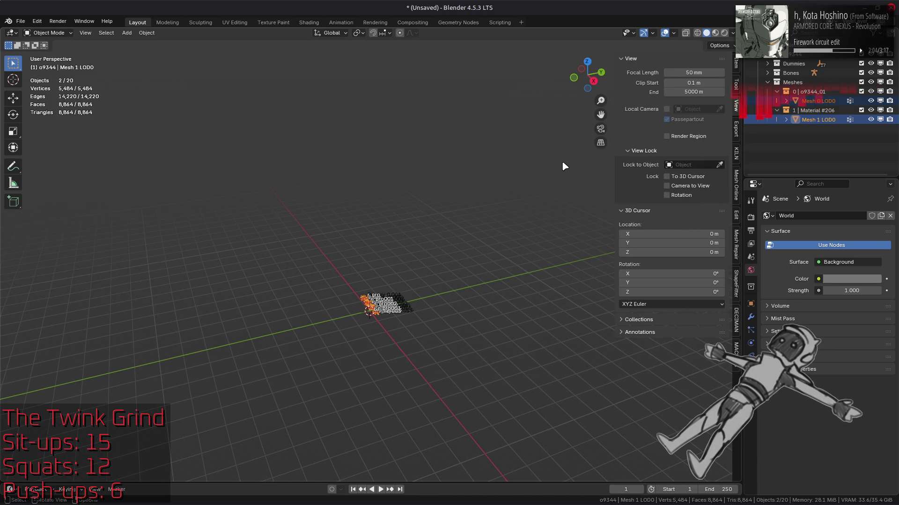
pyautogui.press('n')
pyautogui.moveTo(397, 311)
pyautogui.mouseDown(button='middle')
pyautogui.moveTo(413, 330)
pyautogui.moveTo(387, 247)
pyautogui.moveTo(377, 312)
pyautogui.mouseUp(button='middle')
pyautogui.click(380, 318)
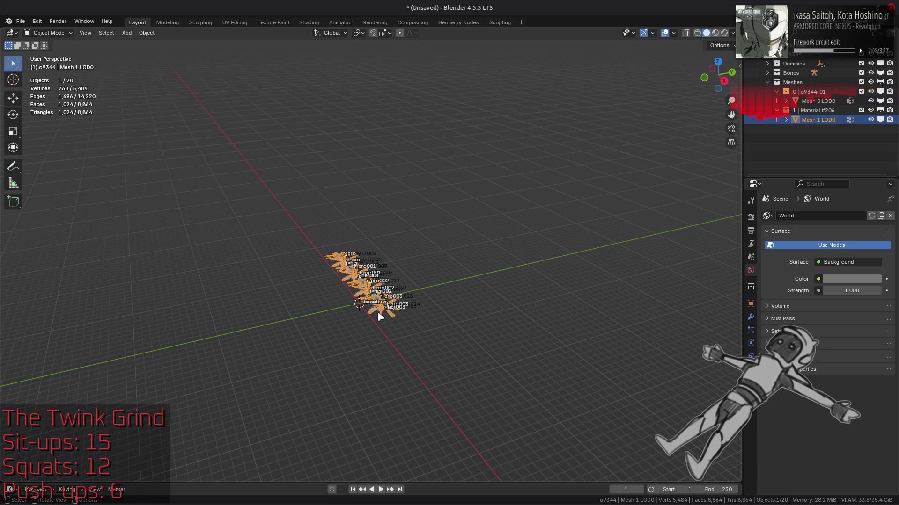
pyautogui.keyDown('shift'); pyautogui.click(380, 317); pyautogui.keyUp('shift')
# Inspect both LOD0 meshes' vertices in Edit Mode, then return to Object Mode
pyautogui.press('Tab')
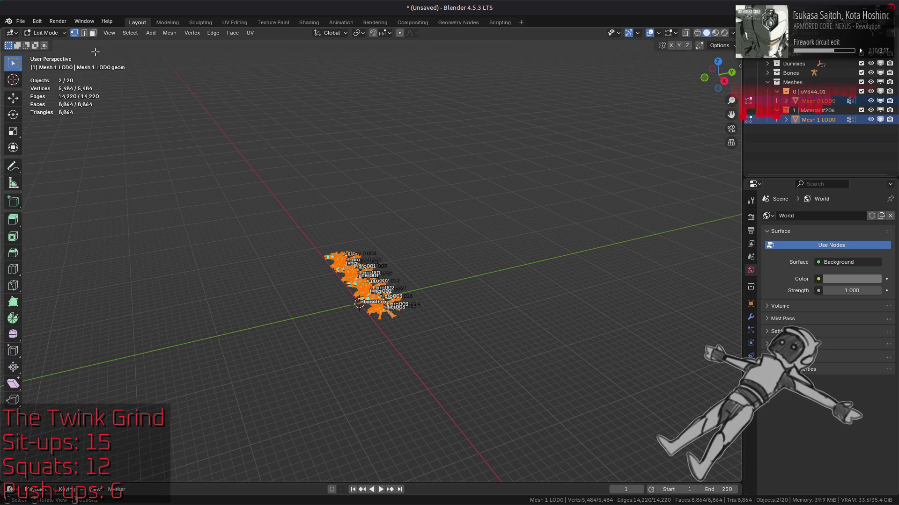
pyautogui.moveTo(246, 171); pyautogui.dragTo(463, 391)
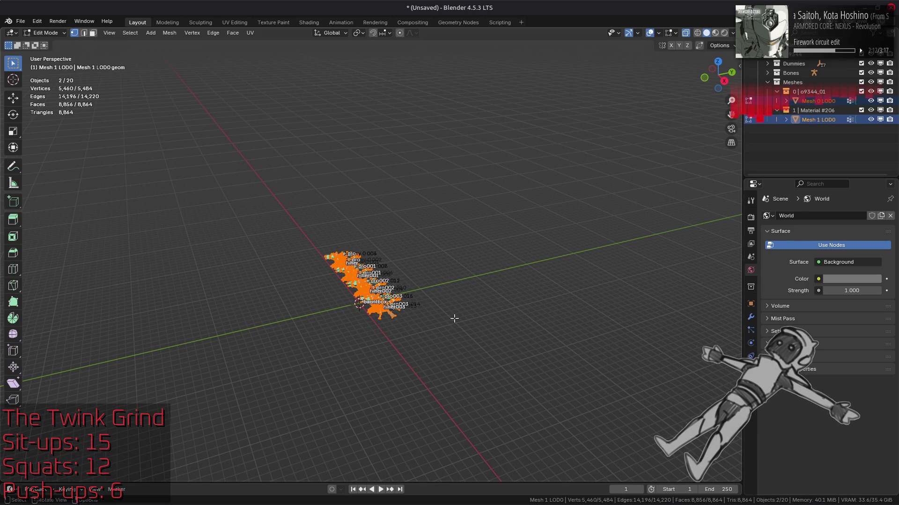
pyautogui.click(8, 101)
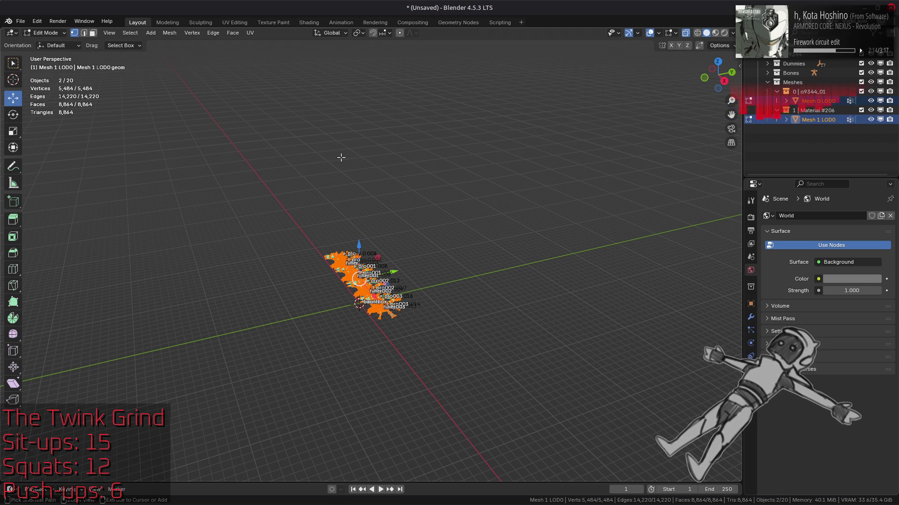
pyautogui.scroll(-10, 340, 158)
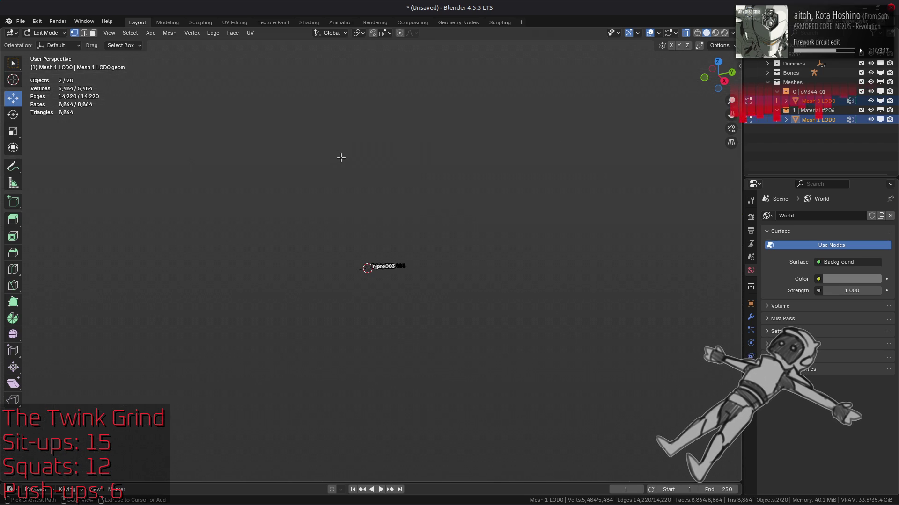
pyautogui.scroll(8, 341, 158)
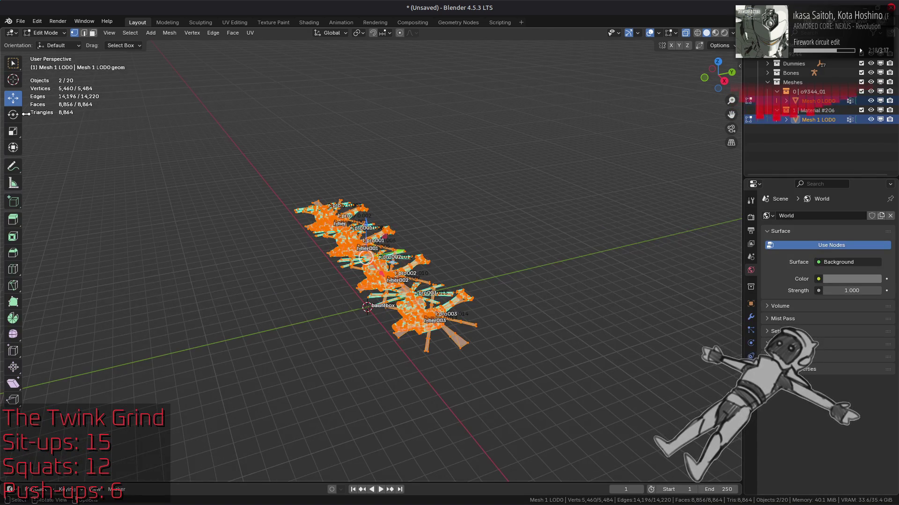
pyautogui.hotkey('alt', 'a')
pyautogui.press('Tab')
pyautogui.scroll(5, 384, 292)
pyautogui.hotkey('alt', 'a')
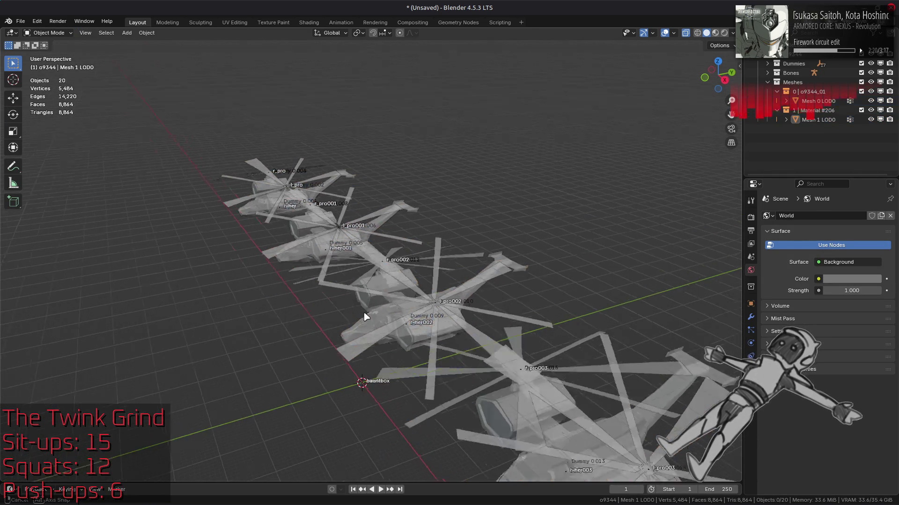
pyautogui.moveTo(385, 291)
pyautogui.keyDown('shift'); pyautogui.mouseDown(button='middle')
pyautogui.moveTo(369, 205)
pyautogui.moveTo(401, 222)
pyautogui.moveTo(374, 210)
pyautogui.moveTo(353, 224)
pyautogui.mouseUp(button='middle'); pyautogui.keyUp('shift')
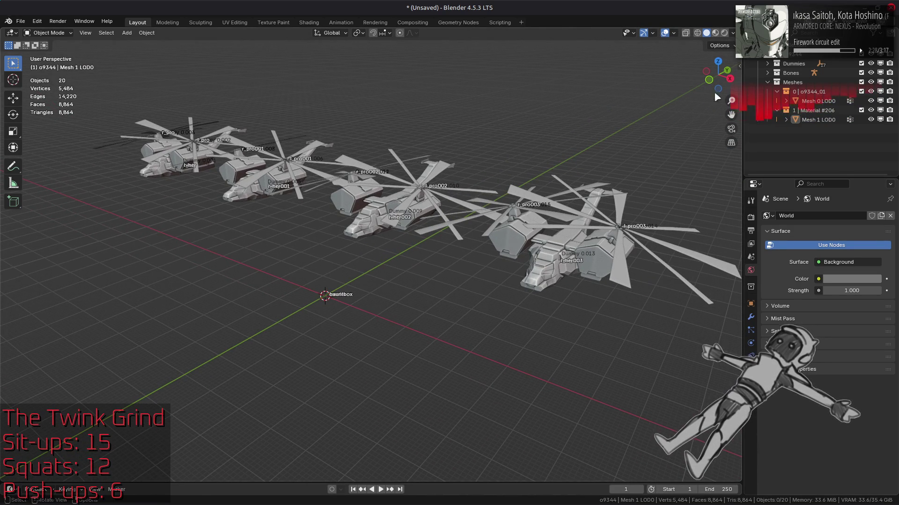
# Hide the Dummies and Bones collections and save the scene as o9344.blend
pyautogui.click(870, 63)
pyautogui.click(870, 72)
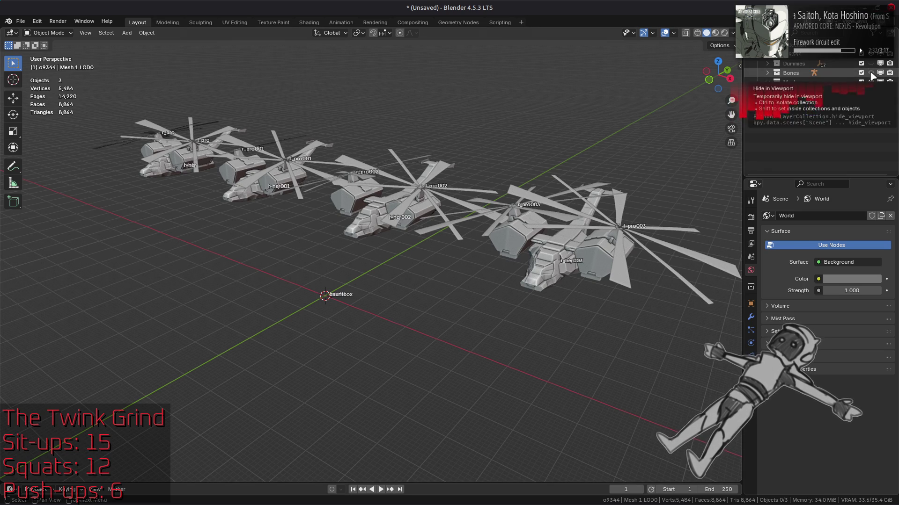
pyautogui.hotkey('ctrl', 's')
pyautogui.write('o93')
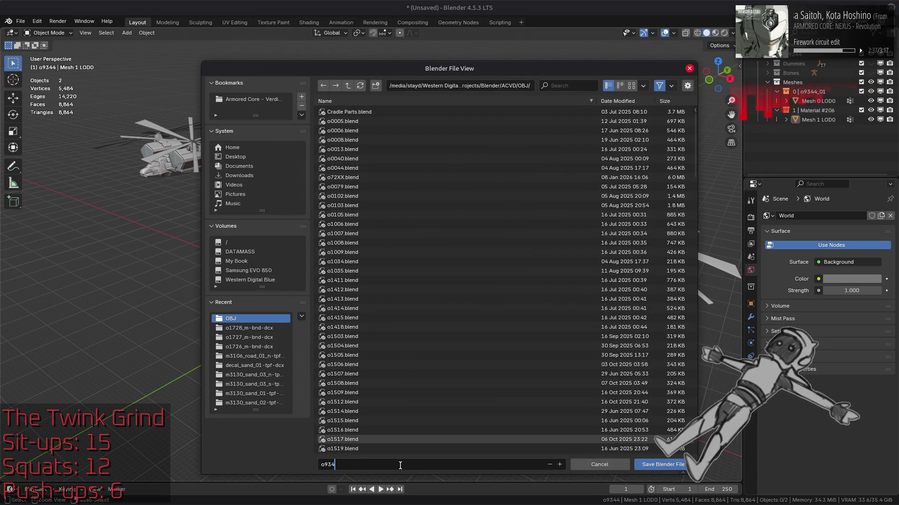
pyautogui.write('44.blend')
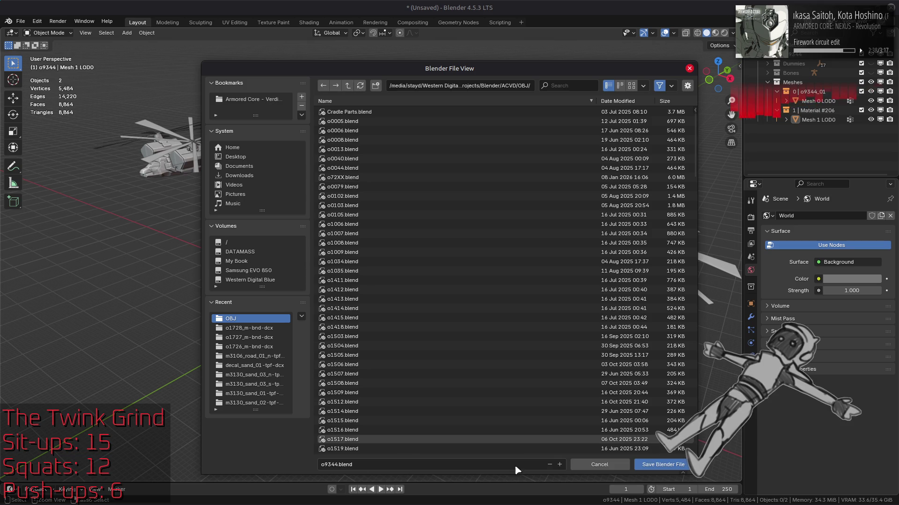
pyautogui.click(662, 464)
# Start a new empty General scene
pyautogui.click(21, 19)
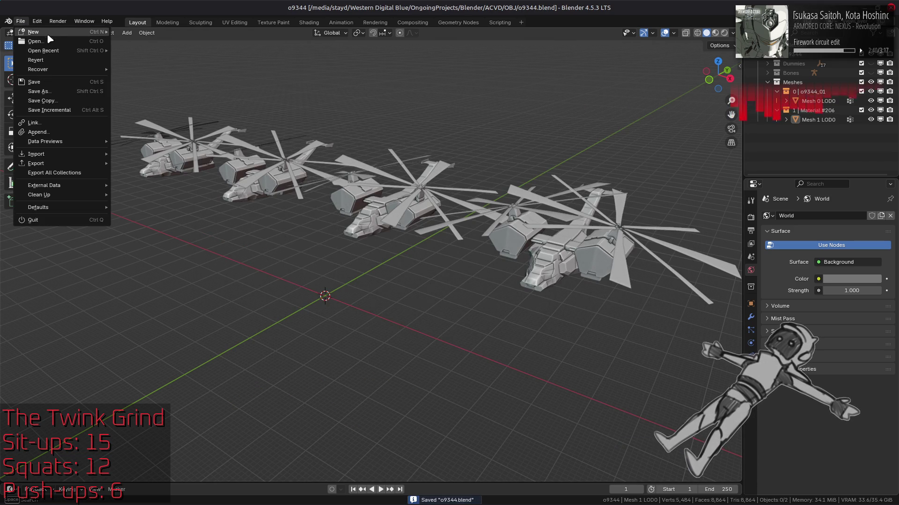
pyautogui.click(140, 32)
pyautogui.hotkey('alt', 'Tab')
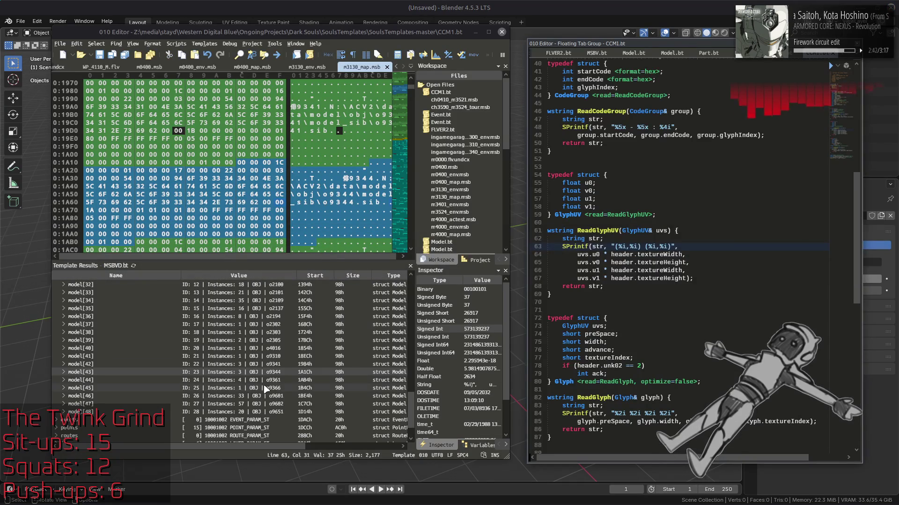
# Check model[44], then send o9361.flv from o9361_m-bnd-dcx into Blender as a FLVER model
pyautogui.click(288, 380)
pyautogui.hotkey('alt', 'Tab')
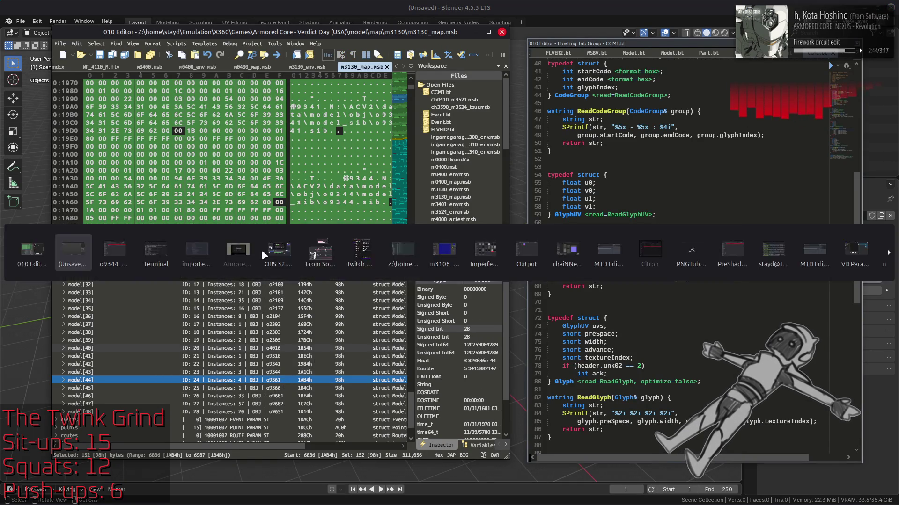
pyautogui.hotkey('alt', 'Tab')
pyautogui.press('BackSpace')
pyautogui.press('BackSpace')
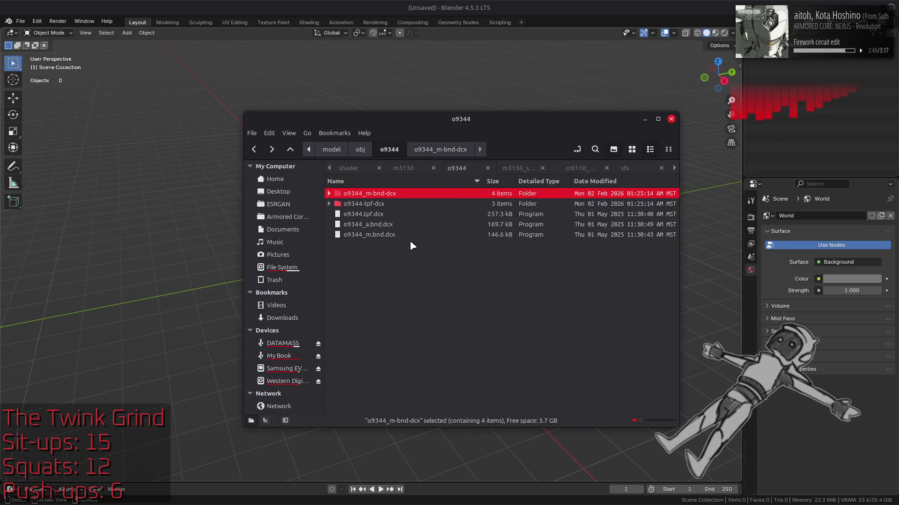
pyautogui.write('o9361')
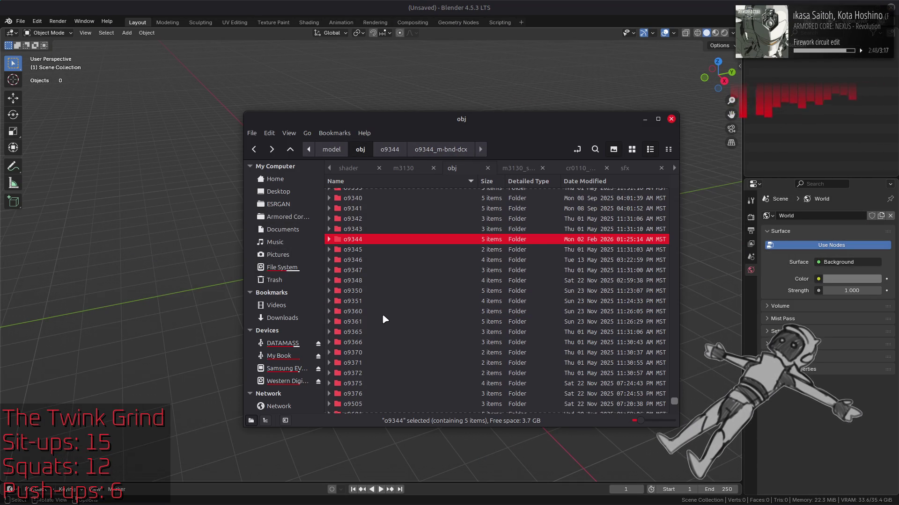
pyautogui.press('Return')
pyautogui.doubleClick(383, 197)
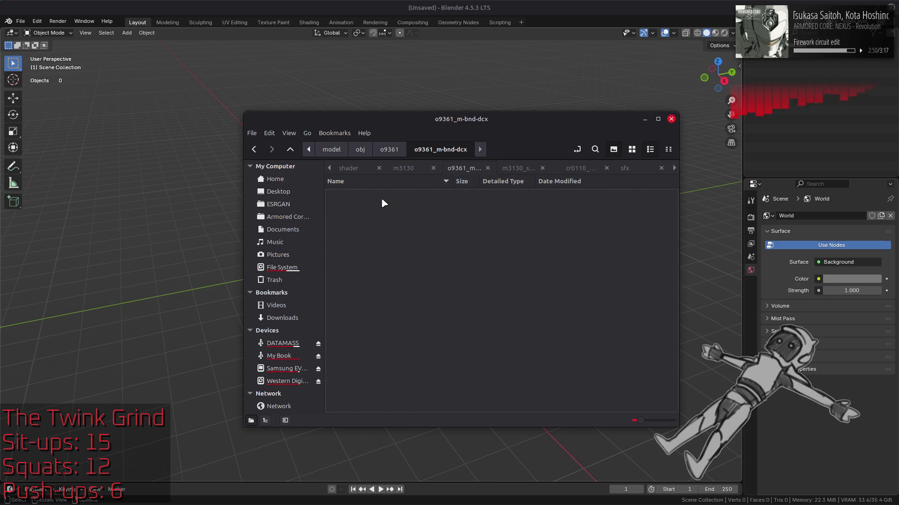
pyautogui.moveTo(360, 193); pyautogui.dragTo(412, 76)
pyautogui.click(410, 70)
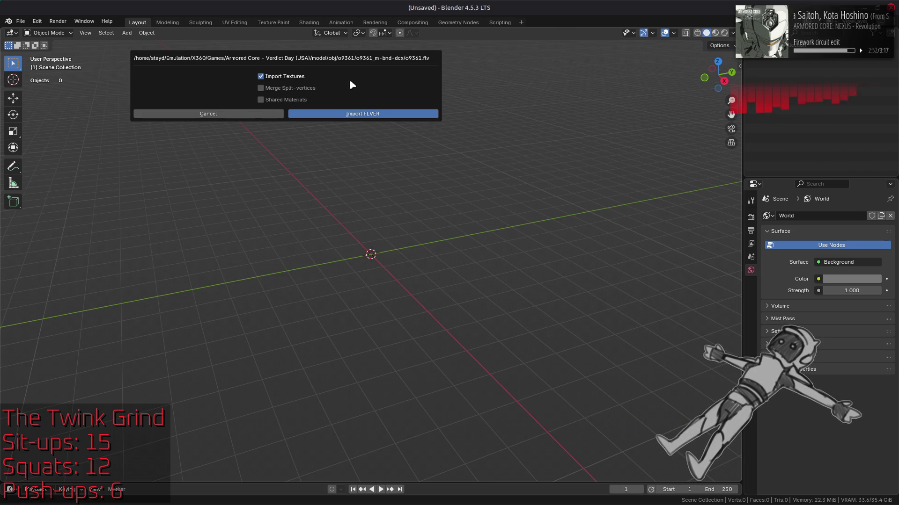
# Import the o9361 FLVER with textures, frame it, and collapse the Dummies and Bones collections
pyautogui.click(361, 113)
pyautogui.press('a')
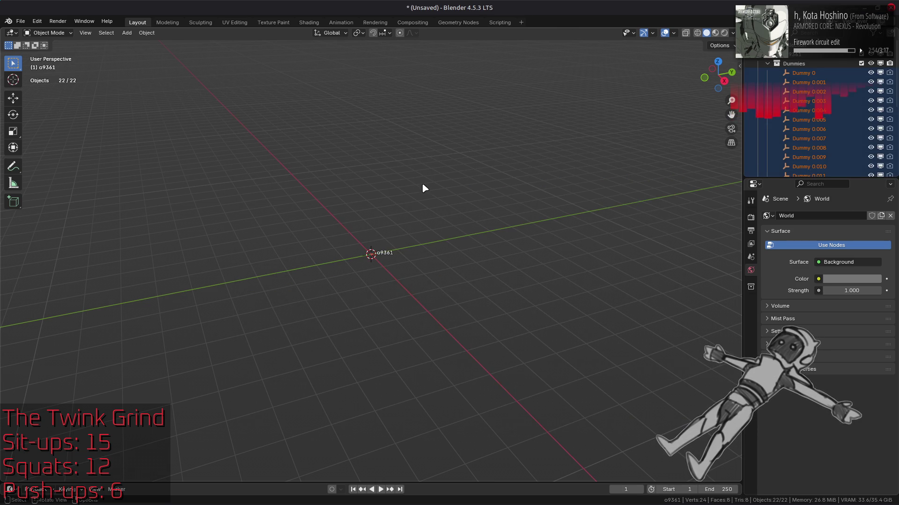
pyautogui.press('Home')
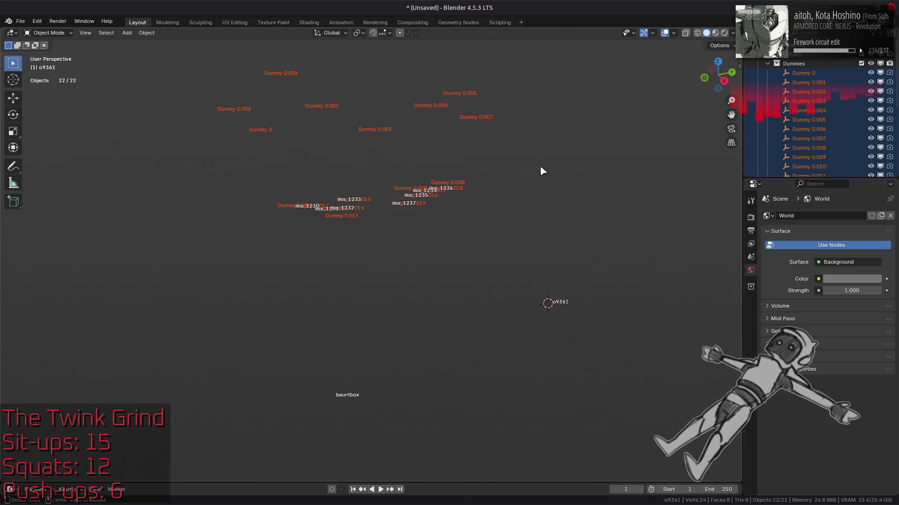
pyautogui.click(776, 59)
pyautogui.click(768, 63)
pyautogui.click(768, 72)
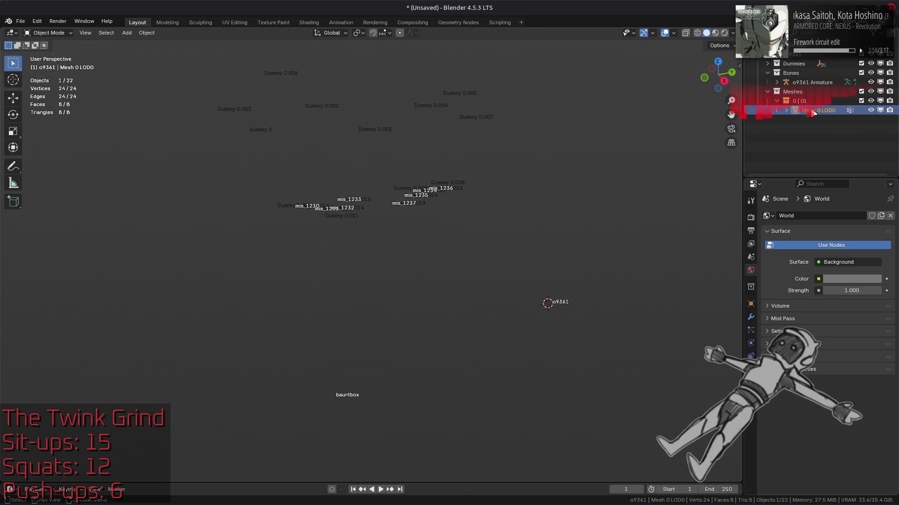
pyautogui.click(816, 101)
pyautogui.scroll(-5, 663, 132)
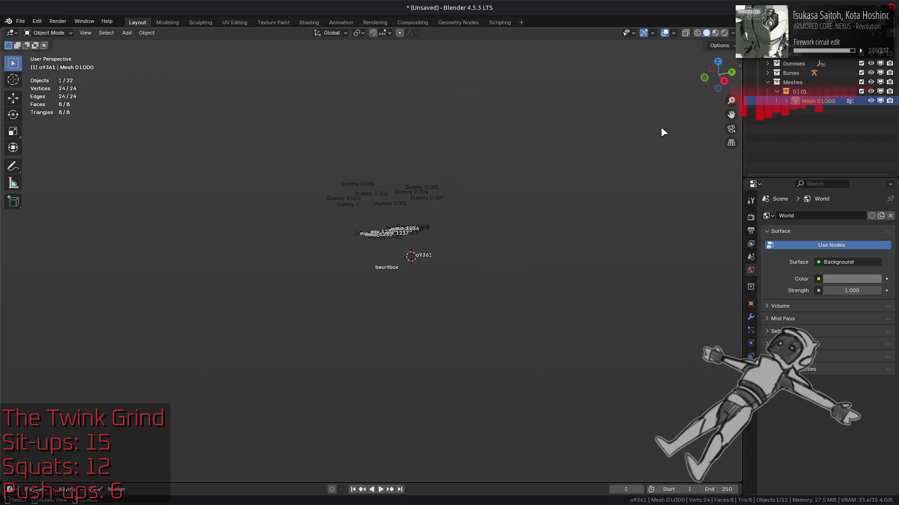
pyautogui.click(295, 100)
# Start a new General scene but cancel to keep the current o9361 scene
pyautogui.click(20, 21)
pyautogui.moveTo(31, 31)
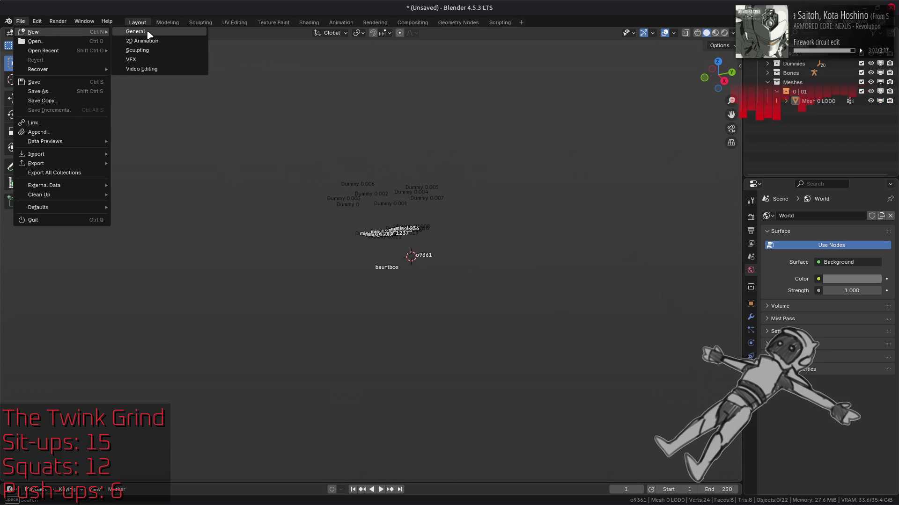
pyautogui.click(136, 31)
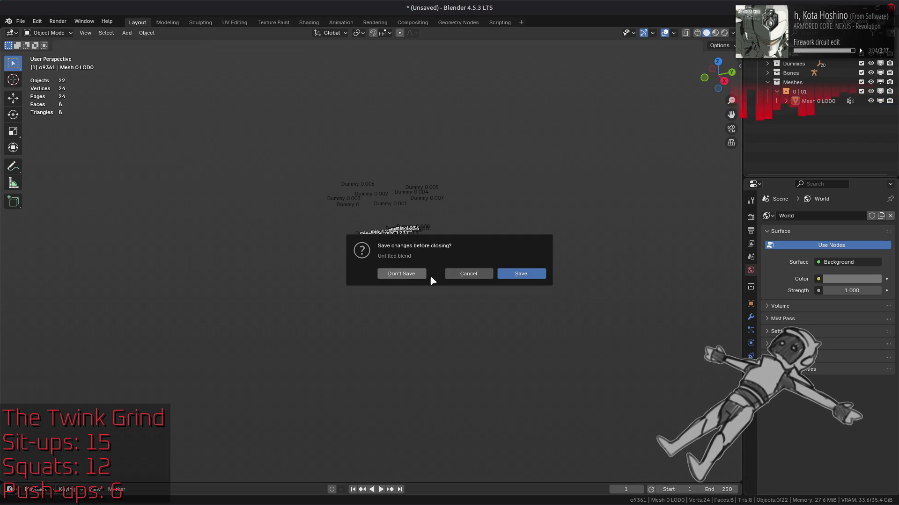
pyautogui.click(463, 274)
pyautogui.scroll(4, 428, 257)
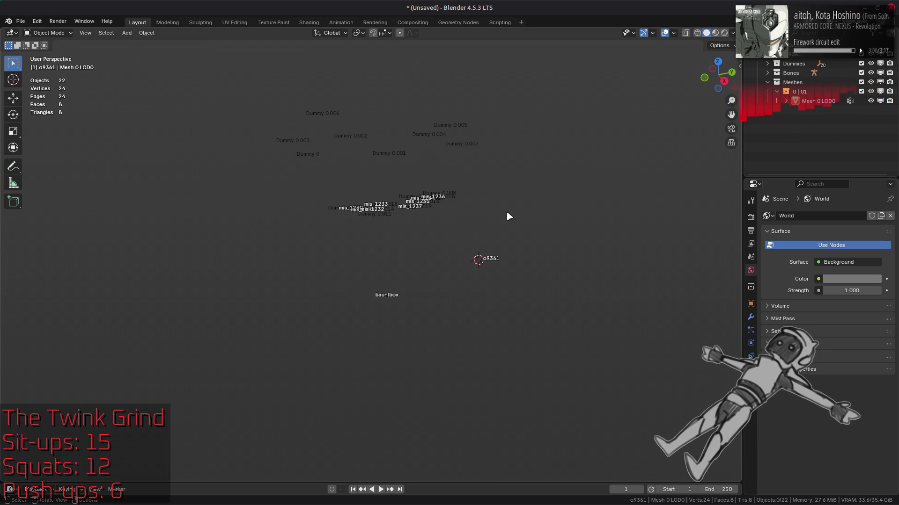
# Set the view clip end to 15000 m, clip start to 1 m and focal length to 43 mm
pyautogui.press('n')
pyautogui.click(667, 92)
pyautogui.press('Return')
pyautogui.click(693, 83)
pyautogui.write('1')
pyautogui.press('Return')
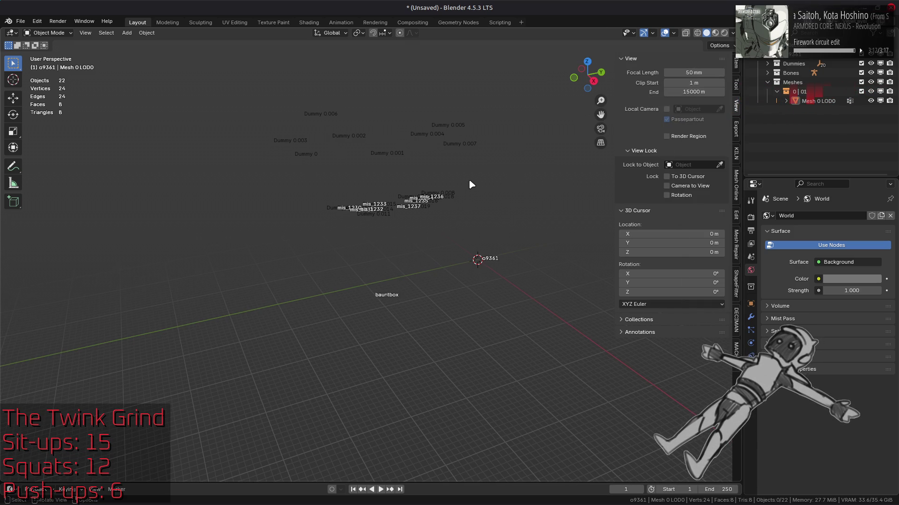
pyautogui.moveTo(696, 73); pyautogui.dragTo(683, 72)
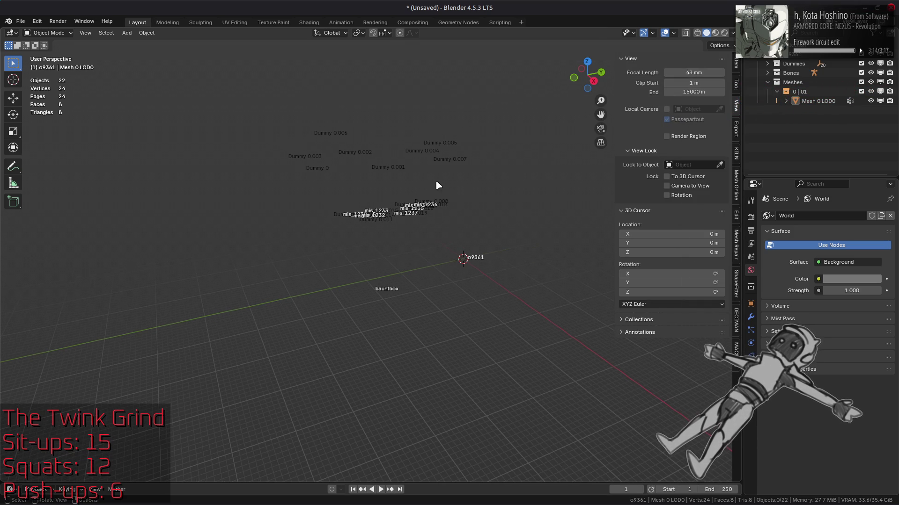
# Select Mesh 0 LOD0, frame it and switch it into Edit Mode for inspection
pyautogui.press('a')
pyautogui.moveTo(436, 180); pyautogui.dragTo(437, 187, button='middle')
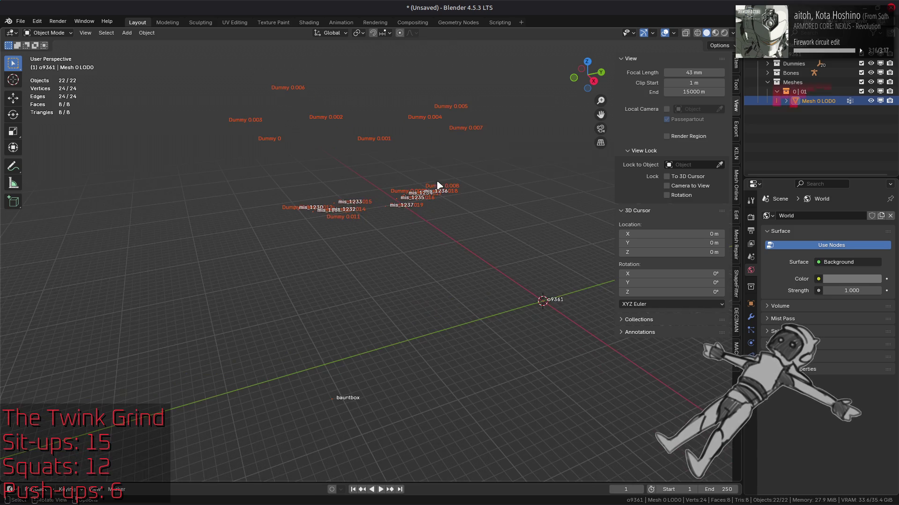
pyautogui.press('n')
pyautogui.moveTo(361, 214); pyautogui.dragTo(396, 206, button='middle')
pyautogui.click(818, 101)
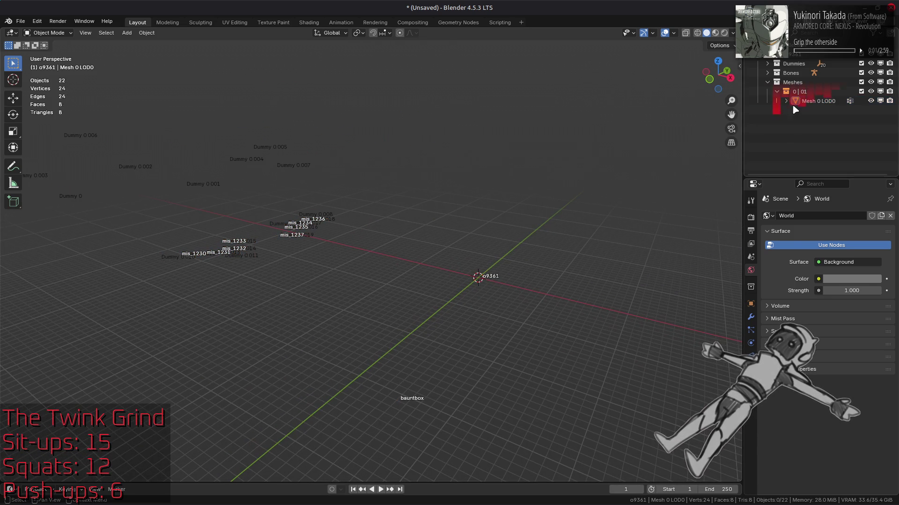
pyautogui.press('KP_Decimal')
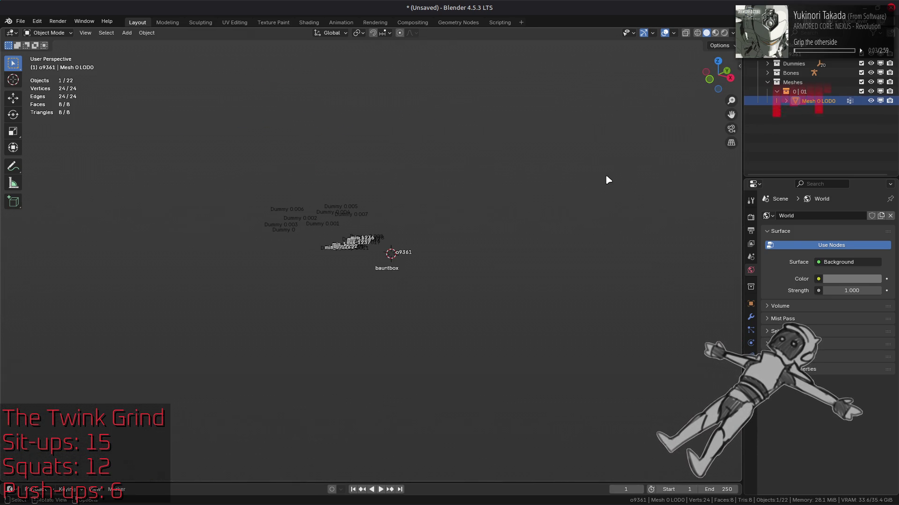
pyautogui.press('Tab')
pyautogui.moveTo(605, 176)
pyautogui.mouseDown(button='middle')
pyautogui.moveTo(493, 245)
pyautogui.moveTo(647, 164)
pyautogui.moveTo(515, 144)
pyautogui.moveTo(508, 105)
pyautogui.moveTo(605, 135)
pyautogui.moveTo(616, 156)
pyautogui.moveTo(480, 171)
pyautogui.moveTo(428, 205)
pyautogui.moveTo(459, 172)
pyautogui.moveTo(443, 141)
pyautogui.moveTo(454, 193)
pyautogui.moveTo(459, 188)
pyautogui.moveTo(453, 200)
pyautogui.mouseUp(button='middle')
pyautogui.scroll(5, 493, 244)
pyautogui.scroll(-5, 428, 205)
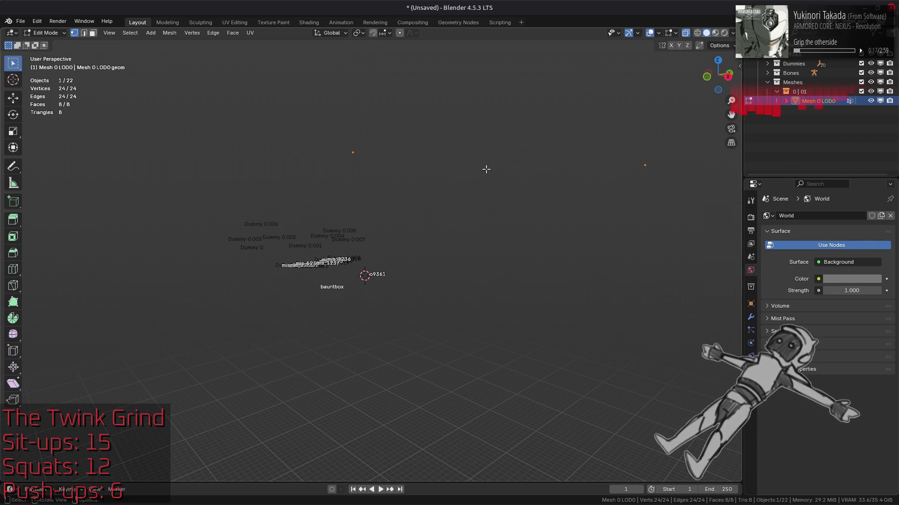
# Raise the view clip end to 150000 m and orbit the model
pyautogui.press('n')
pyautogui.click(702, 82)
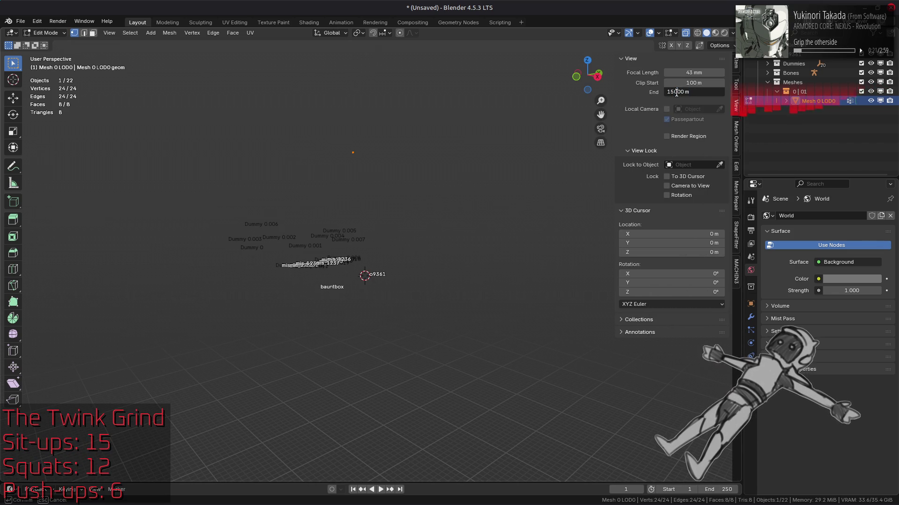
pyautogui.press('Return')
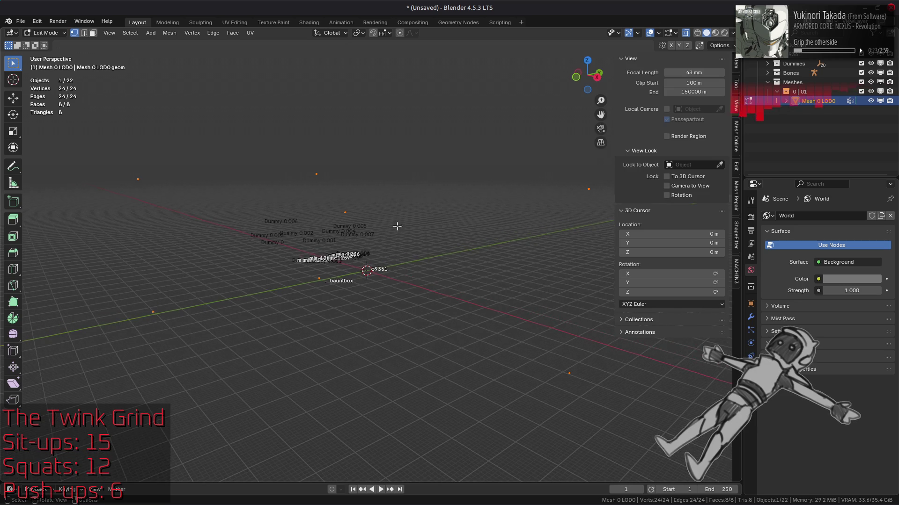
pyautogui.press('n')
pyautogui.moveTo(382, 238)
pyautogui.keyDown('shift'); pyautogui.mouseDown(button='middle')
pyautogui.moveTo(409, 182)
pyautogui.moveTo(458, 202)
pyautogui.mouseUp(button='middle'); pyautogui.keyUp('shift')
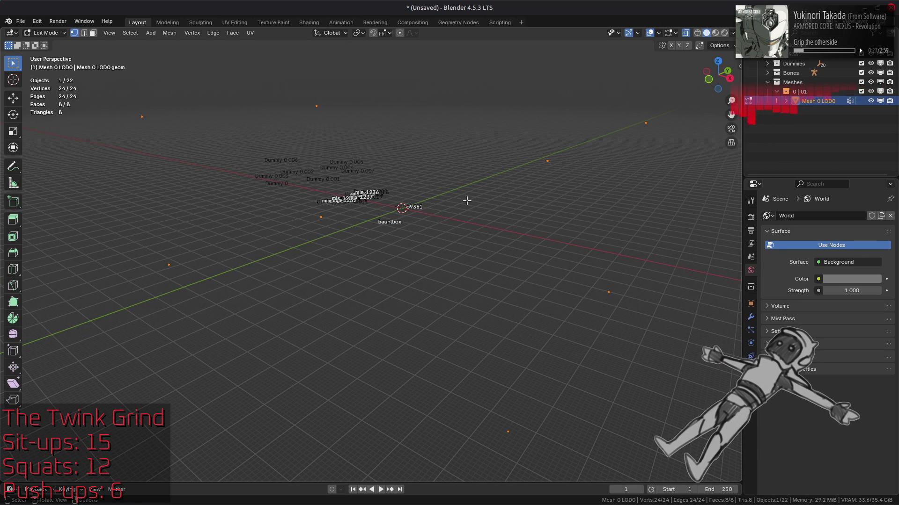
# Save the scene as o9361.blend
pyautogui.hotkey('ctrl', 's')
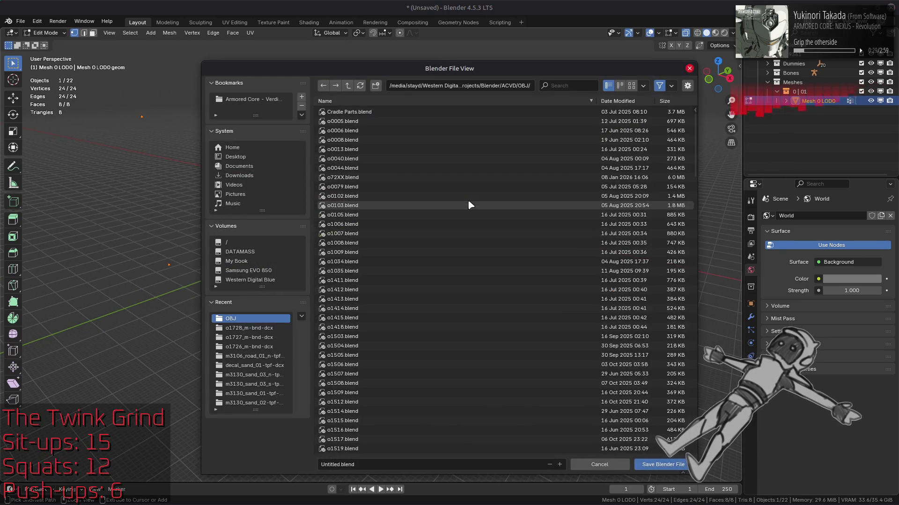
pyautogui.click(412, 466)
pyautogui.write('o9361')
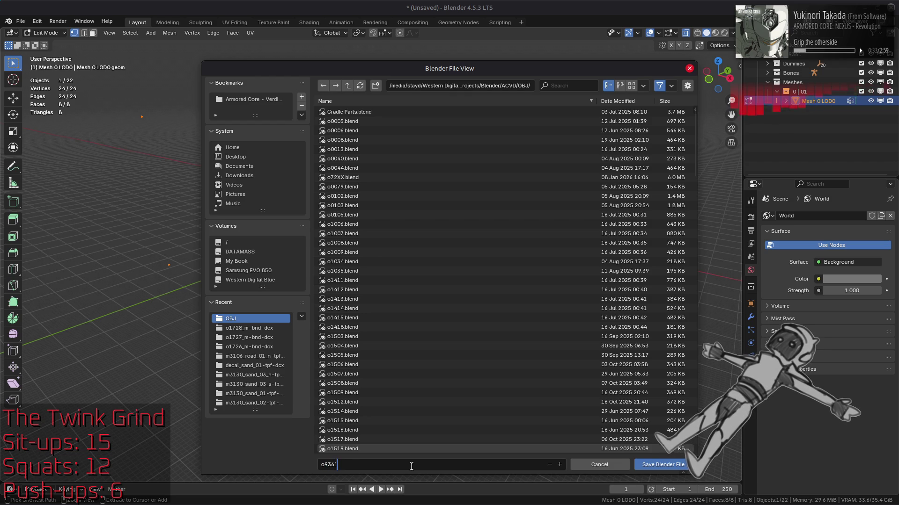
pyautogui.press('Return')
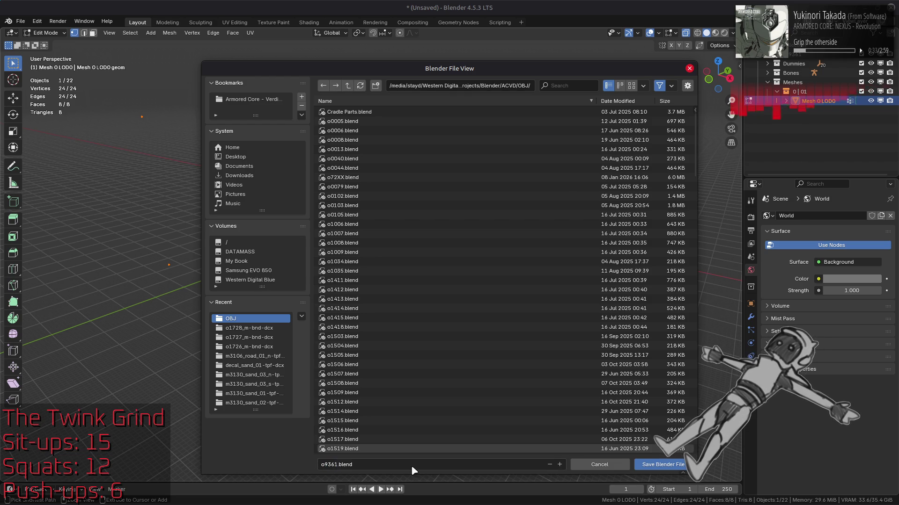
pyautogui.click(653, 465)
# Start a fresh General scene from the File > New menu
pyautogui.click(25, 21)
pyautogui.moveTo(42, 29)
pyautogui.click(141, 28)
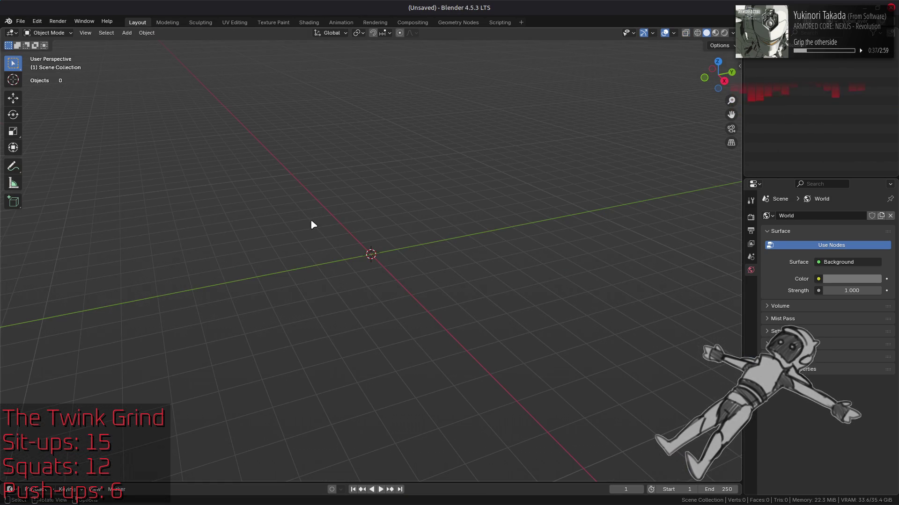
# Set the view focal length to 43 mm and clip end to 150000 m
pyautogui.hotkey('alt', 'Tab')
pyautogui.hotkey('alt', 'Tab')
pyautogui.hotkey('alt', 'Tab')
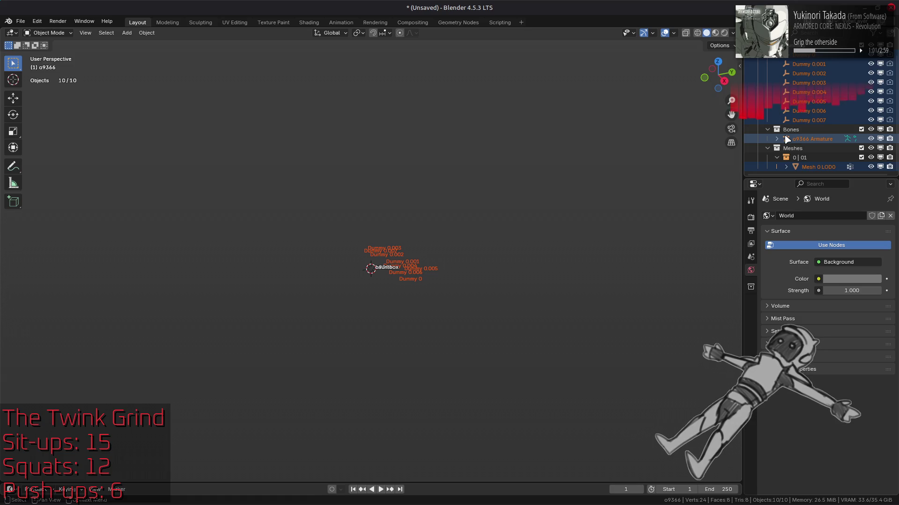
pyautogui.scroll(5, 441, 321)
pyautogui.press('n')
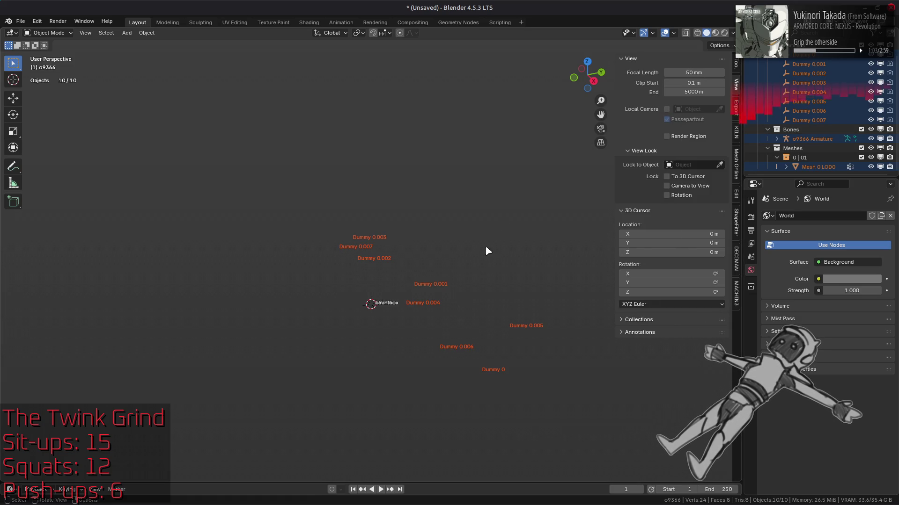
pyautogui.click(693, 73)
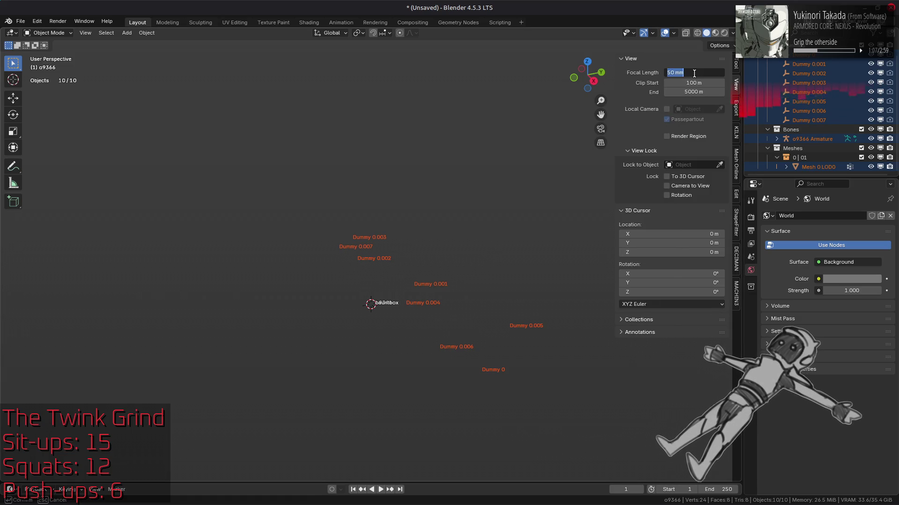
pyautogui.write('43')
pyautogui.press('Return')
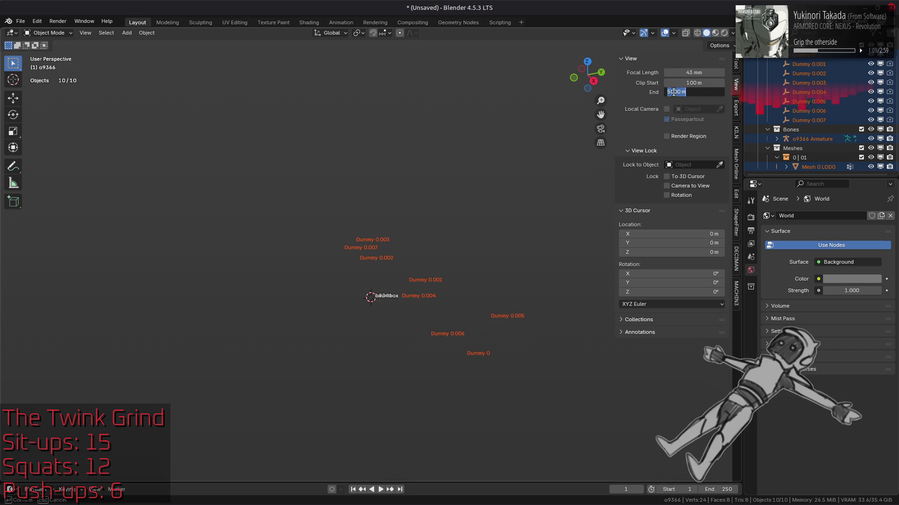
pyautogui.write('10')
pyautogui.press('Return')
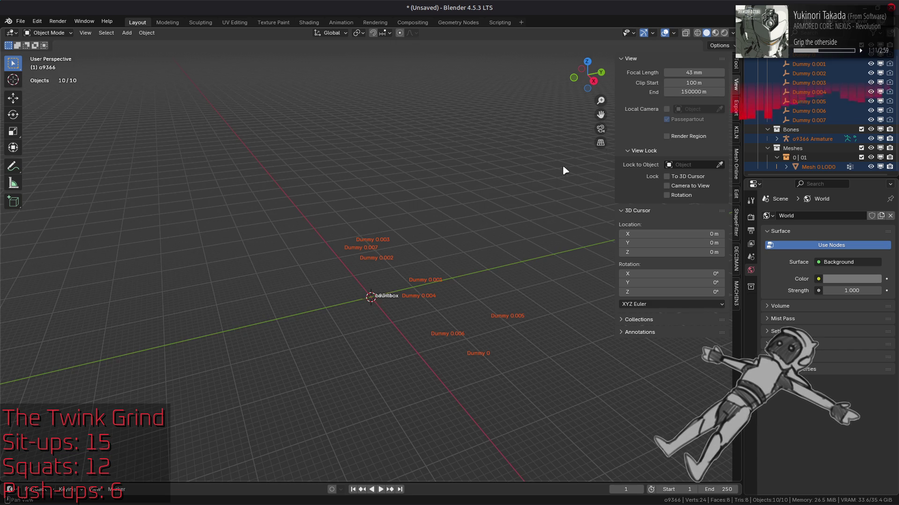
# Select Mesh 0 LOD0, enter Edit Mode and select all its vertices
pyautogui.click(507, 209)
pyautogui.scroll(2, 785, 139)
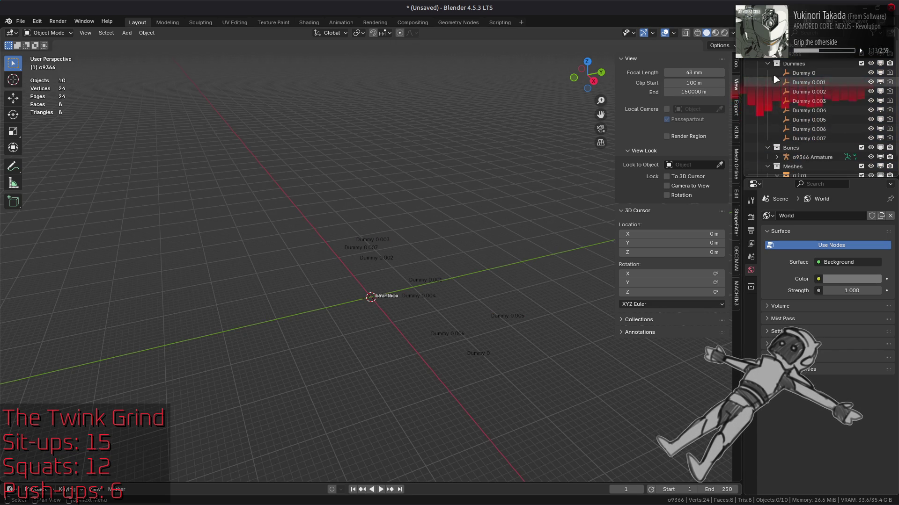
pyautogui.click(768, 64)
pyautogui.click(768, 73)
pyautogui.click(817, 102)
pyautogui.press('Tab')
pyautogui.scroll(-5, 426, 271)
pyautogui.press('a')
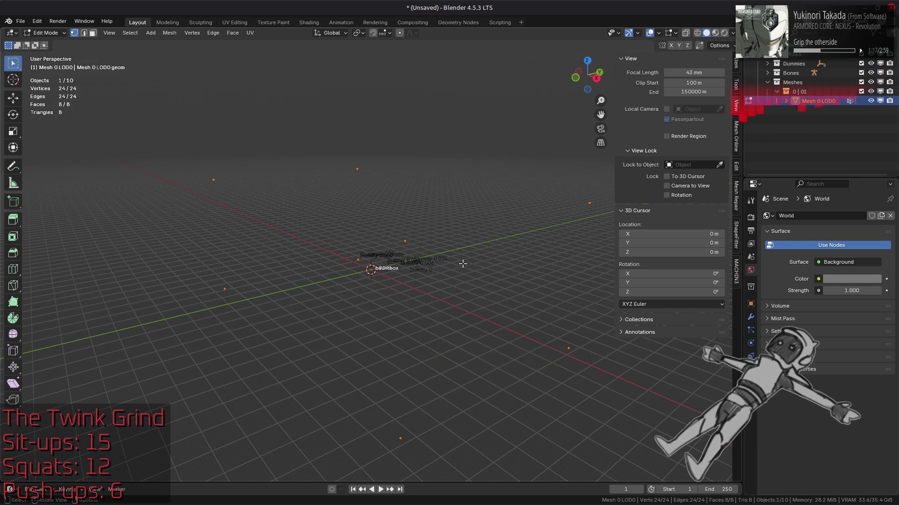
pyautogui.press('n')
pyautogui.moveTo(468, 260)
pyautogui.mouseDown(button='middle')
pyautogui.moveTo(490, 249)
pyautogui.moveTo(469, 253)
pyautogui.moveTo(480, 254)
pyautogui.moveTo(471, 241)
pyautogui.moveTo(482, 243)
pyautogui.mouseUp(button='middle')
# Save the scene as o9366.blend
pyautogui.hotkey('ctrl', 's')
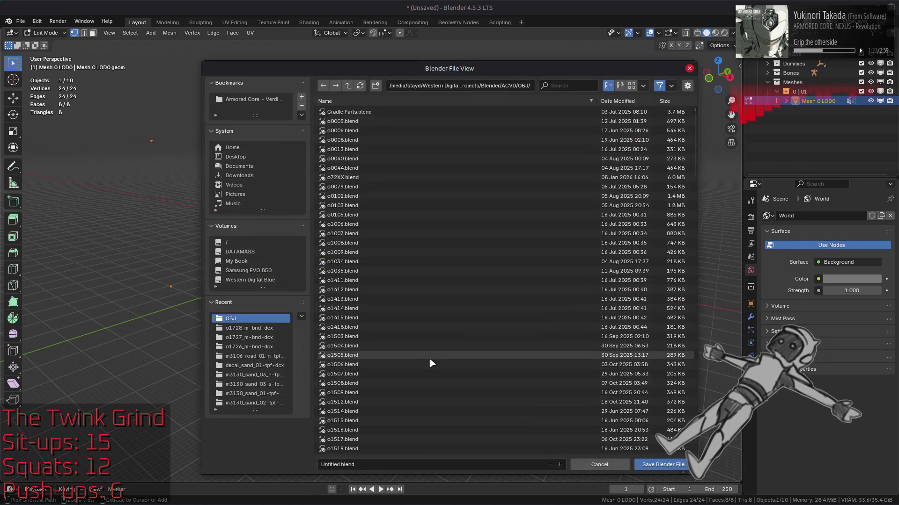
pyautogui.write('o9366')
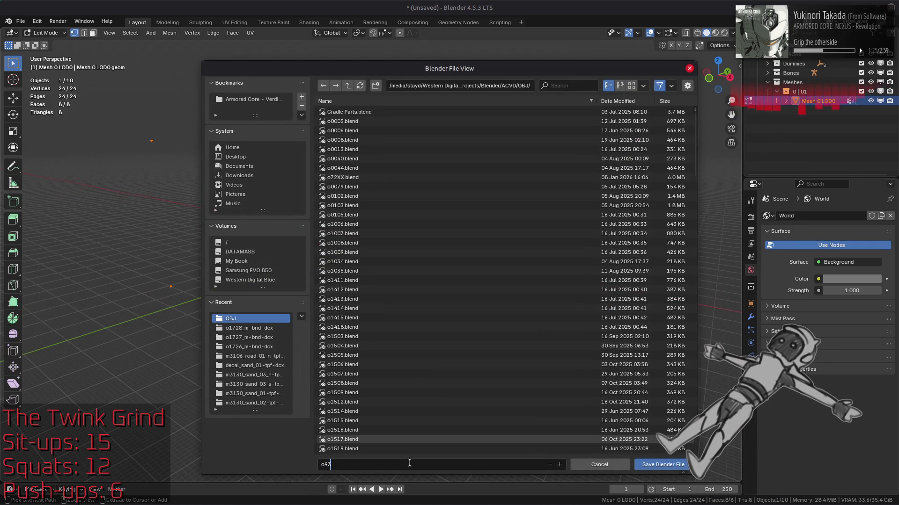
pyautogui.press('Return')
pyautogui.click(660, 465)
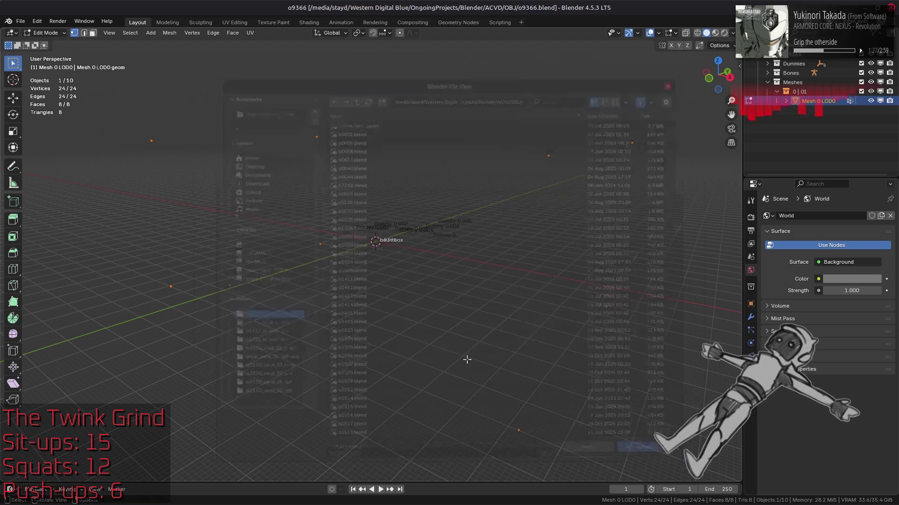
pyautogui.hotkey('alt', 'Tab')
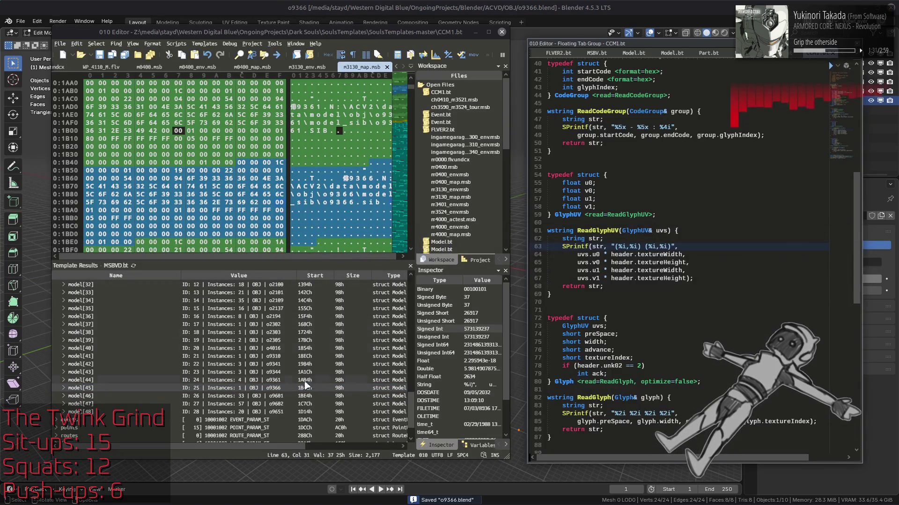
# Check the model[46] o9601 entry, then browse Blender's Open dialog to the o9601/o9602 files
pyautogui.click(300, 396)
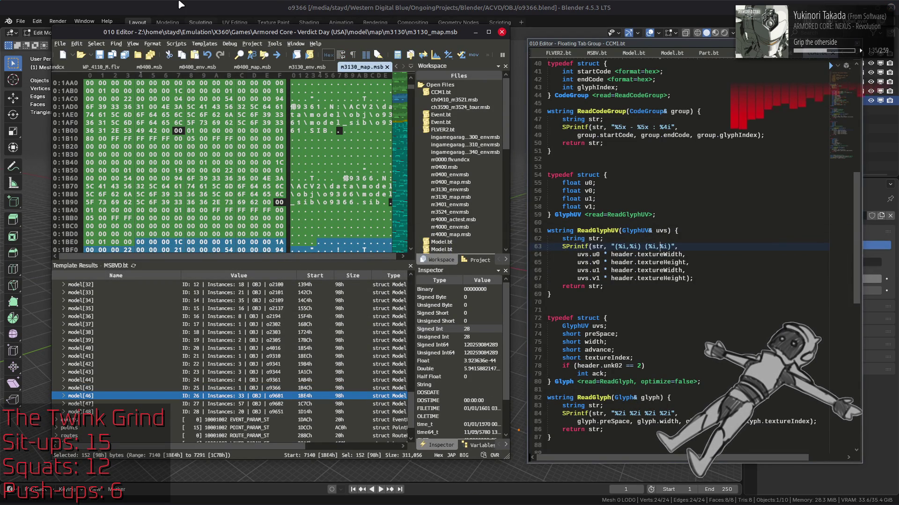
pyautogui.click(179, 3)
pyautogui.click(21, 21)
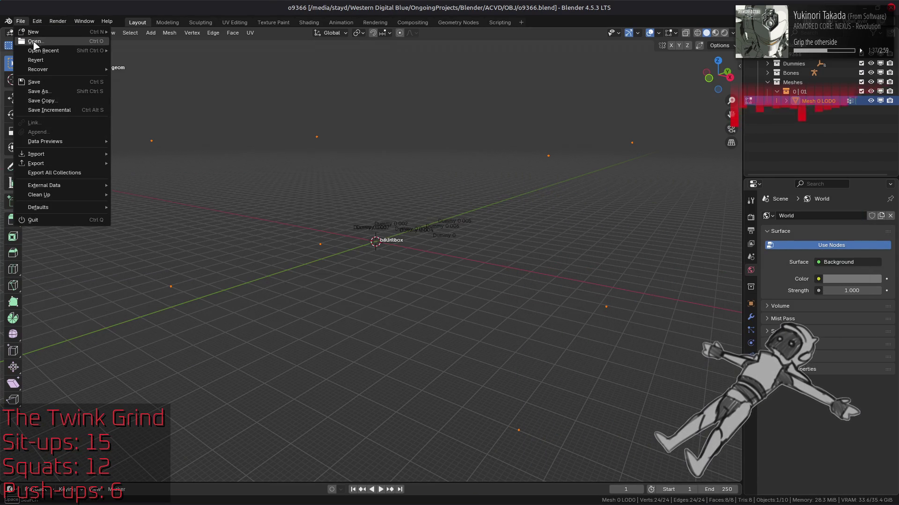
pyautogui.click(35, 42)
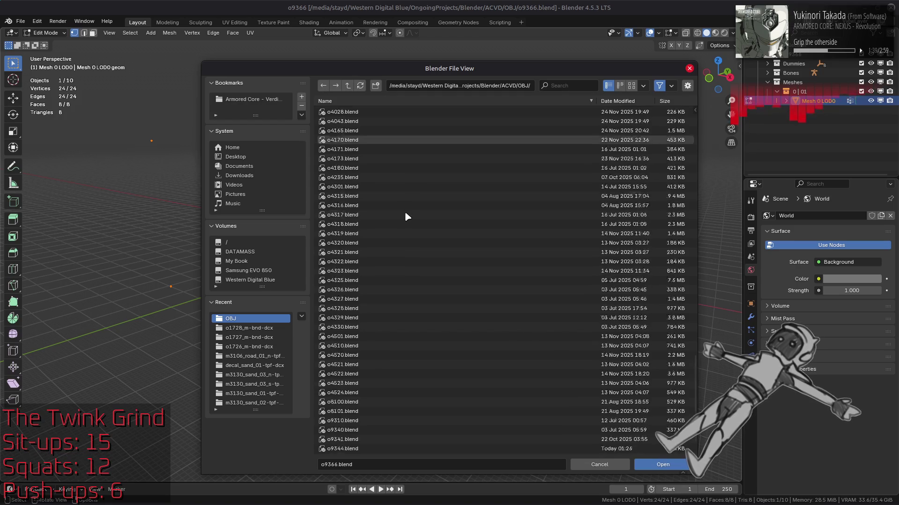
pyautogui.click(374, 376)
pyautogui.click(374, 384)
# Check the model[48] o9651 entry and open o9651.blend
pyautogui.hotkey('alt', 'Tab')
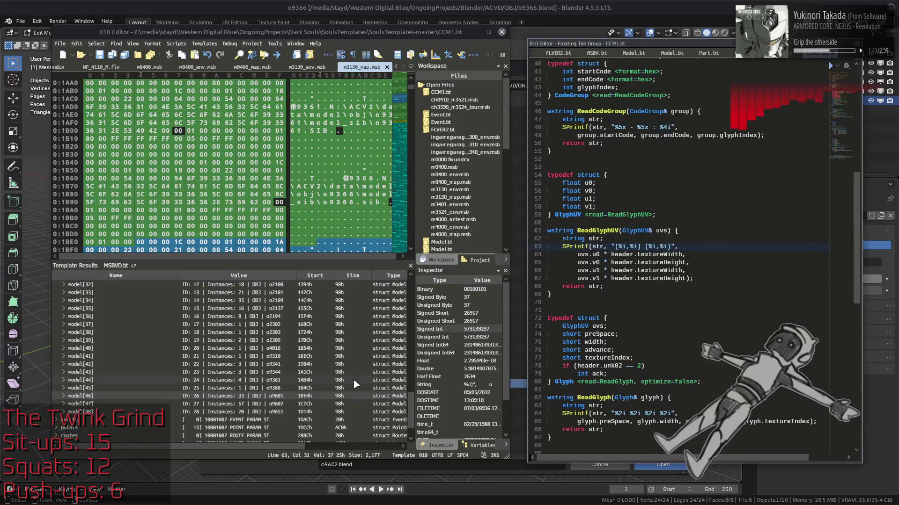
pyautogui.click(288, 412)
pyautogui.hotkey('alt', 'Tab')
pyautogui.click(375, 412)
pyautogui.doubleClick(359, 414)
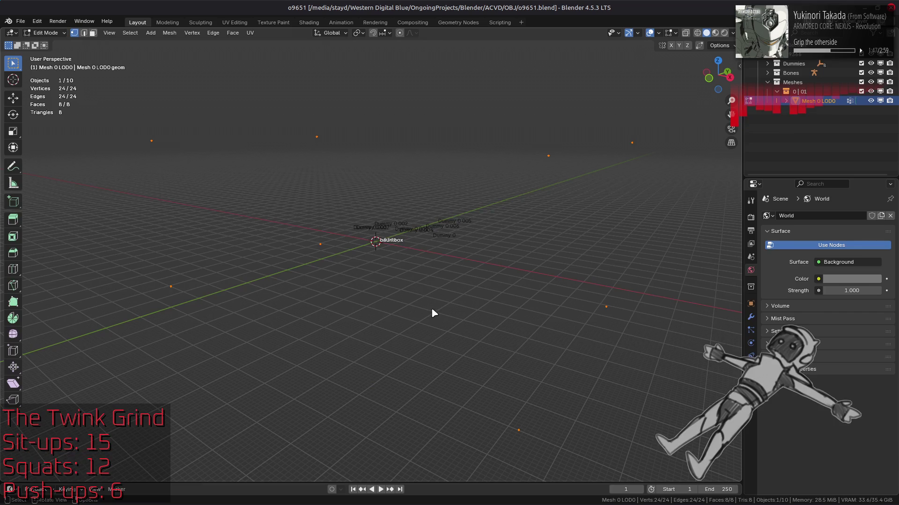
# Orbit around the o9651 building, then open o9601.blend to view the platform
pyautogui.moveTo(290, 255)
pyautogui.mouseDown(button='middle')
pyautogui.moveTo(465, 257)
pyautogui.moveTo(465, 315)
pyautogui.moveTo(334, 218)
pyautogui.moveTo(374, 263)
pyautogui.mouseUp(button='middle')
pyautogui.click(20, 21)
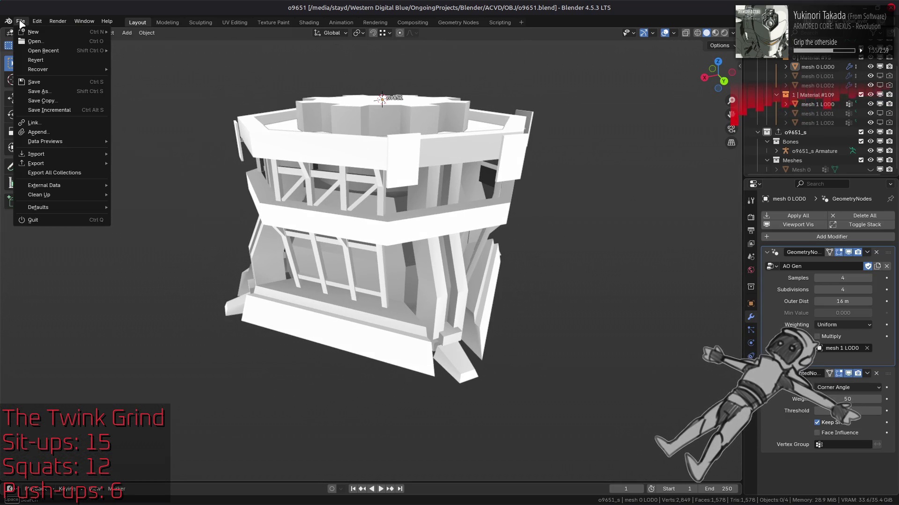
pyautogui.click(33, 42)
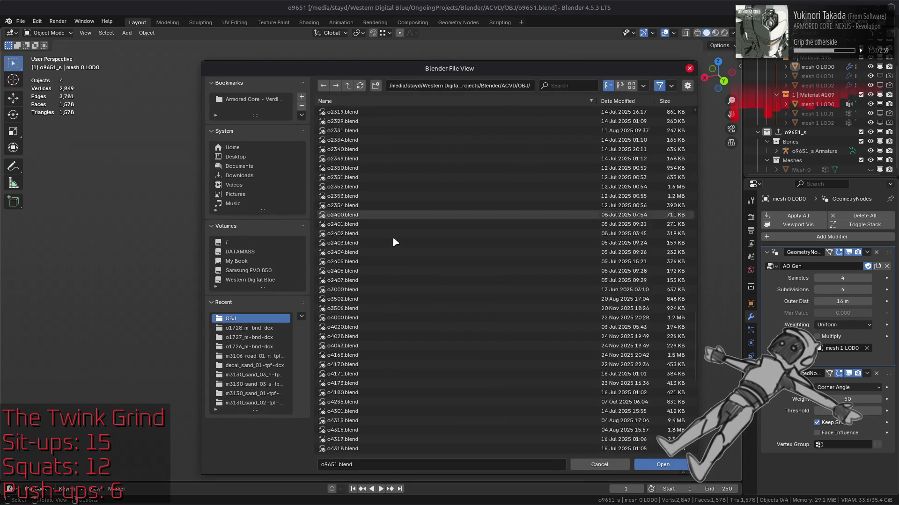
pyautogui.doubleClick(357, 375)
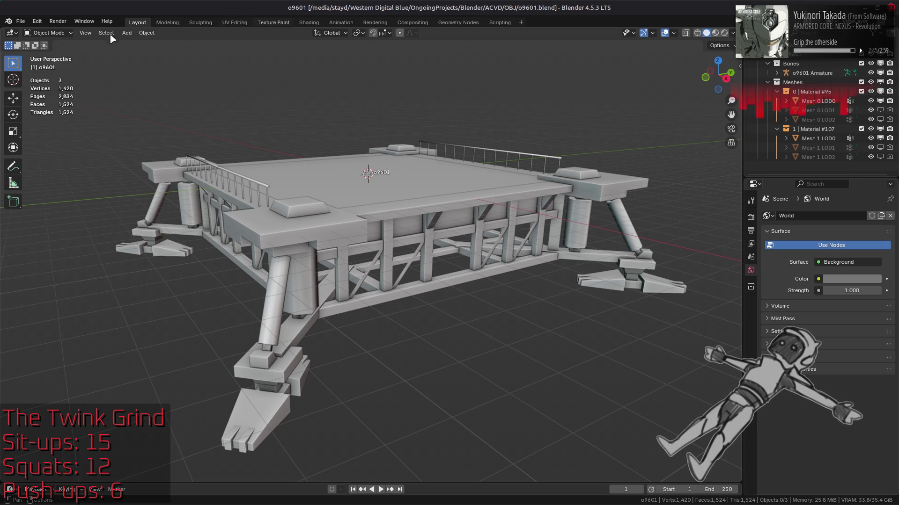
pyautogui.click(21, 21)
# Reopen the recent o1726-1728.blend and exclude the o1728 tower collection
pyautogui.moveTo(53, 49)
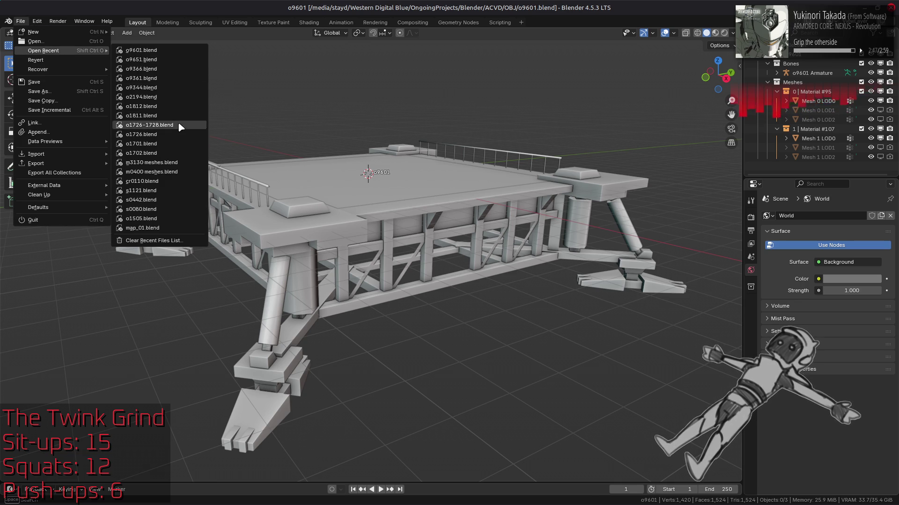
pyautogui.click(176, 127)
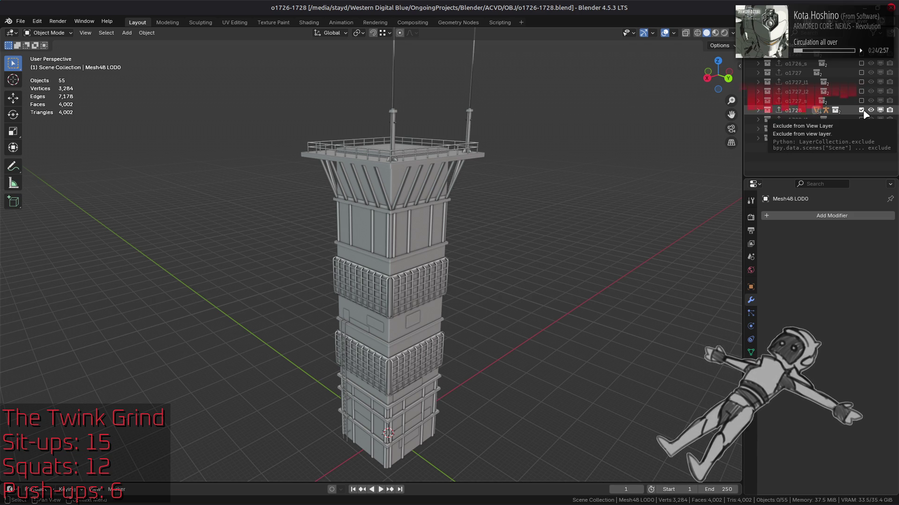
pyautogui.click(864, 111)
# Choose the recent m3130 meshes.blend file to open
pyautogui.click(21, 21)
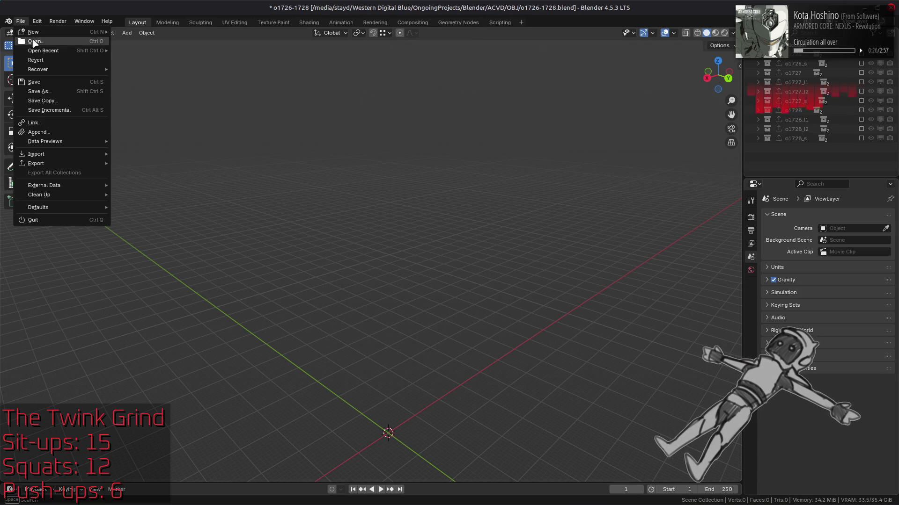
pyautogui.moveTo(44, 52)
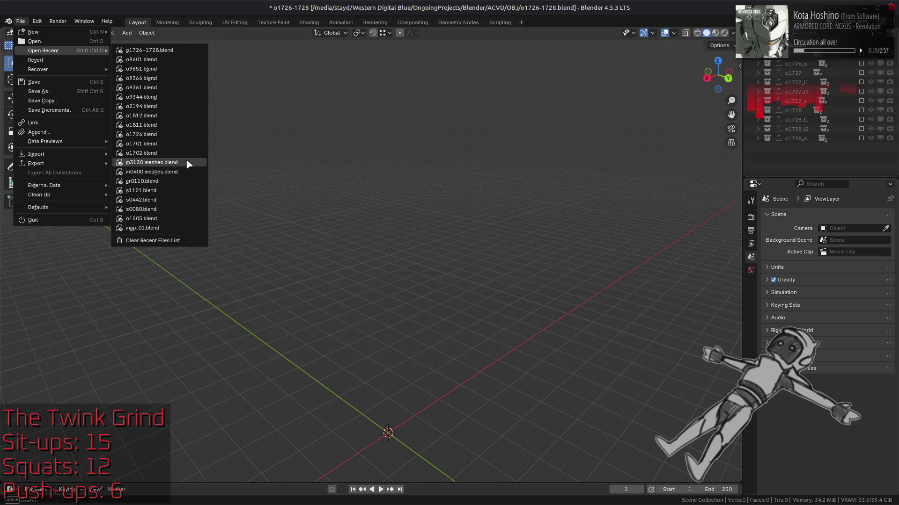
pyautogui.click(187, 162)
# Load m3130 meshes without saving, hide the m1000 roof, show m1001 and select Mesh 2 LOD0.012
pyautogui.click(401, 274)
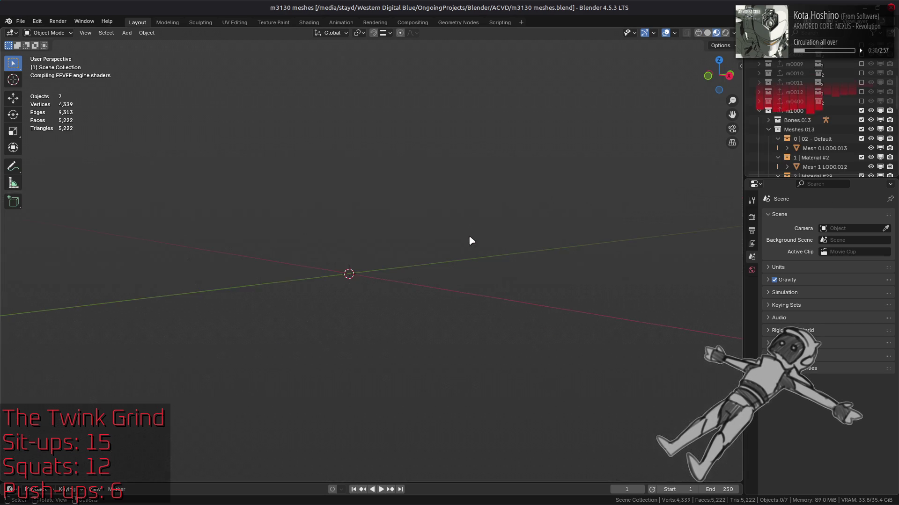
pyautogui.moveTo(465, 235)
pyautogui.mouseDown(button='middle')
pyautogui.moveTo(403, 226)
pyautogui.moveTo(421, 220)
pyautogui.mouseUp(button='middle')
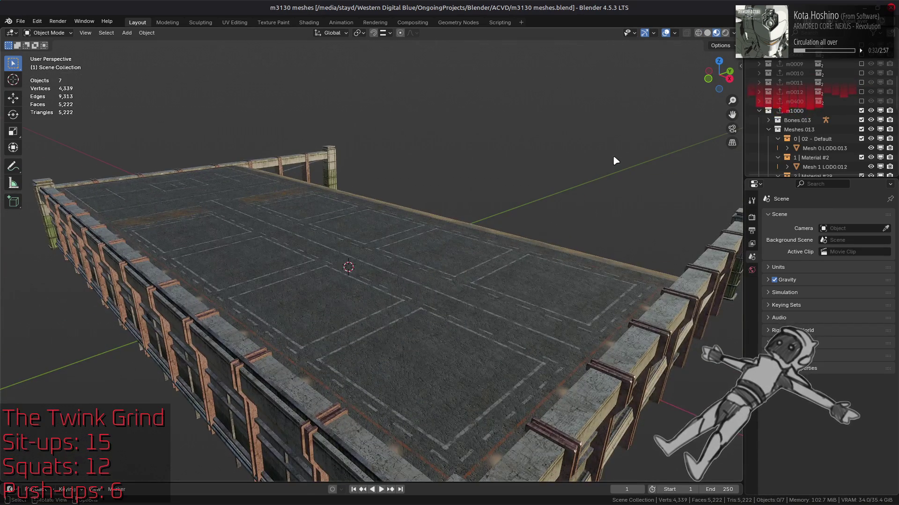
pyautogui.click(861, 111)
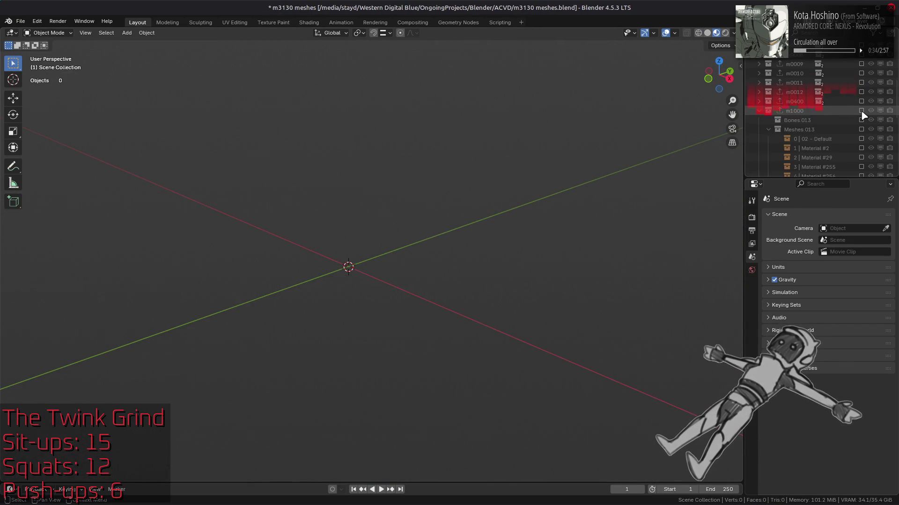
pyautogui.scroll(-5, 864, 100)
pyautogui.click(861, 101)
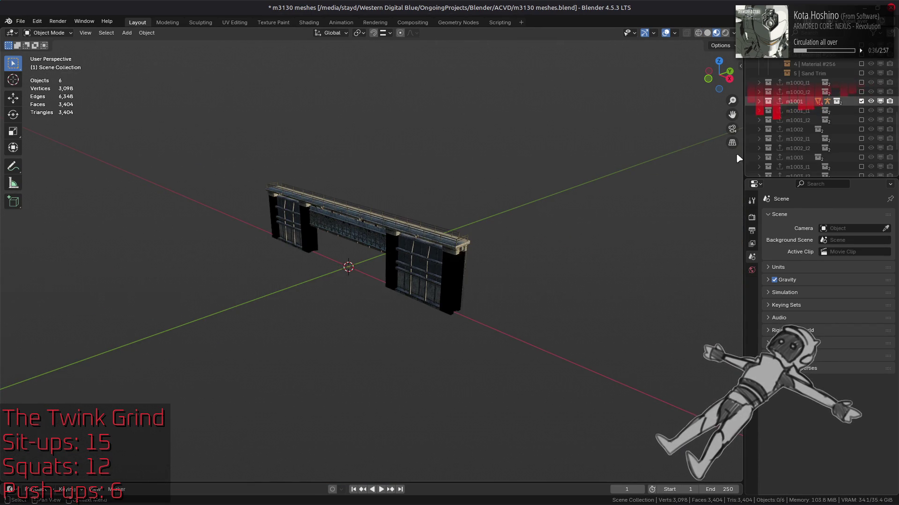
pyautogui.click(444, 291)
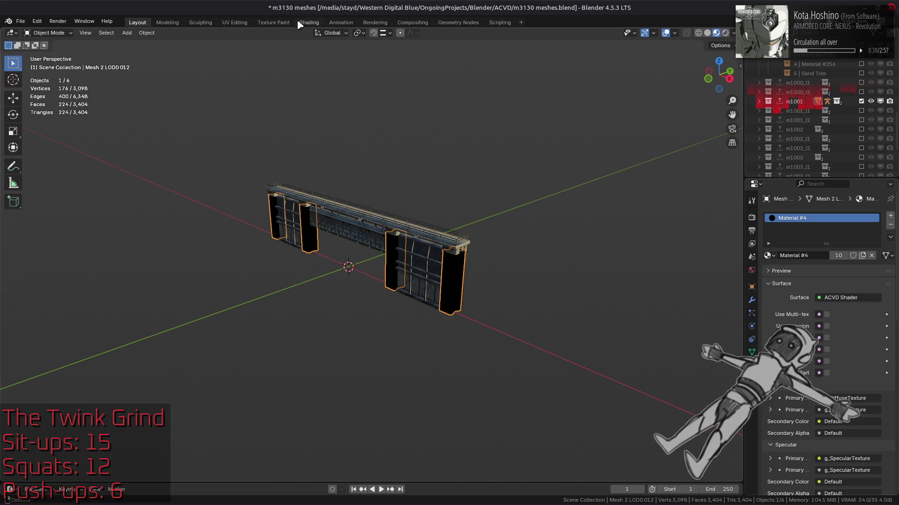
# Replace the o1726_03 texture image with the file from the o1726_03-tpf-dcx folder
pyautogui.click(309, 23)
pyautogui.click(283, 411)
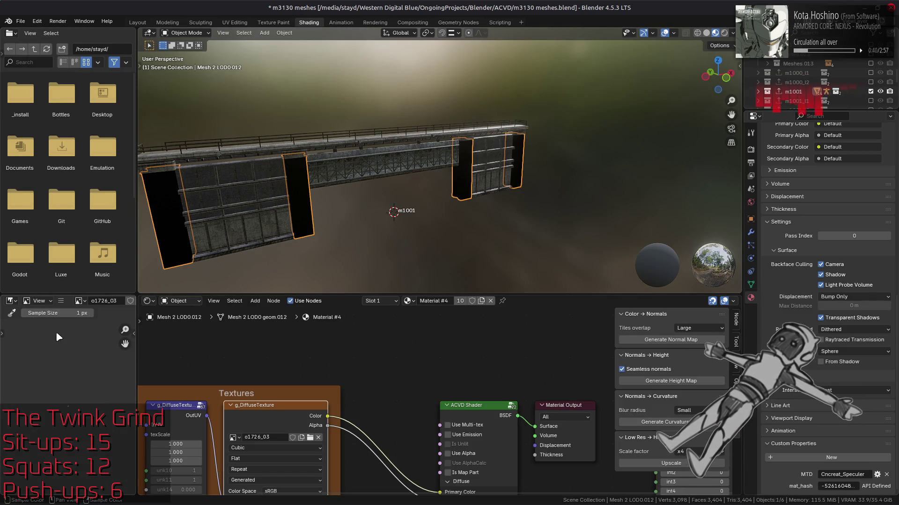
pyautogui.click(60, 301)
pyautogui.moveTo(94, 322)
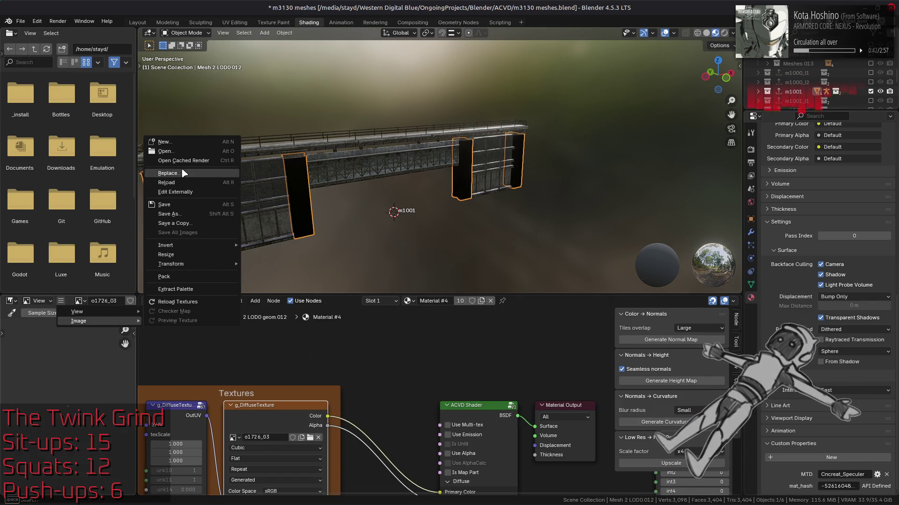
pyautogui.click(184, 173)
pyautogui.click(269, 366)
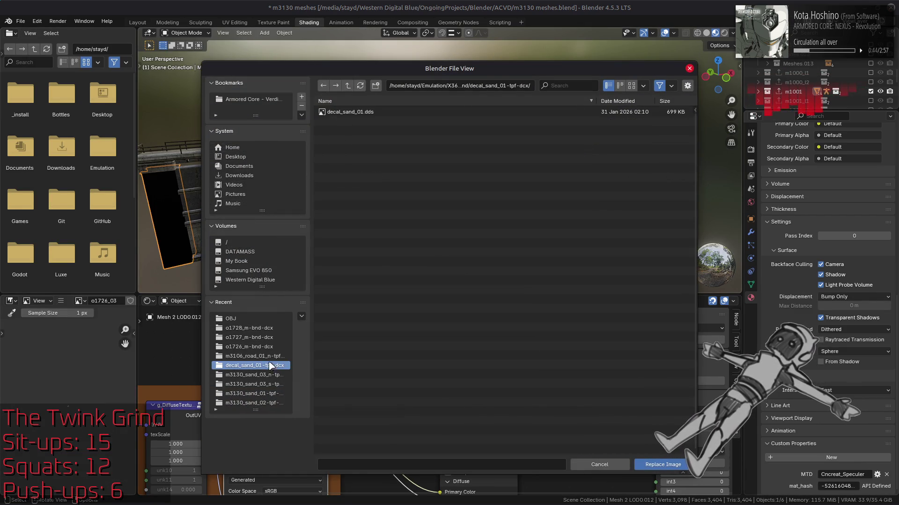
pyautogui.click(348, 86)
pyautogui.scroll(-5, 413, 299)
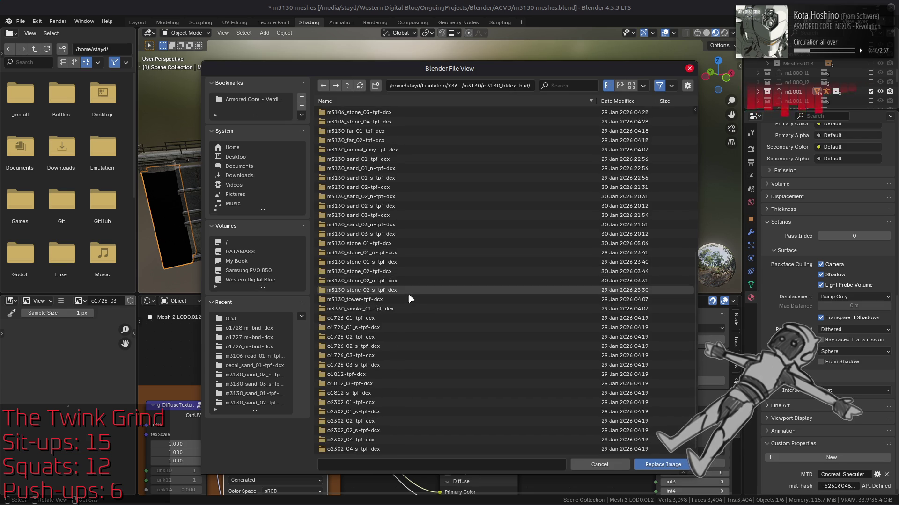
pyautogui.click(383, 308)
pyautogui.moveTo(412, 68)
pyautogui.mouseDown()
pyautogui.moveTo(489, 30)
pyautogui.moveTo(488, 50)
pyautogui.mouseUp()
pyautogui.click(424, 67)
pyautogui.scroll(-10, 473, 309)
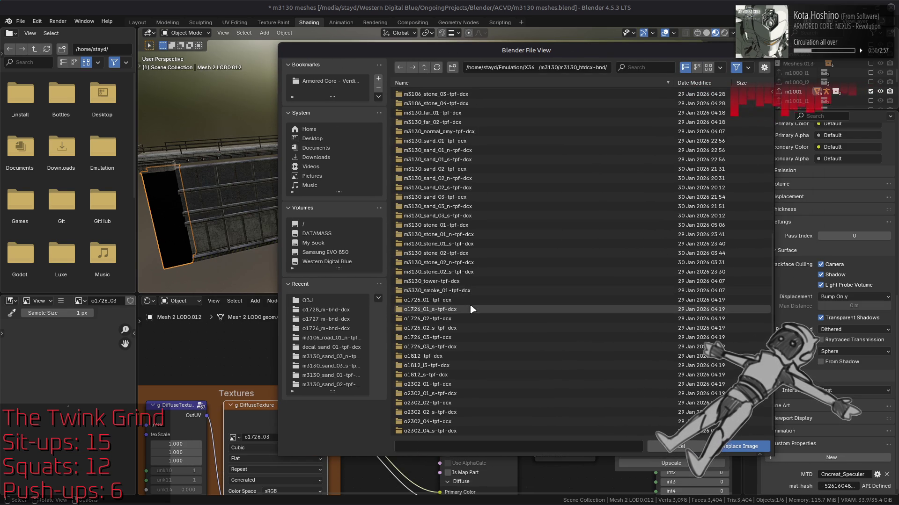
pyautogui.click(454, 338)
pyautogui.doubleClick(429, 94)
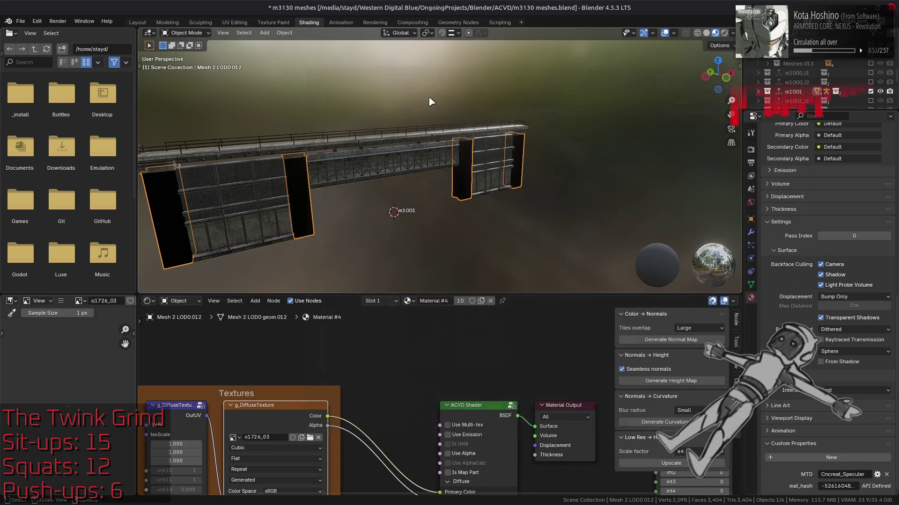
# Replace the g_SpecularTexture image with o1726_03_s.dds and return to Layout
pyautogui.moveTo(415, 375); pyautogui.dragTo(490, 240, button='middle')
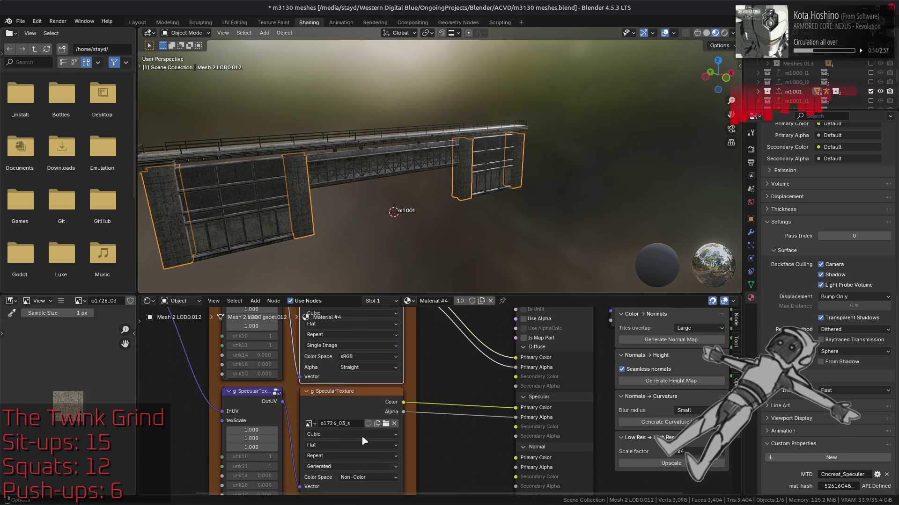
pyautogui.click(341, 403)
pyautogui.click(61, 301)
pyautogui.moveTo(79, 321)
pyautogui.click(167, 177)
pyautogui.click(347, 85)
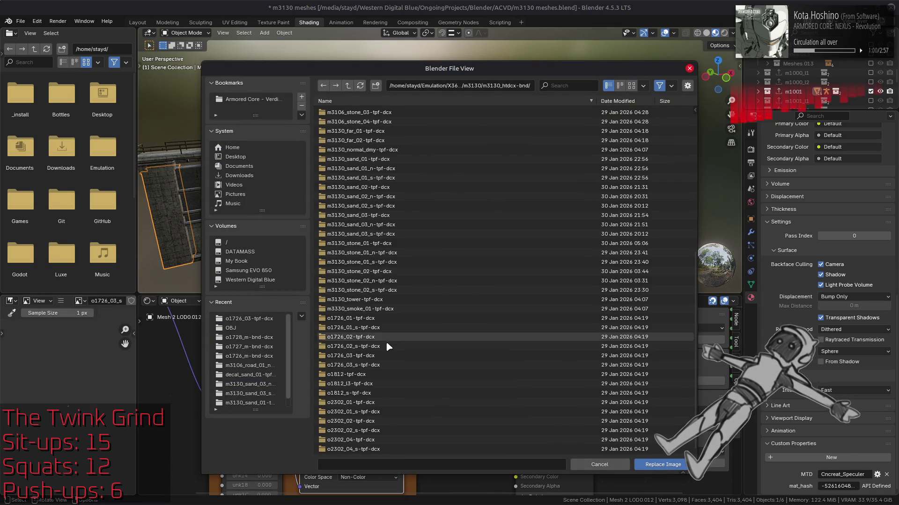
pyautogui.click(370, 366)
pyautogui.doubleClick(367, 113)
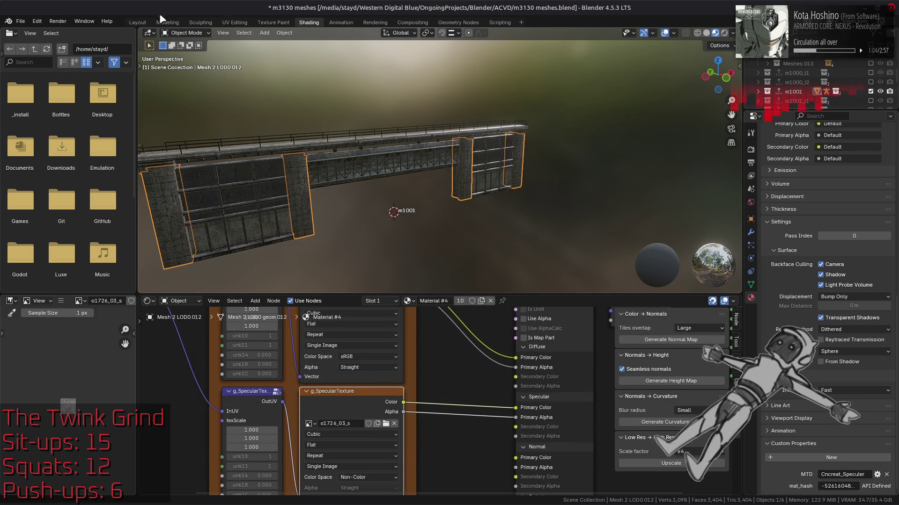
pyautogui.click(137, 22)
pyautogui.click(527, 165)
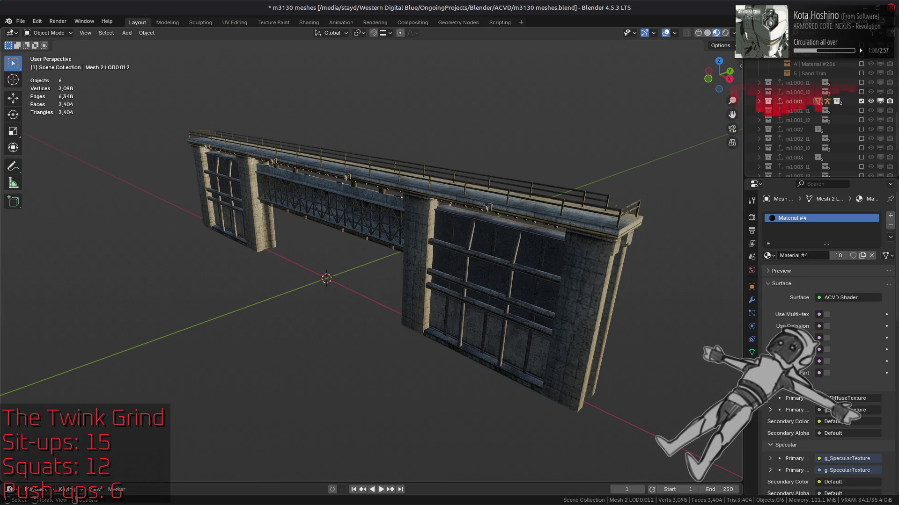
# Switch the viewport preview lighting to a brighter studio HDRI and save
pyautogui.click(733, 33)
pyautogui.click(740, 113)
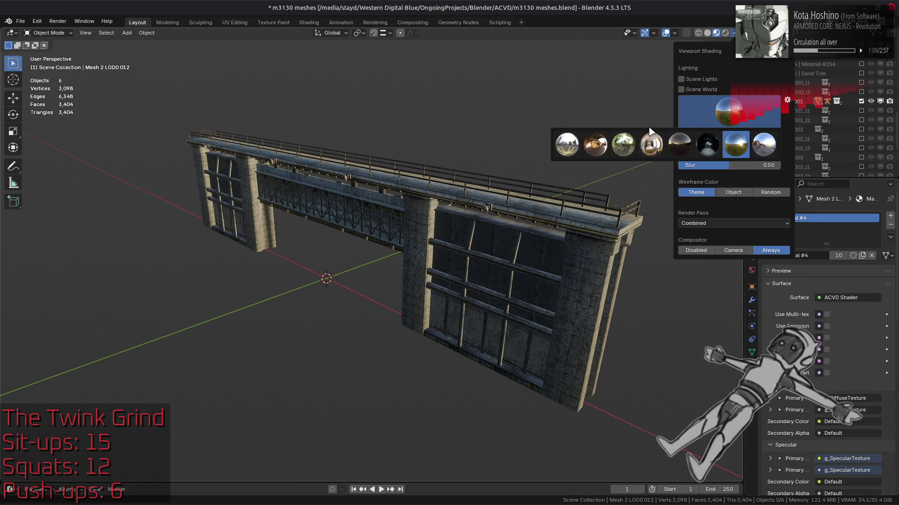
pyautogui.click(570, 145)
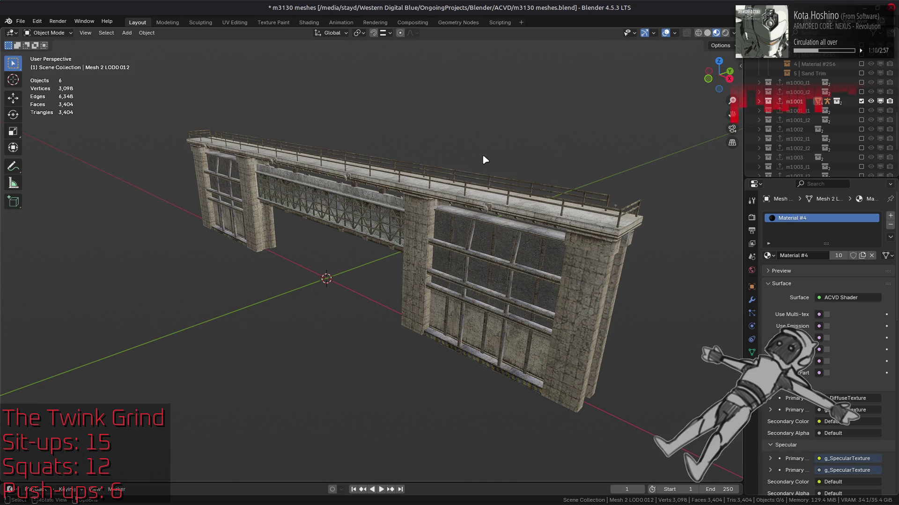
pyautogui.hotkey('ctrl', 's')
# Toggle the m1001 collections one at a time, examining the m1001_l1 truss wall and m1001_l2 building
pyautogui.click(861, 101)
pyautogui.click(861, 111)
pyautogui.click(861, 111)
pyautogui.click(861, 120)
pyautogui.click(861, 120)
pyautogui.click(861, 110)
pyautogui.click(862, 110)
pyautogui.click(861, 111)
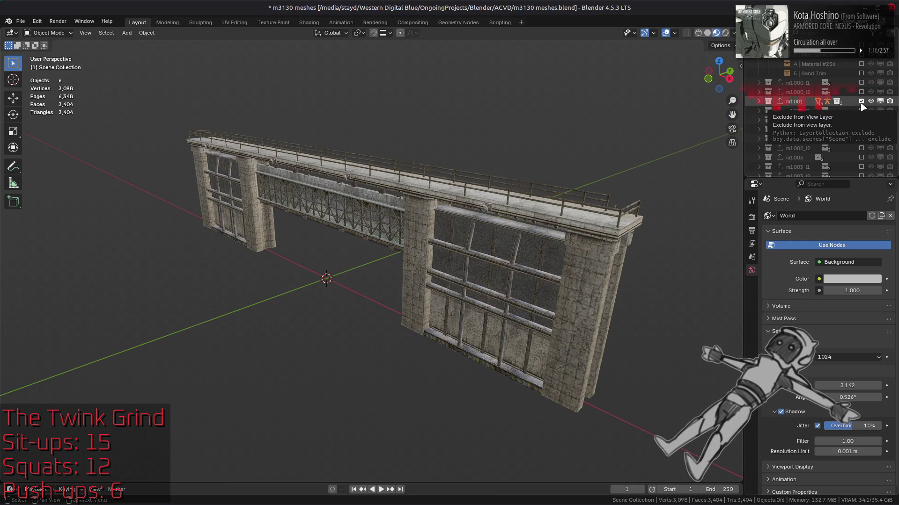
pyautogui.click(862, 112)
pyautogui.click(862, 111)
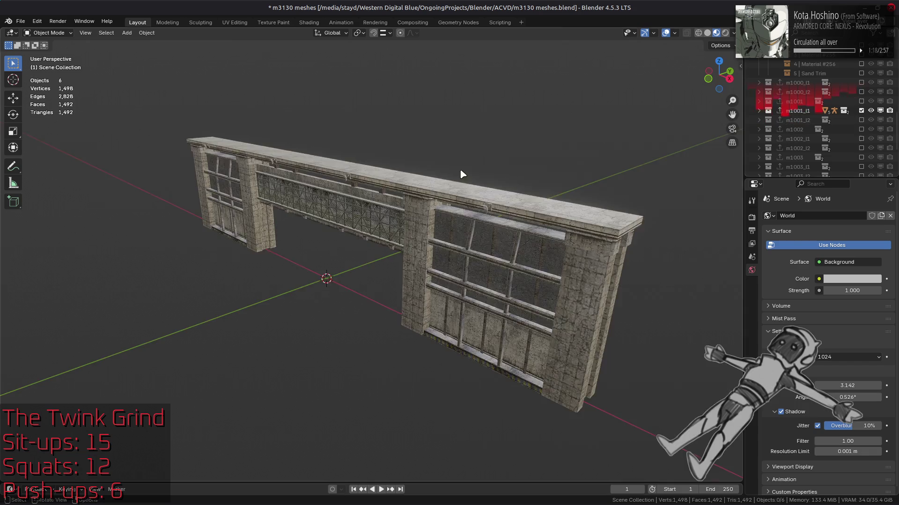
pyautogui.scroll(8, 487, 172)
pyautogui.moveTo(472, 186); pyautogui.dragTo(441, 217, button='middle')
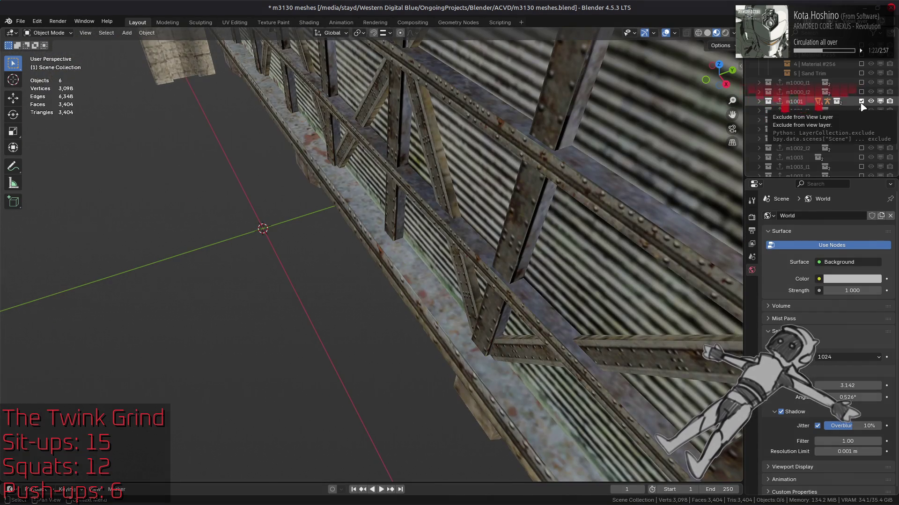
pyautogui.click(862, 110)
pyautogui.click(862, 120)
pyautogui.scroll(-8, 481, 217)
pyautogui.moveTo(481, 217); pyautogui.dragTo(494, 177, button='middle')
pyautogui.scroll(-5, 495, 178)
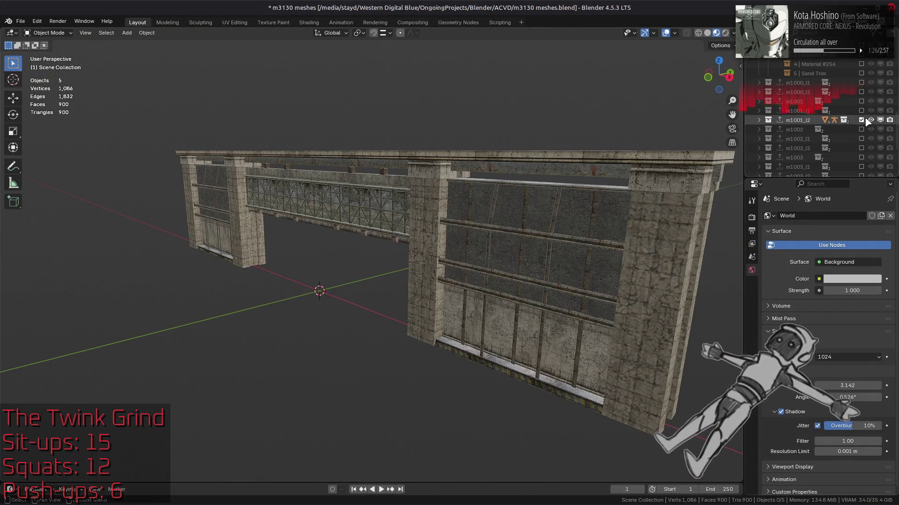
pyautogui.click(861, 120)
# Show the m1002, m1003 and m1004 collections in turn and orbit around each structure
pyautogui.click(861, 129)
pyautogui.moveTo(515, 191)
pyautogui.mouseDown(button='middle')
pyautogui.moveTo(427, 184)
pyautogui.moveTo(437, 160)
pyautogui.moveTo(456, 170)
pyautogui.mouseUp(button='middle')
pyautogui.scroll(6, 497, 142)
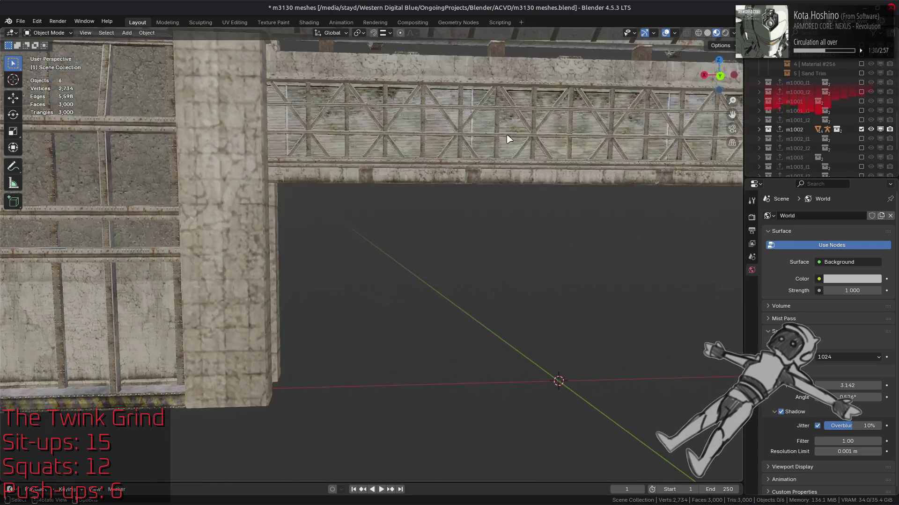
pyautogui.moveTo(497, 142); pyautogui.dragTo(444, 159, button='middle')
pyautogui.scroll(3, 439, 164)
pyautogui.click(861, 129)
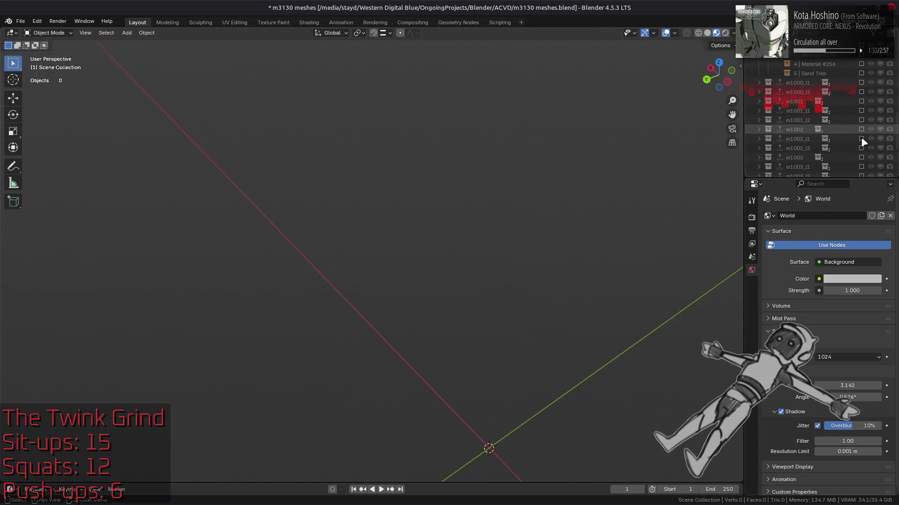
pyautogui.click(861, 157)
pyautogui.scroll(-5, 469, 222)
pyautogui.moveTo(504, 243)
pyautogui.mouseDown(button='middle')
pyautogui.moveTo(399, 218)
pyautogui.moveTo(514, 224)
pyautogui.moveTo(658, 207)
pyautogui.mouseUp(button='middle')
pyautogui.scroll(-2, 830, 139)
pyautogui.click(862, 120)
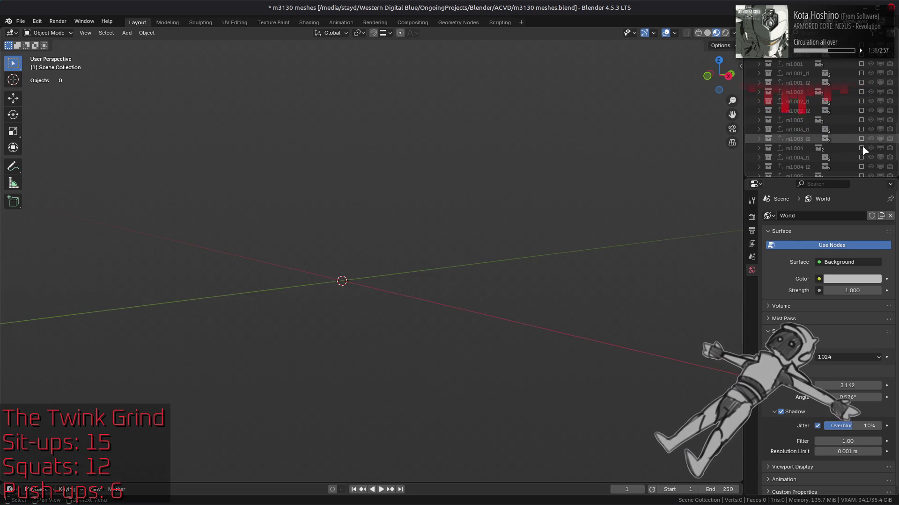
pyautogui.click(862, 147)
pyautogui.press('Home')
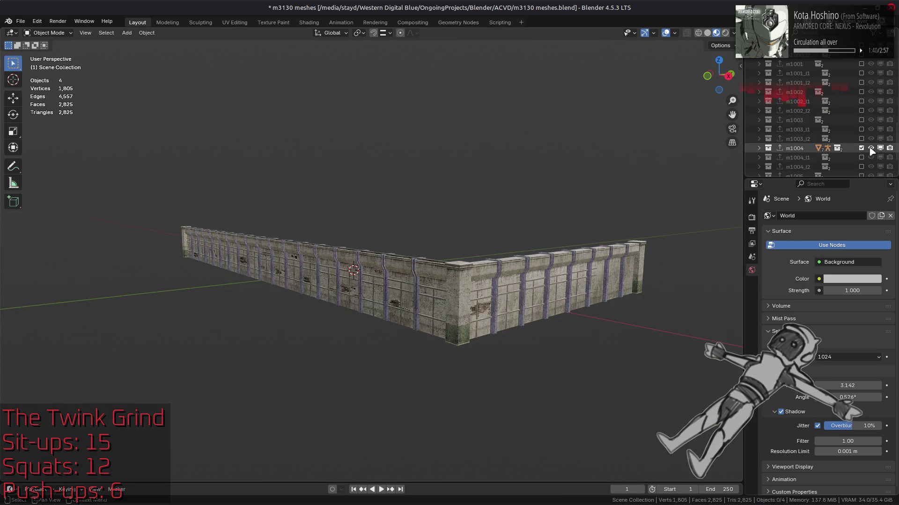
# Look over m1005's walls, then leave only m9500 with its dark funnel plane enabled
pyautogui.click(861, 148)
pyautogui.scroll(-2, 857, 154)
pyautogui.click(861, 138)
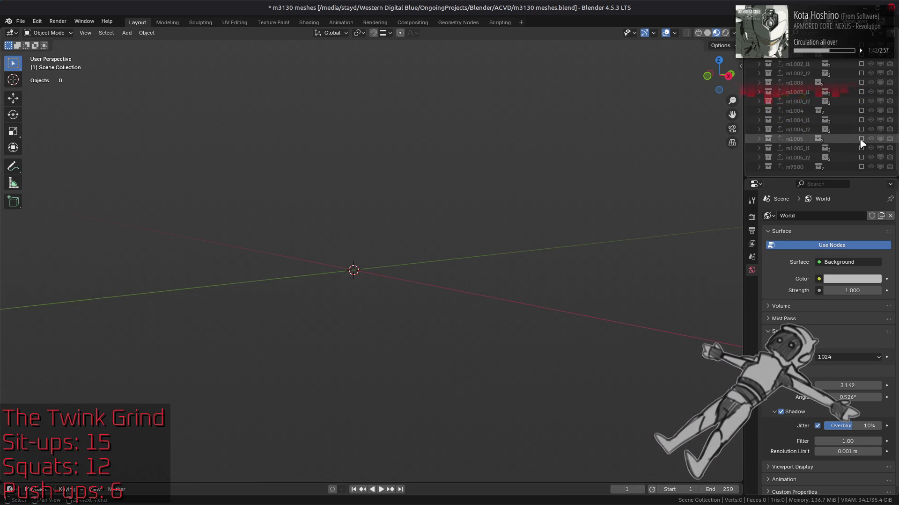
pyautogui.scroll(5, 485, 260)
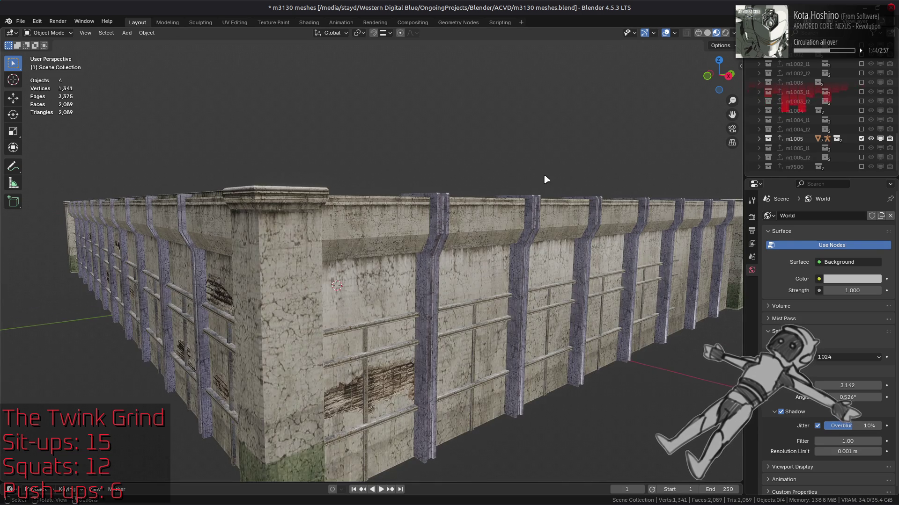
pyautogui.scroll(-2, 485, 261)
pyautogui.click(861, 139)
pyautogui.click(861, 166)
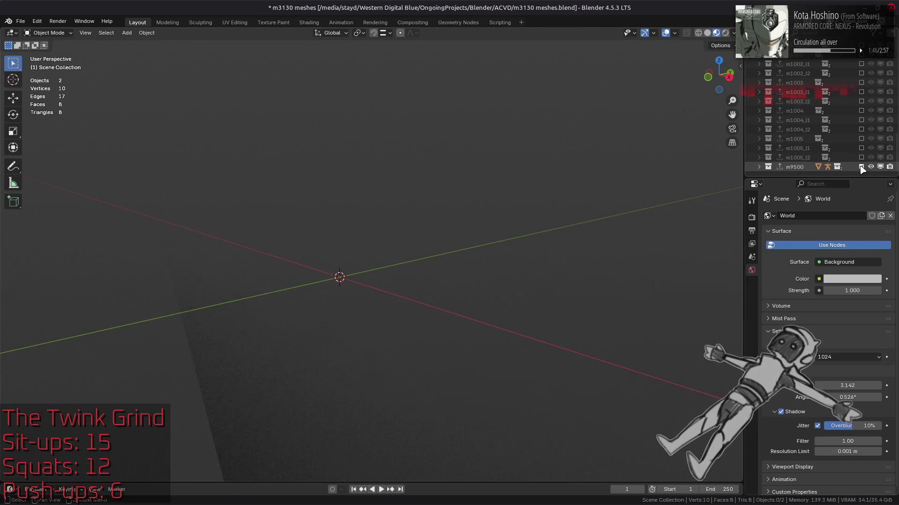
pyautogui.scroll(-1, 465, 294)
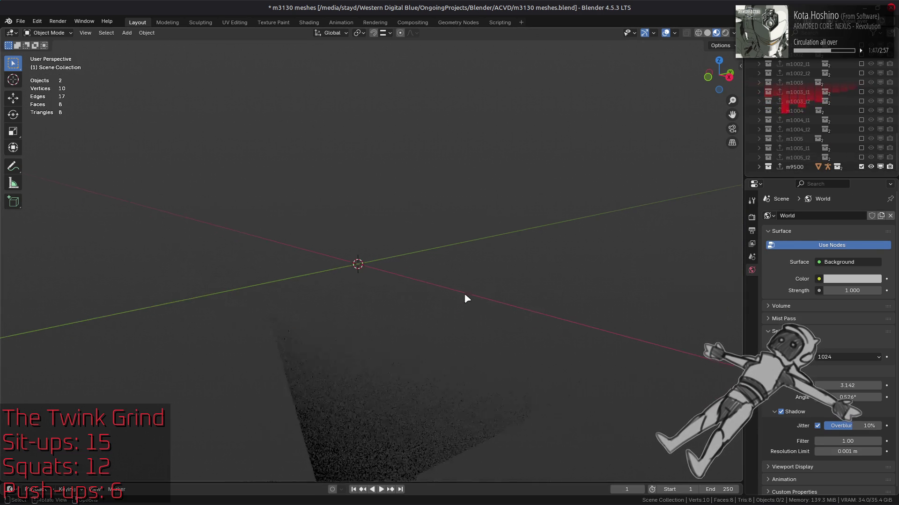
# Select the funnel plane and set its smoke material's Render Method to Blended
pyautogui.click(358, 317)
pyautogui.scroll(-15, 823, 342)
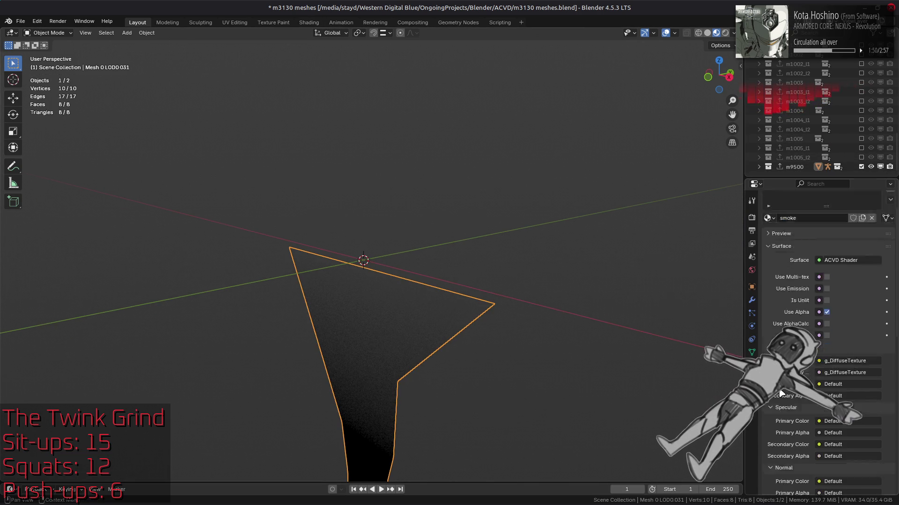
pyautogui.click(852, 329)
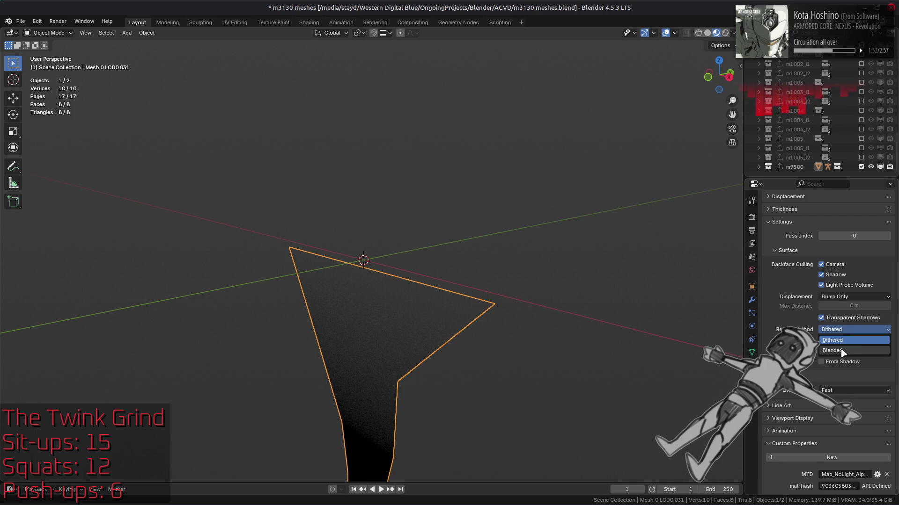
pyautogui.click(842, 340)
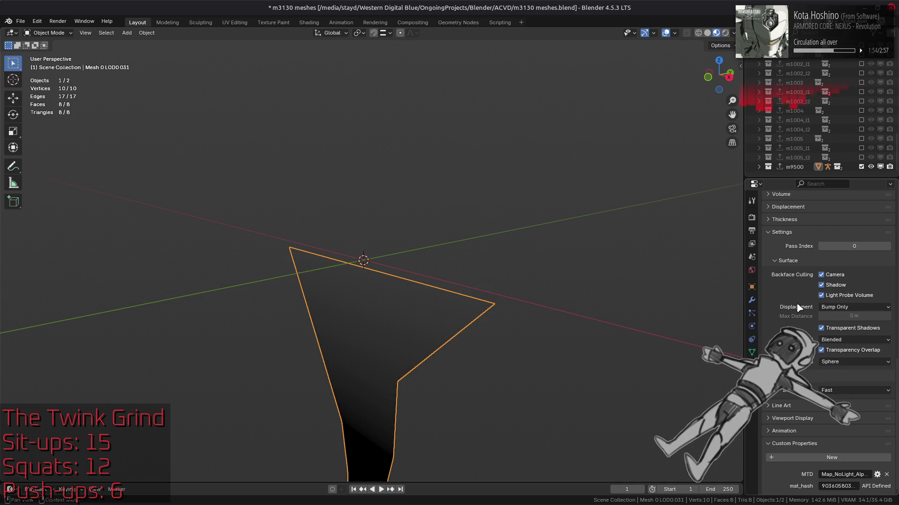
pyautogui.scroll(8, 770, 282)
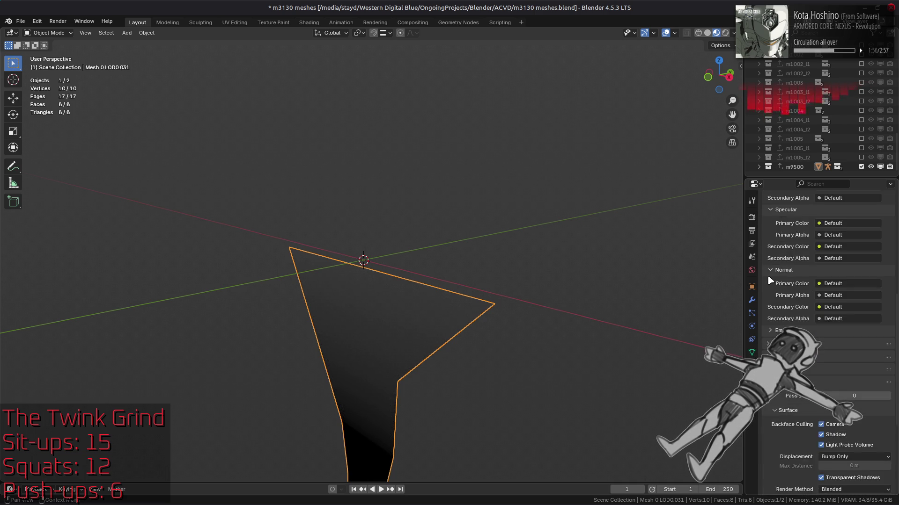
pyautogui.scroll(-8, 769, 281)
pyautogui.click(308, 22)
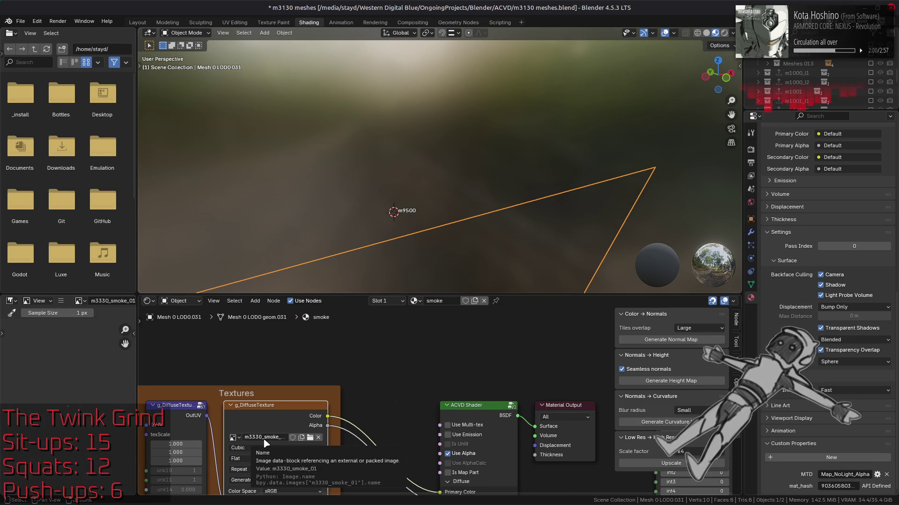
# Replace the smoke material's diffuse image with m3330_smoke_01.dds from the m3330_smoke_01 folder
pyautogui.click(61, 301)
pyautogui.moveTo(99, 322)
pyautogui.click(187, 182)
pyautogui.click(233, 318)
pyautogui.click(348, 85)
pyautogui.scroll(-5, 407, 295)
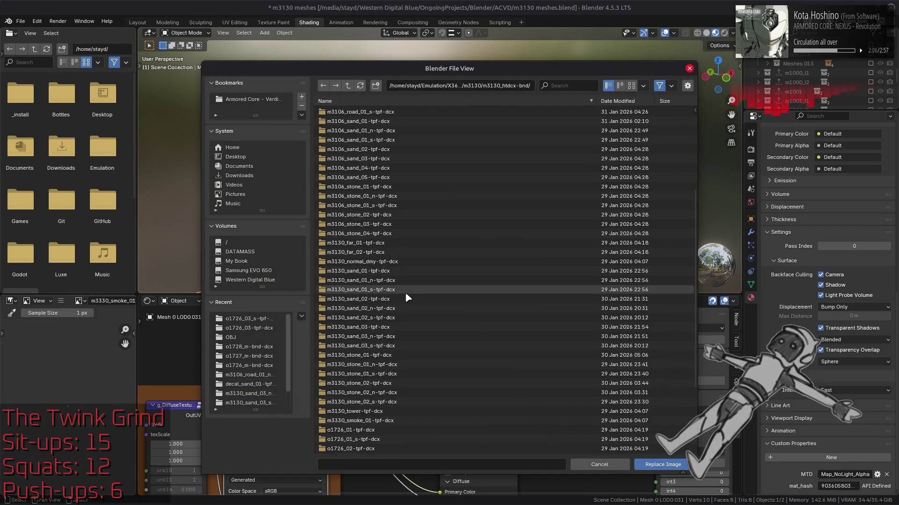
pyautogui.doubleClick(397, 309)
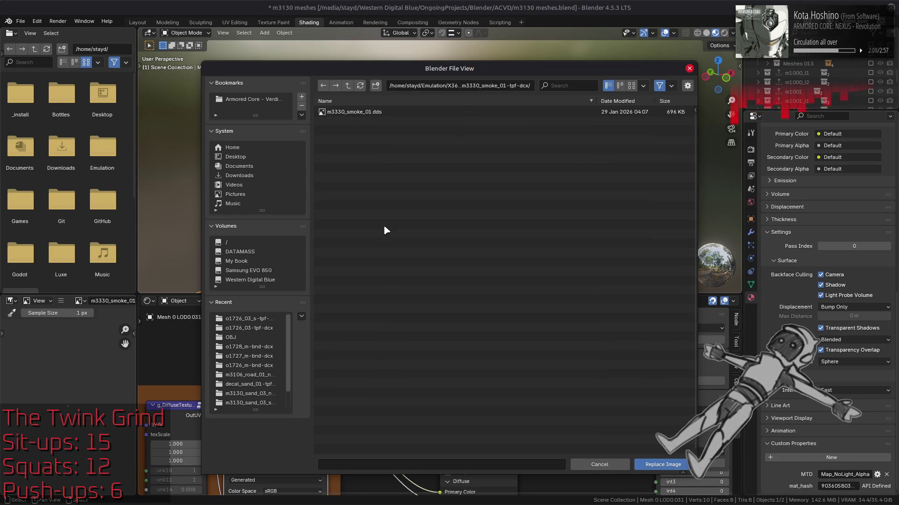
pyautogui.press('Return')
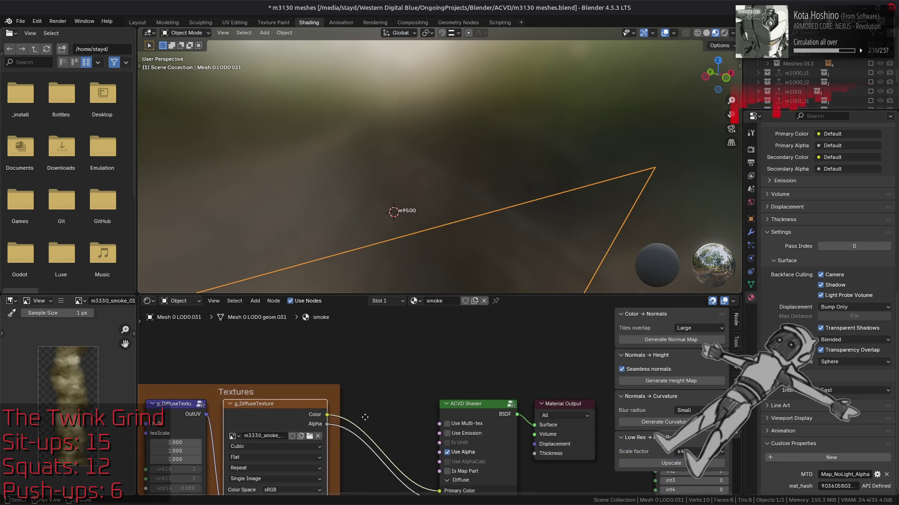
# Set the texture's alpha to Channel Packed and view the translucent smoke column in Layout
pyautogui.moveTo(370, 397); pyautogui.dragTo(411, 327, button='middle')
pyautogui.click(349, 432)
pyautogui.click(325, 461)
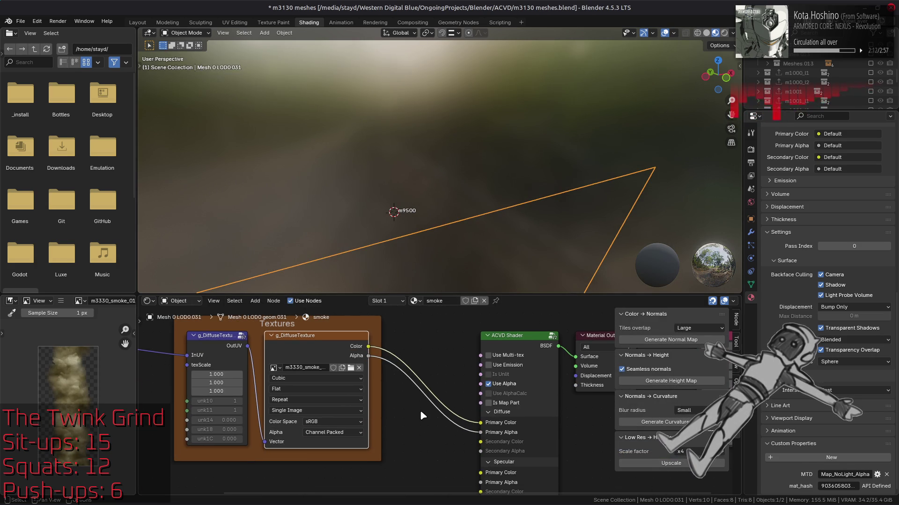
pyautogui.click(137, 23)
pyautogui.moveTo(337, 364)
pyautogui.mouseDown(button='middle')
pyautogui.moveTo(378, 363)
pyautogui.moveTo(413, 202)
pyautogui.mouseUp(button='middle')
pyautogui.hotkey('alt', 'a')
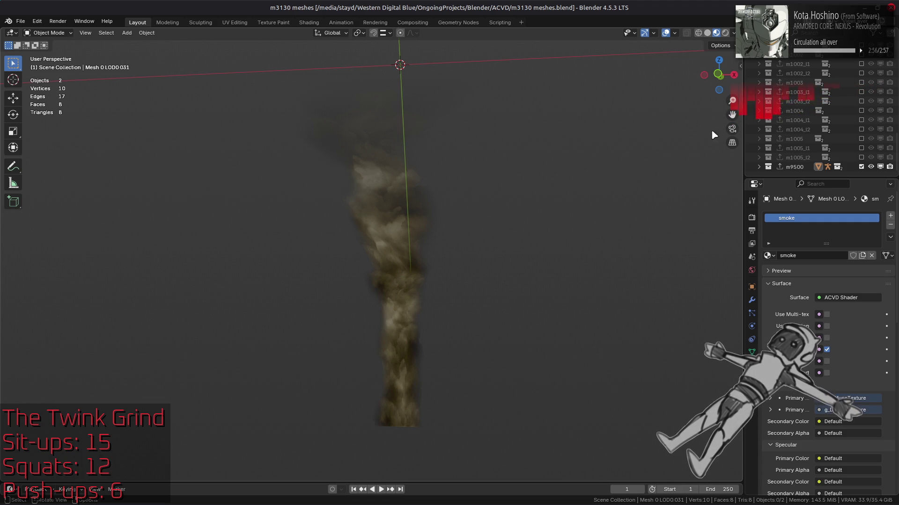
# Exclude the m9500 collection, save m3130 meshes.blend, then include m9500 again
pyautogui.click(861, 167)
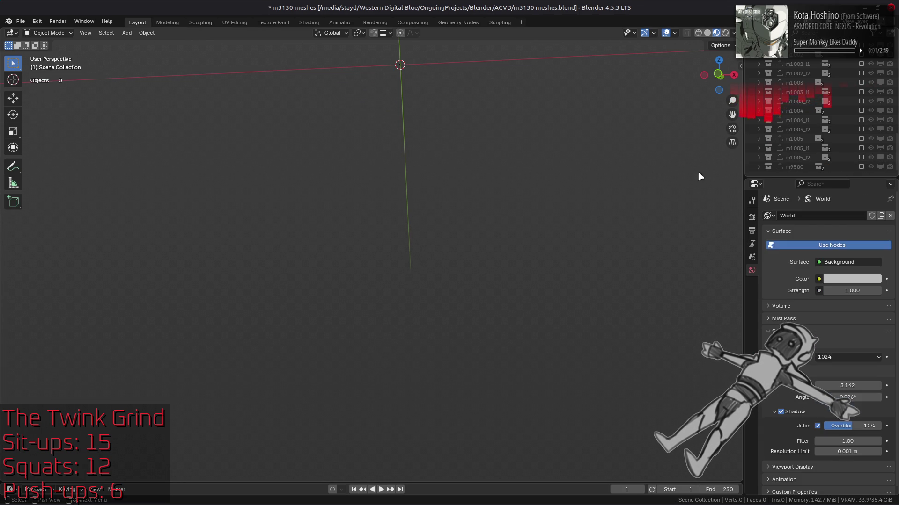
pyautogui.hotkey('ctrl', 's')
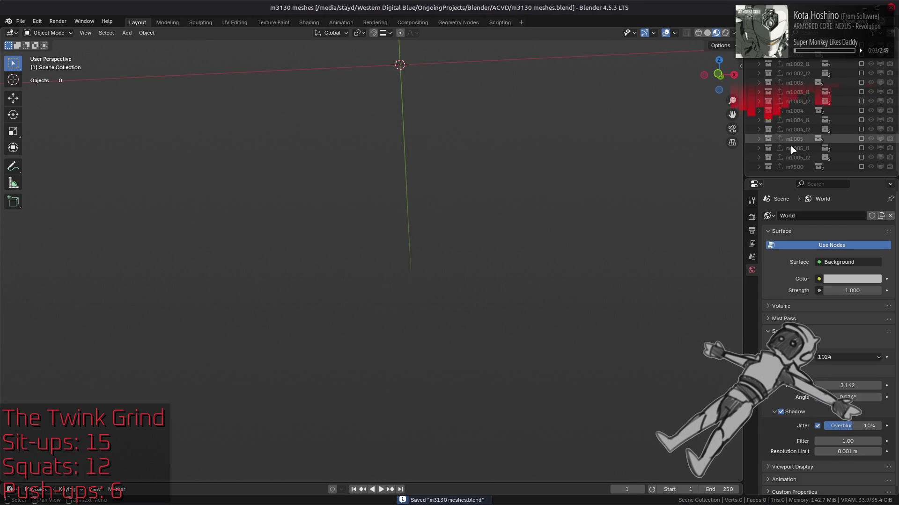
pyautogui.click(861, 167)
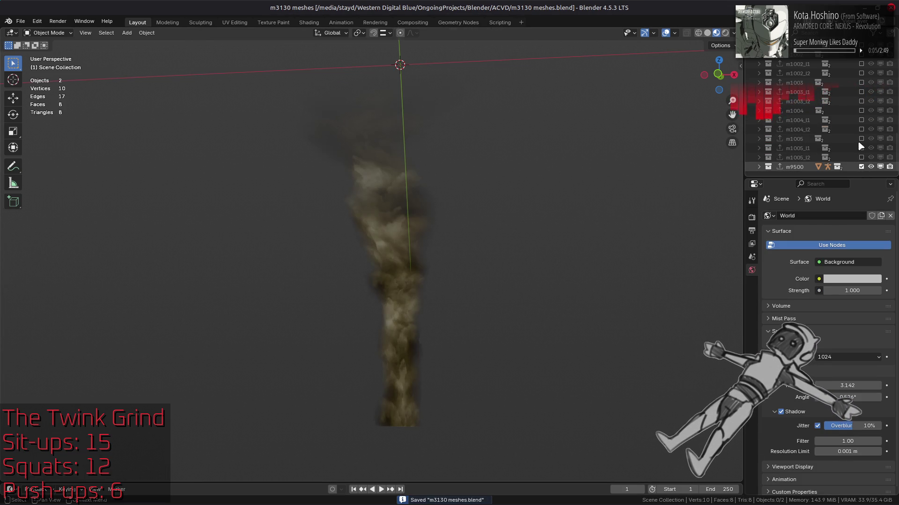
# Re-include the Material and m0005–m1000 map collections so the terrain and all 155 objects show
pyautogui.scroll(5, 825, 98)
pyautogui.moveTo(861, 64); pyautogui.dragTo(861, 159)
pyautogui.scroll(5, 838, 75)
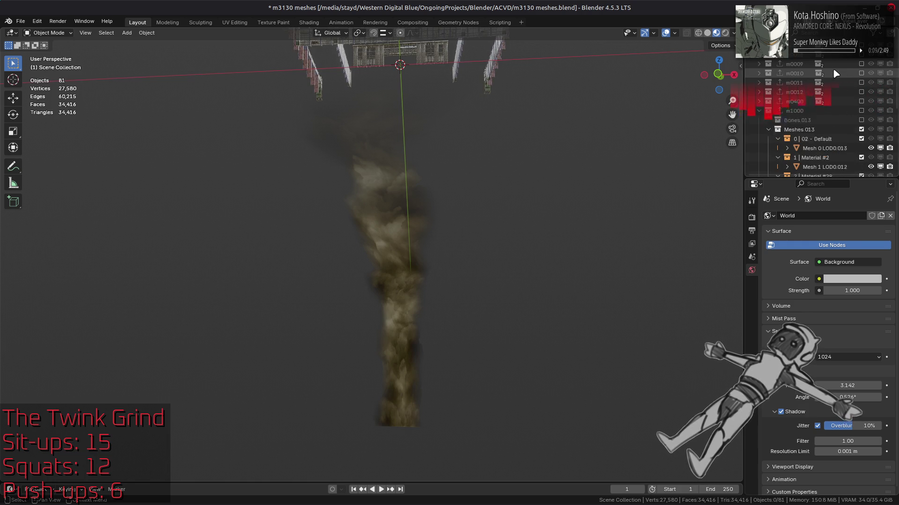
pyautogui.click(861, 139)
pyautogui.scroll(3, 863, 133)
pyautogui.scroll(-1, 863, 135)
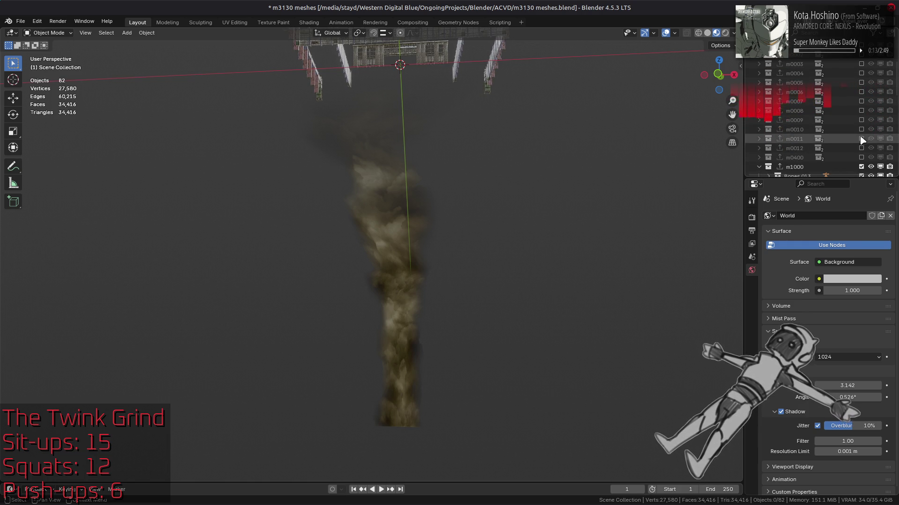
pyautogui.click(863, 167)
pyautogui.click(861, 167)
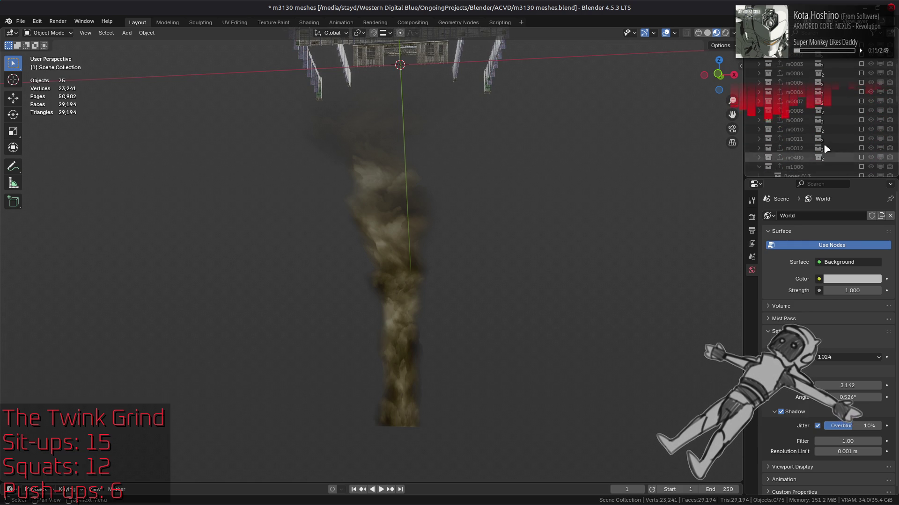
pyautogui.scroll(-6, 826, 144)
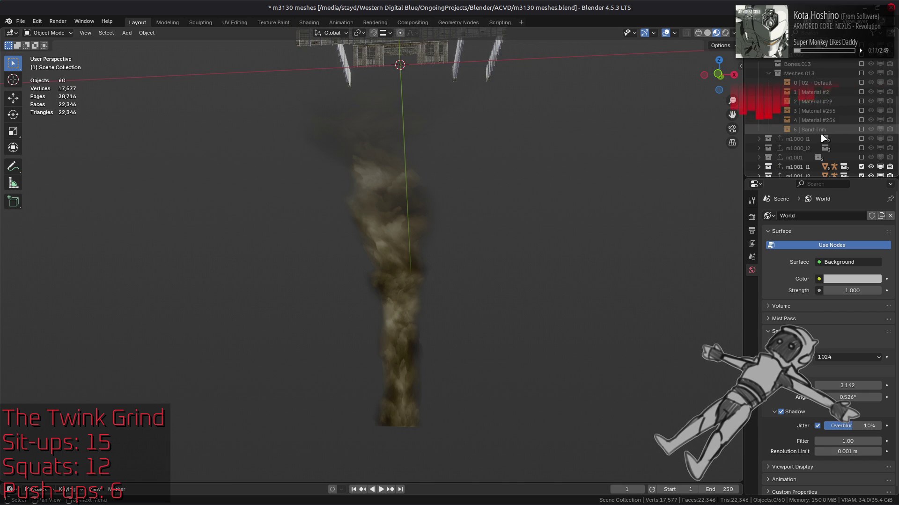
pyautogui.scroll(6, 826, 141)
pyautogui.click(862, 167)
pyautogui.scroll(-2, 849, 141)
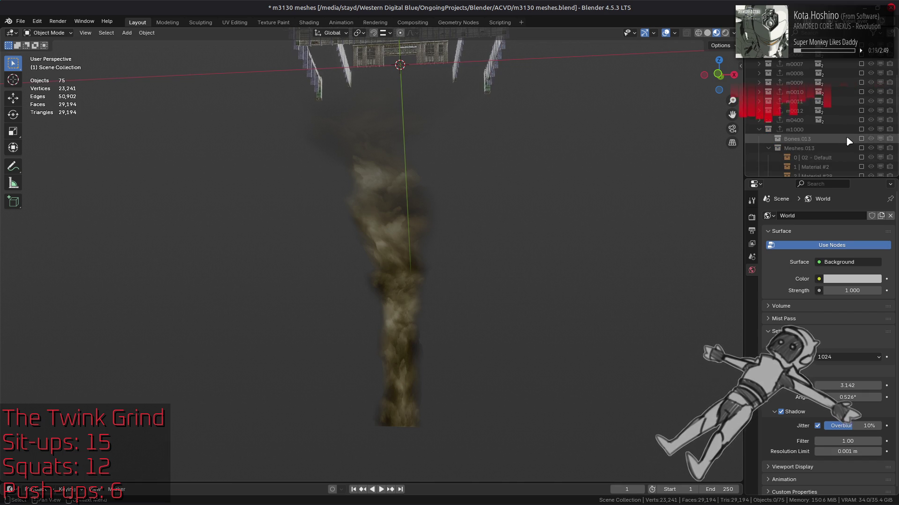
pyautogui.moveTo(861, 129); pyautogui.dragTo(861, 91)
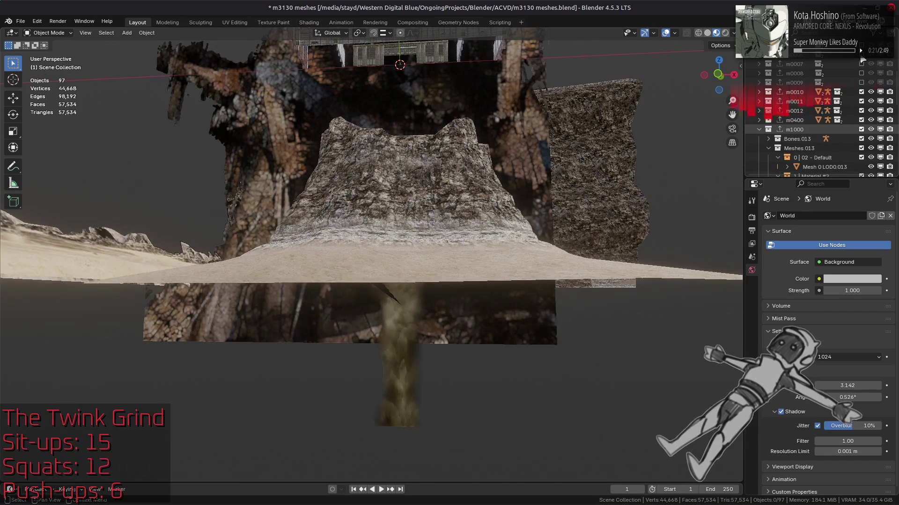
pyautogui.scroll(7, 836, 96)
pyautogui.moveTo(862, 176); pyautogui.dragTo(862, 63)
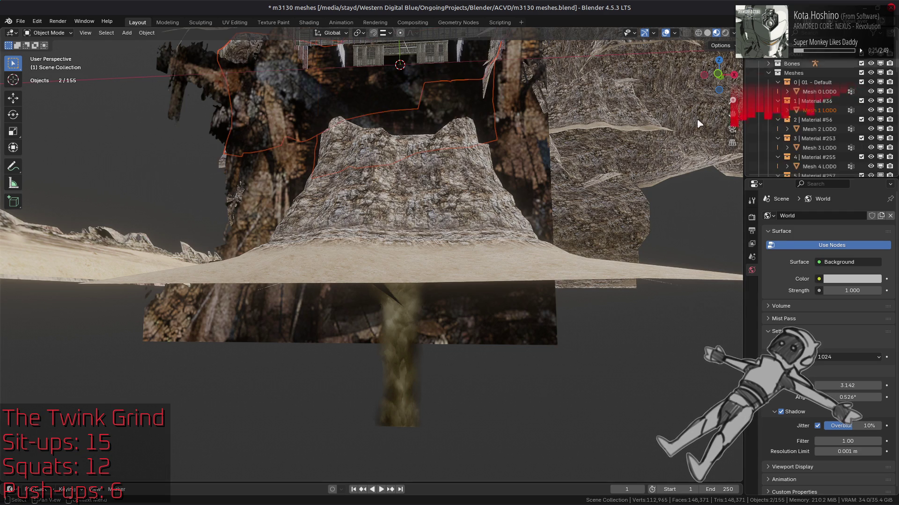
# Select everything and Delete Hierarchy on the collection, leaving the scene with 0 objects
pyautogui.press('a')
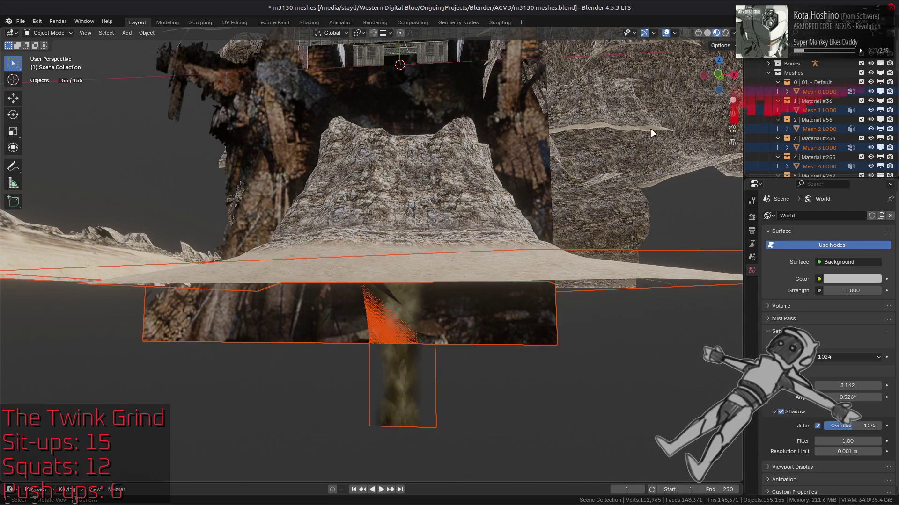
pyautogui.rightClick(812, 59)
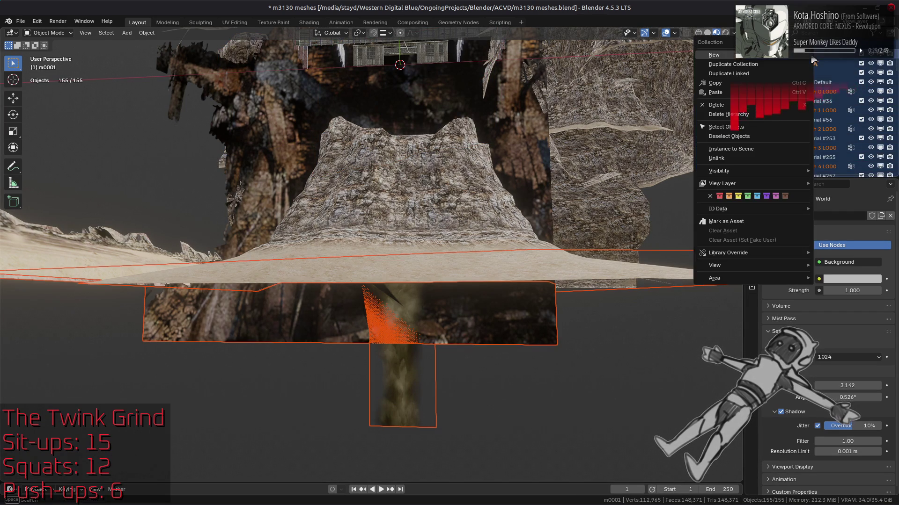
pyautogui.click(806, 61)
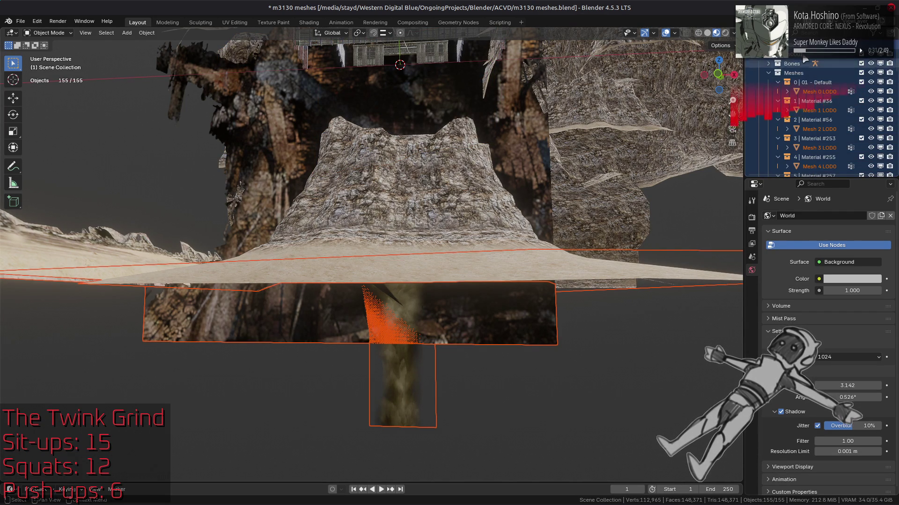
pyautogui.rightClick(808, 61)
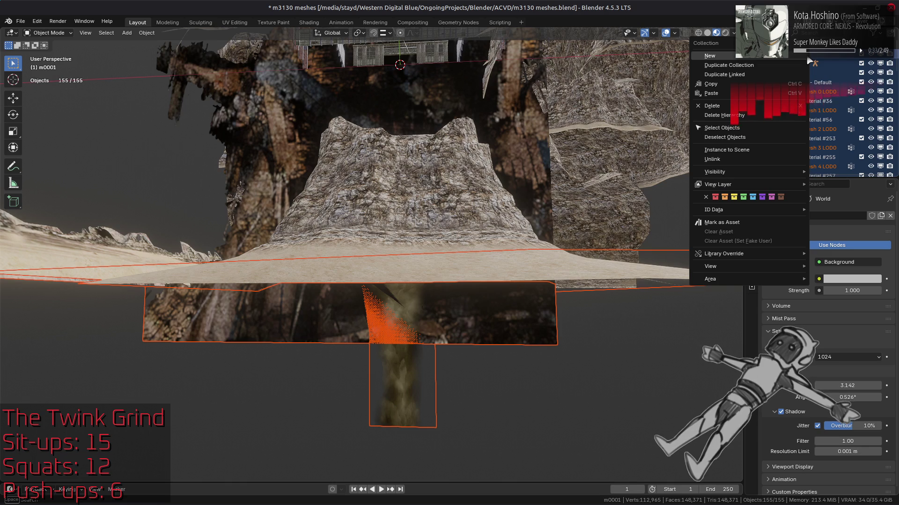
pyautogui.click(773, 115)
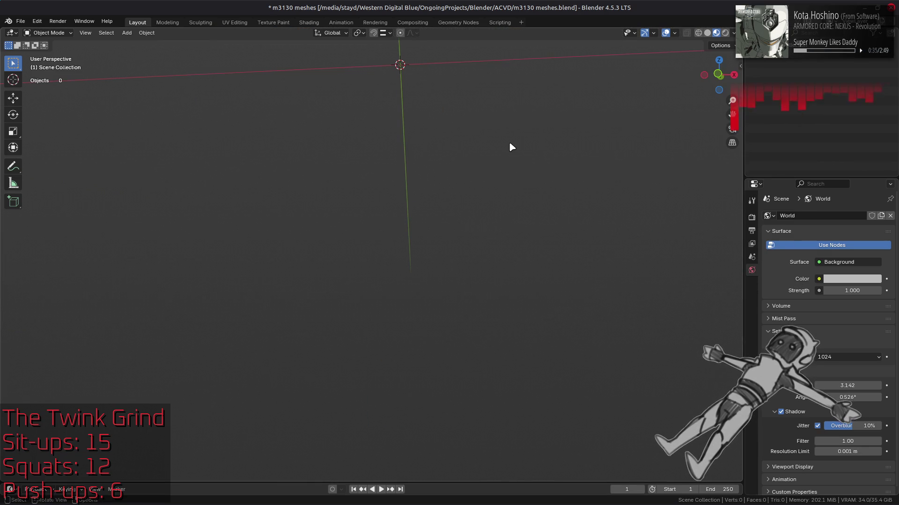
pyautogui.hotkey('alt', 'Tab')
pyautogui.hotkey('alt', 'Tab')
pyautogui.hotkey('alt', 'Tab')
# In Nemo, open obj/o1726/o1726_m-bnd-dcx after checking the map's model[22] entry in the hex editor
pyautogui.hotkey('alt', 'Up')
pyautogui.hotkey('alt', 'Up')
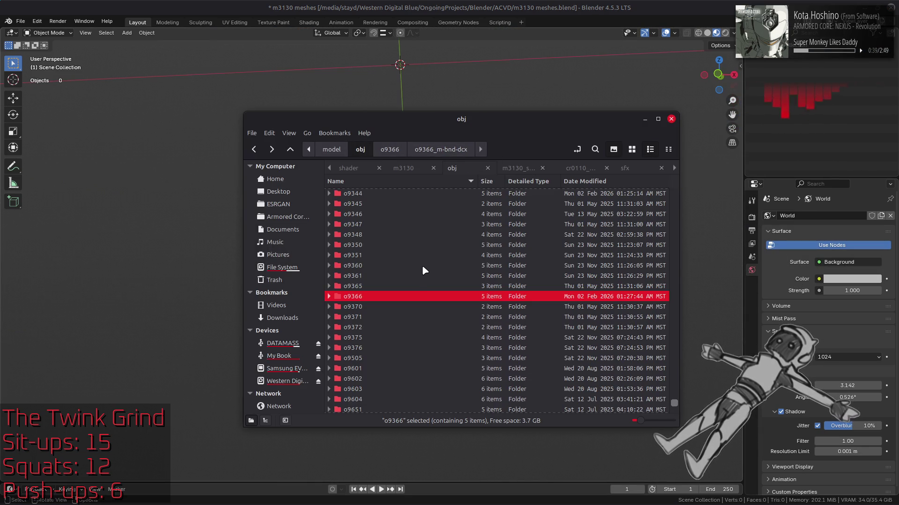
pyautogui.scroll(15, 422, 265)
pyautogui.scroll(10, 423, 263)
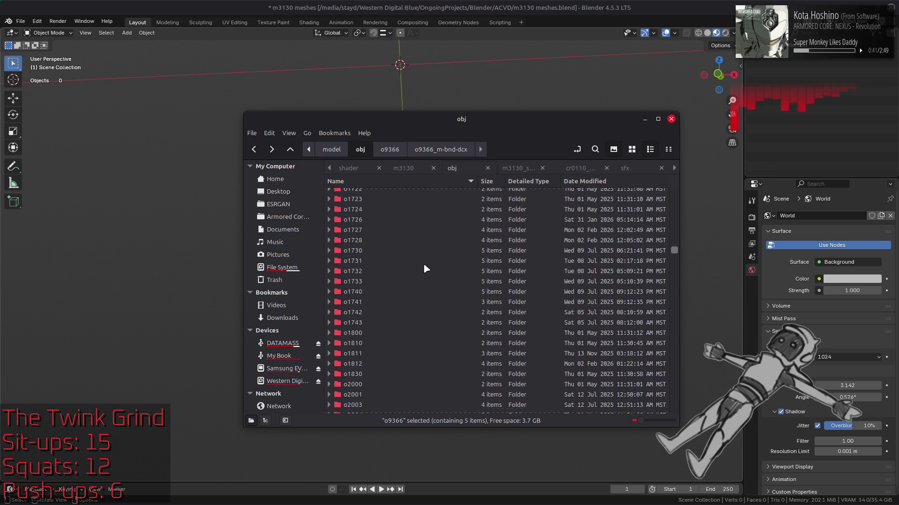
pyautogui.hotkey('alt', 'Tab')
pyautogui.hotkey('alt', 'Tab')
pyautogui.hotkey('alt', 'Tab')
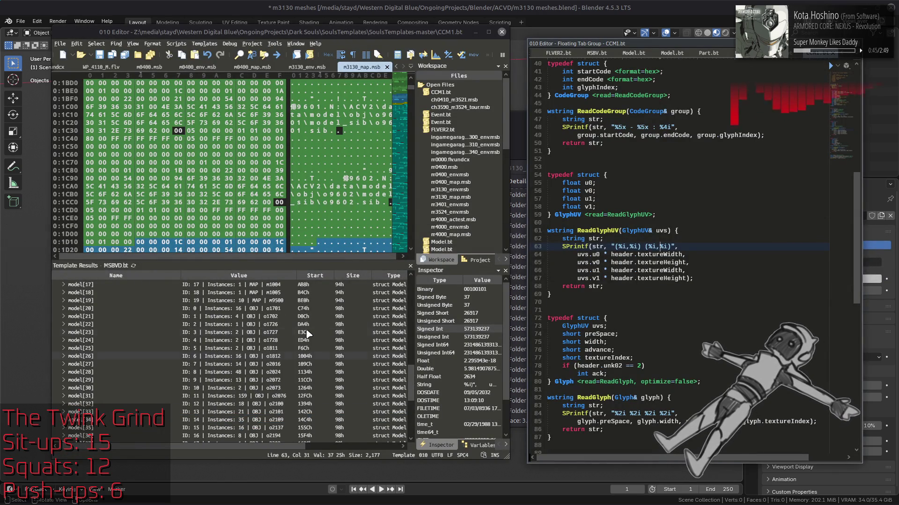
pyautogui.click(307, 326)
pyautogui.hotkey('alt', 'Tab')
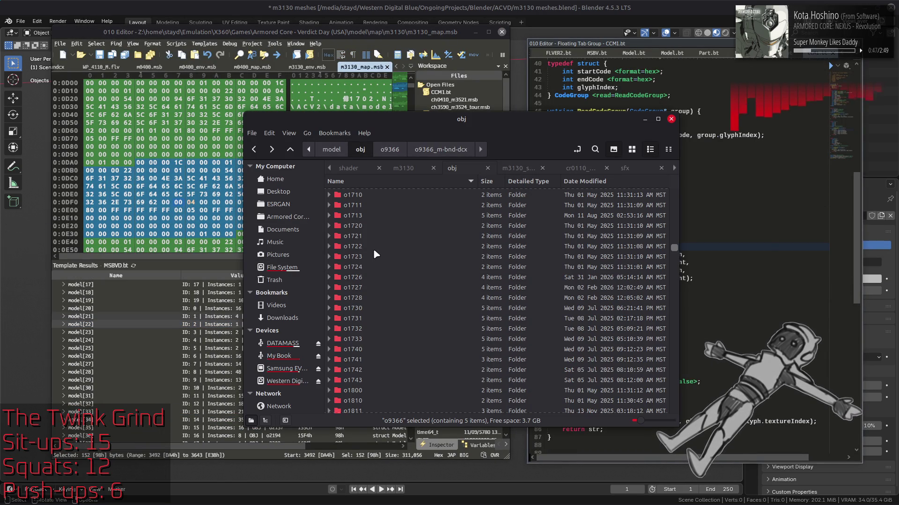
pyautogui.doubleClick(367, 280)
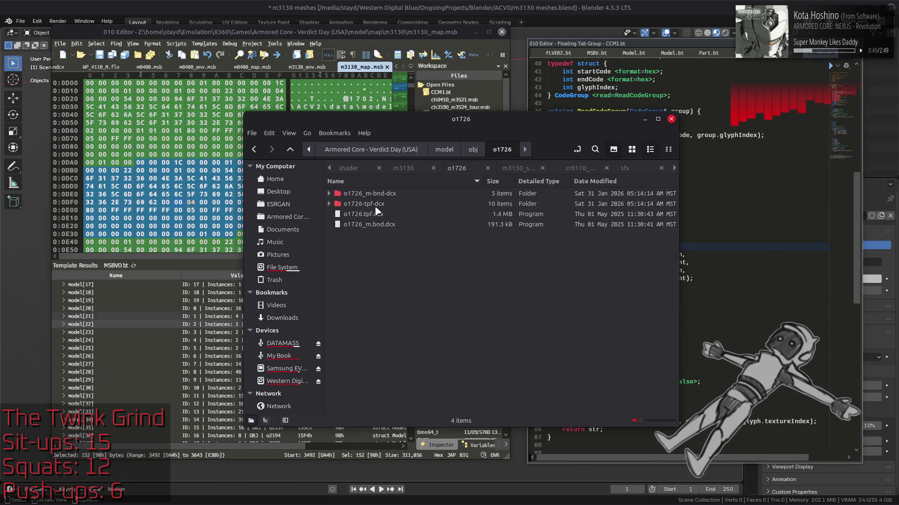
pyautogui.click(356, 3)
pyautogui.hotkey('alt', 'Tab')
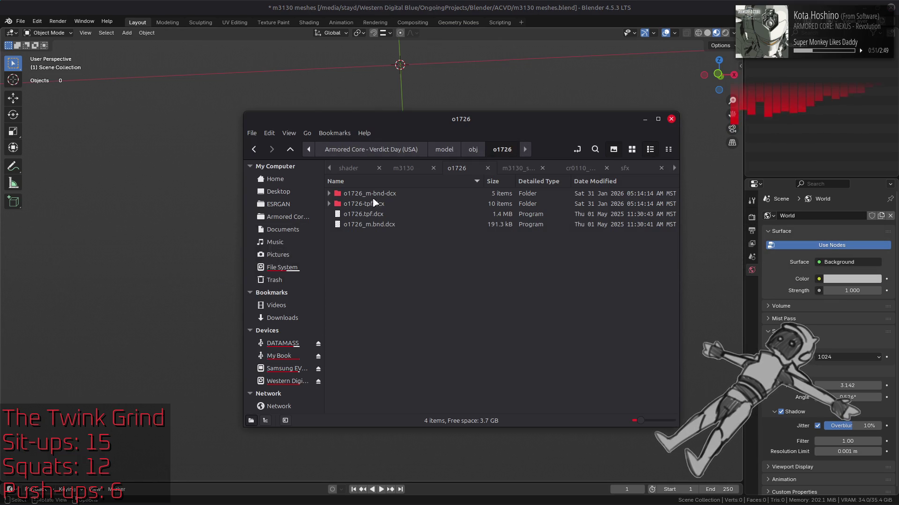
pyautogui.doubleClick(373, 194)
# Import o1726.flv into Blender as FLVER and frame the rooftop building with radar dishes
pyautogui.moveTo(369, 193); pyautogui.dragTo(457, 69)
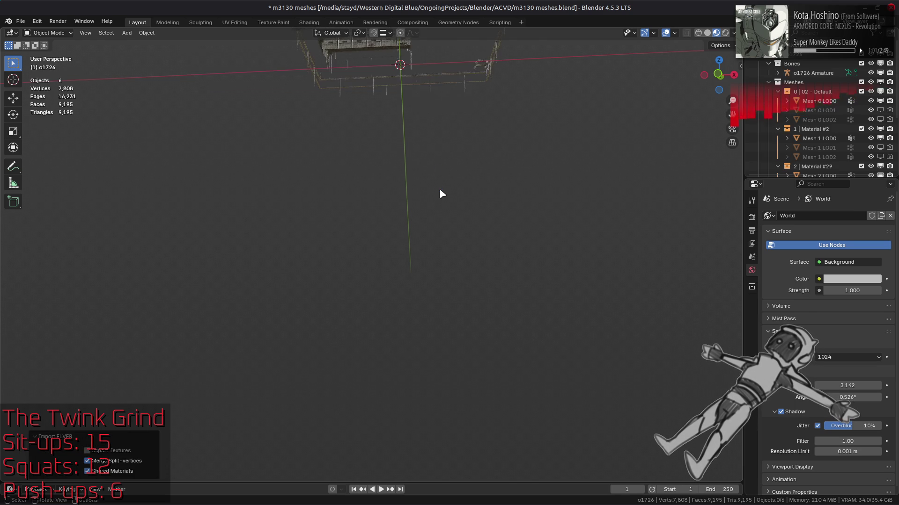
pyautogui.press('a')
pyautogui.press('KP_Decimal')
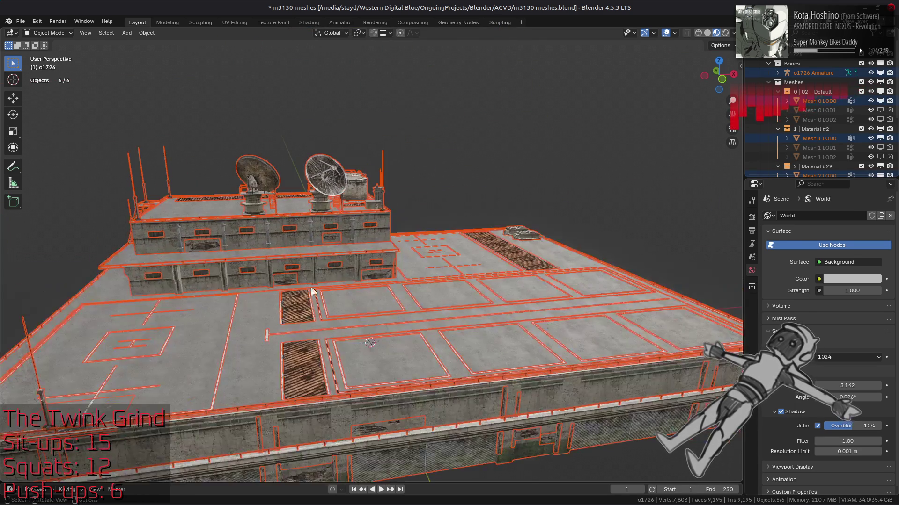
pyautogui.moveTo(313, 291)
pyautogui.mouseDown(button='middle')
pyautogui.moveTo(331, 231)
pyautogui.moveTo(351, 224)
pyautogui.mouseUp(button='middle')
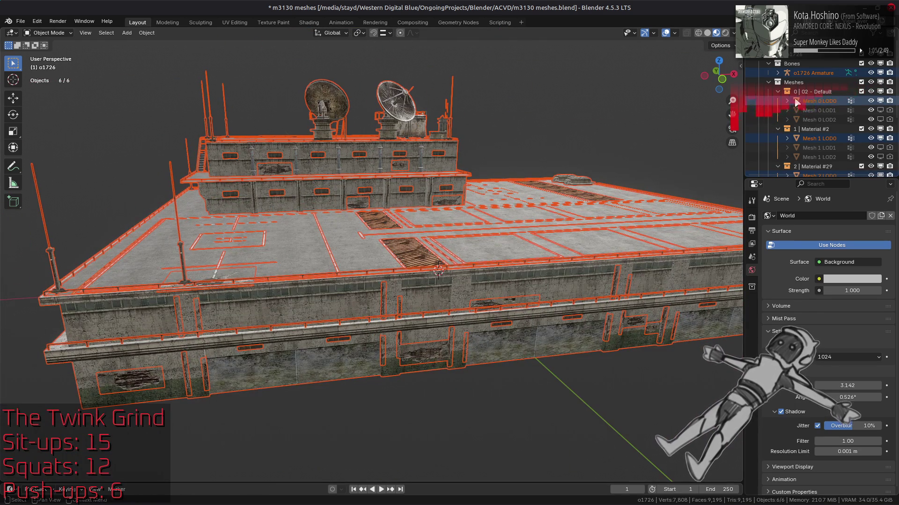
pyautogui.click(767, 64)
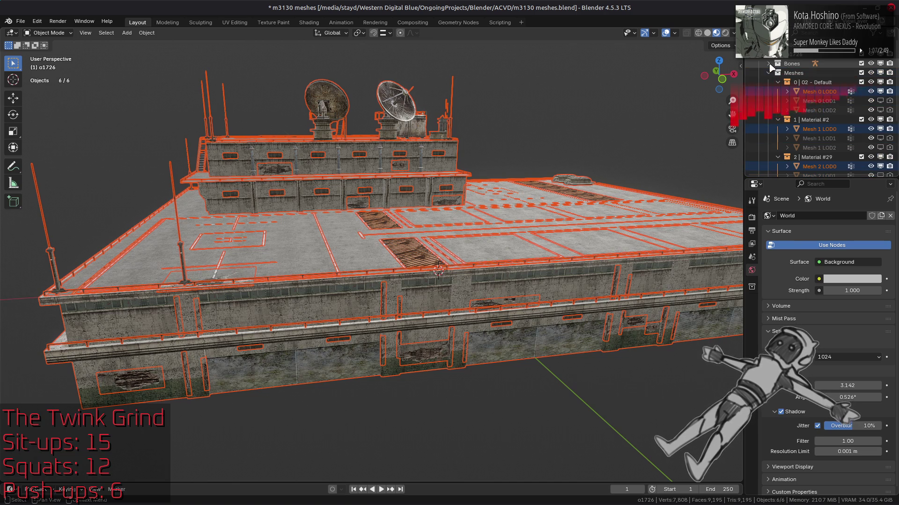
pyautogui.click(761, 54)
pyautogui.click(566, 147)
pyautogui.moveTo(565, 146)
pyautogui.mouseDown(button='middle')
pyautogui.moveTo(480, 163)
pyautogui.moveTo(504, 196)
pyautogui.mouseUp(button='middle')
pyautogui.hotkey('alt', 'Tab')
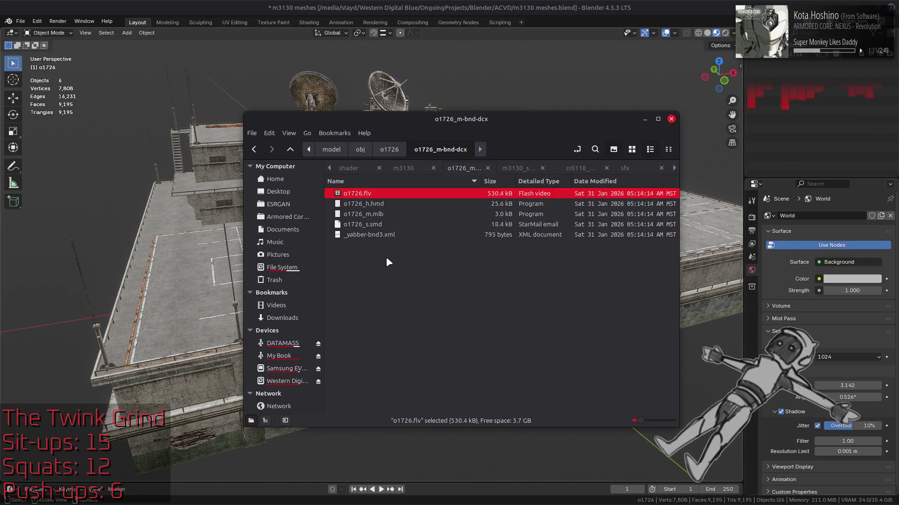
# Import o1726_s.smd with Import SMD4, then exclude its collection so the viewport is empty
pyautogui.press('Down')
pyautogui.press('Down')
pyautogui.press('Down')
pyautogui.moveTo(457, 91); pyautogui.dragTo(456, 88)
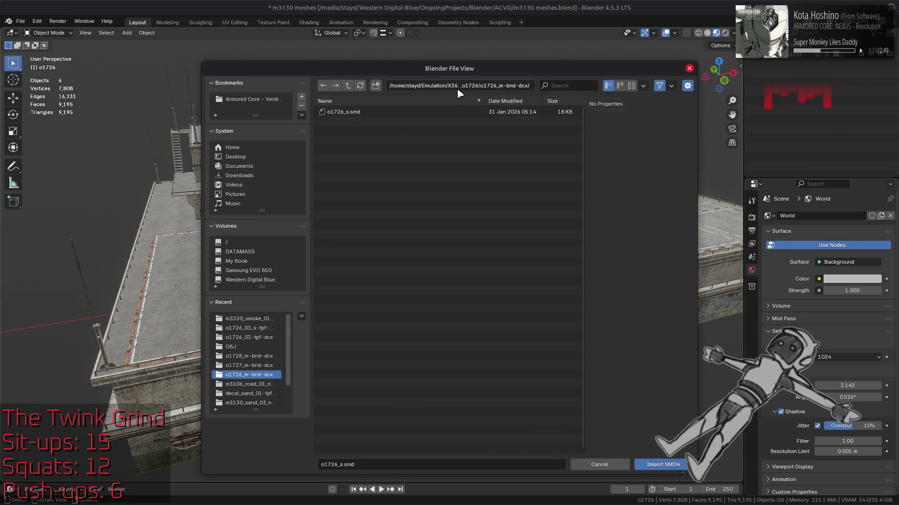
pyautogui.press('Return')
pyautogui.hotkey('shift', 'a')
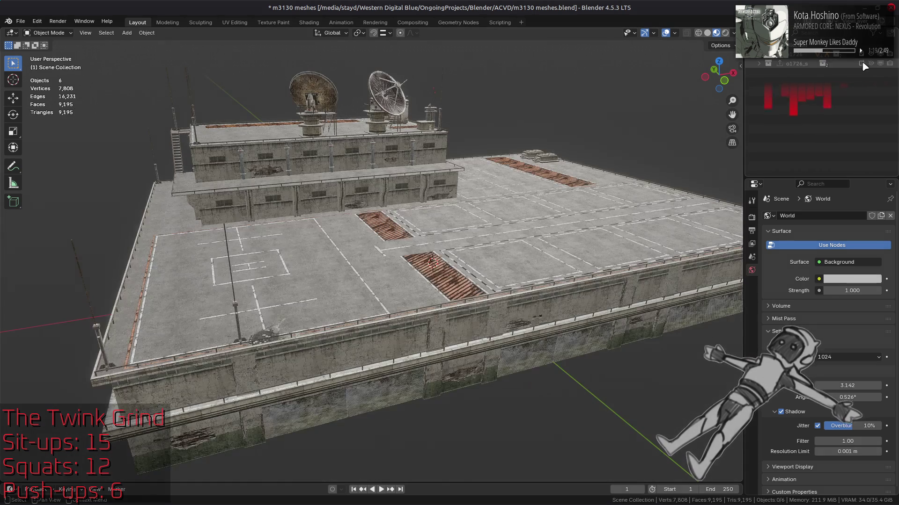
pyautogui.click(861, 63)
pyautogui.hotkey('alt', 'Tab')
pyautogui.press('BackSpace')
pyautogui.press('BackSpace')
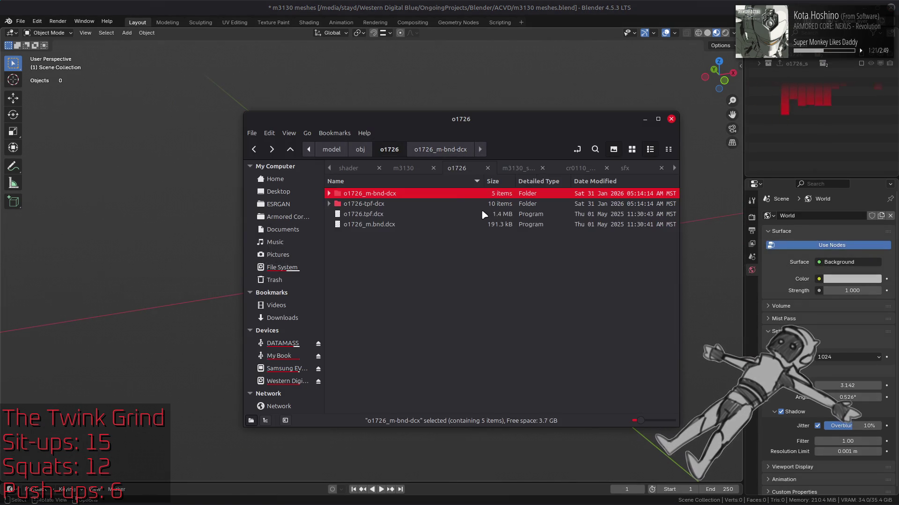
# Import o1727.flv, o1727_l1.flv and o1727_l2.flv from o1727_m-bnd-dcx as FLVER models
pyautogui.press('Down')
pyautogui.press('Return')
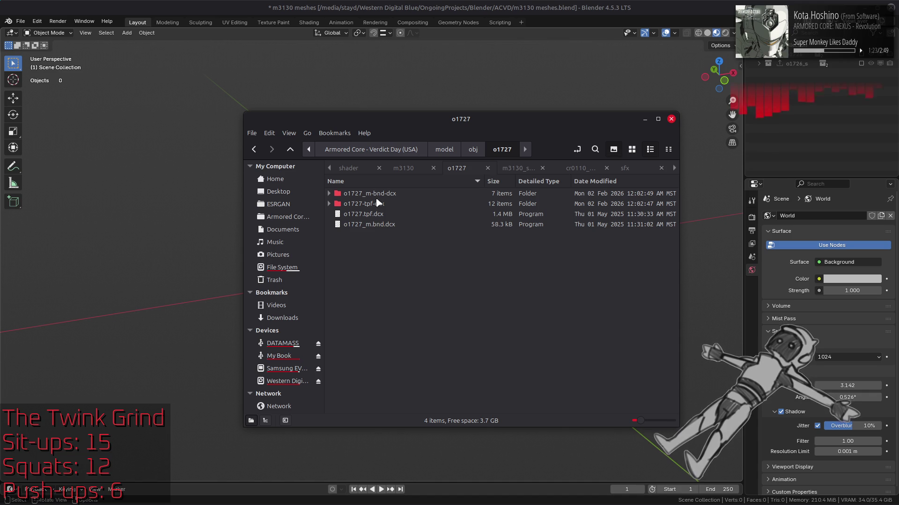
pyautogui.doubleClick(375, 193)
pyautogui.click(372, 193)
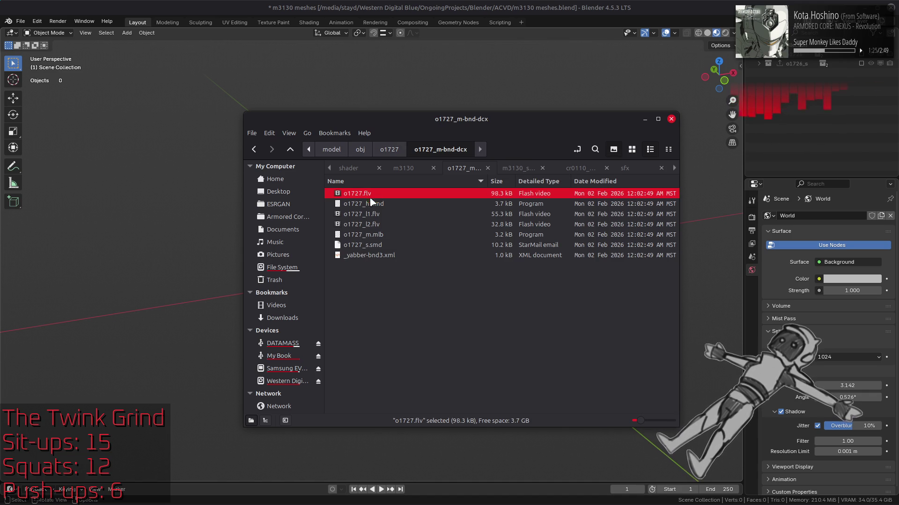
pyautogui.keyDown('ctrl'); pyautogui.click(369, 215); pyautogui.keyUp('ctrl')
pyautogui.keyDown('ctrl'); pyautogui.click(367, 226); pyautogui.keyUp('ctrl')
pyautogui.moveTo(353, 199); pyautogui.dragTo(436, 84)
pyautogui.click(437, 83)
pyautogui.click(401, 125)
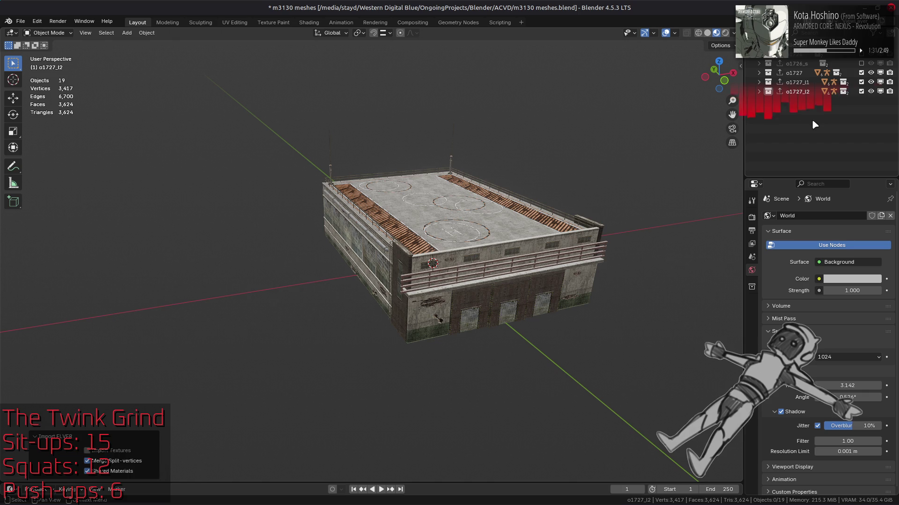
# Exclude the o1727 LOD collections, inspect the main o1727 building, then clear the viewport
pyautogui.keyDown('ctrl'); pyautogui.click(861, 91); pyautogui.keyUp('ctrl')
pyautogui.keyDown('ctrl'); pyautogui.click(861, 72); pyautogui.keyUp('ctrl')
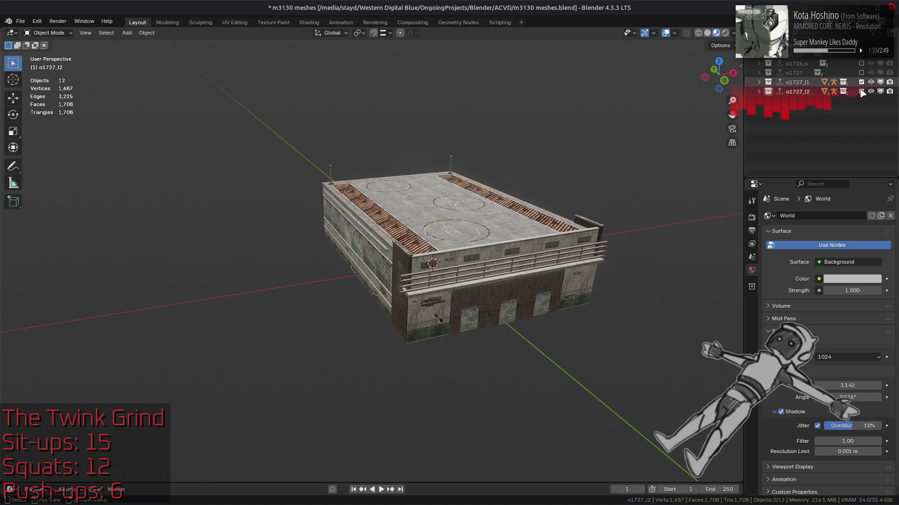
pyautogui.moveTo(519, 140); pyautogui.dragTo(518, 187, button='middle')
pyautogui.scroll(5, 517, 187)
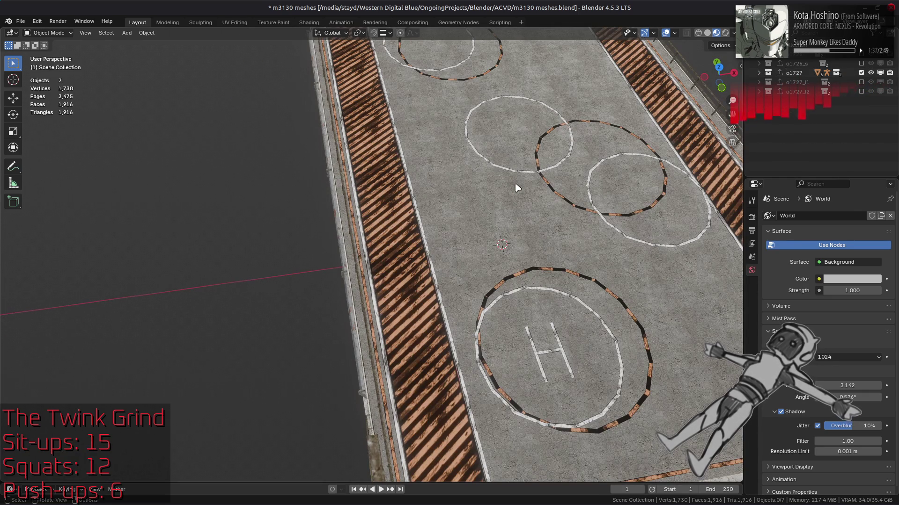
pyautogui.click(675, 33)
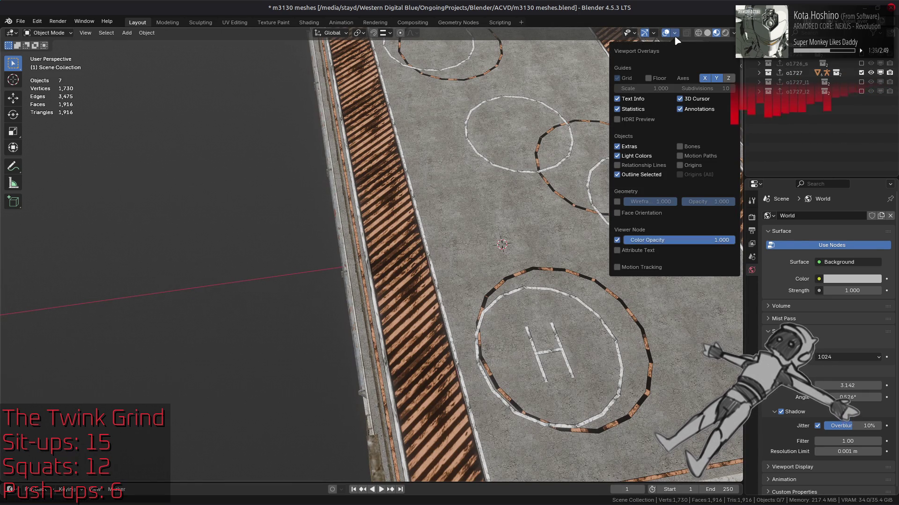
pyautogui.scroll(-10, 515, 187)
pyautogui.moveTo(468, 197)
pyautogui.mouseDown(button='middle')
pyautogui.moveTo(455, 125)
pyautogui.moveTo(818, 116)
pyautogui.mouseUp(button='middle')
pyautogui.press('a')
pyautogui.press('Delete')
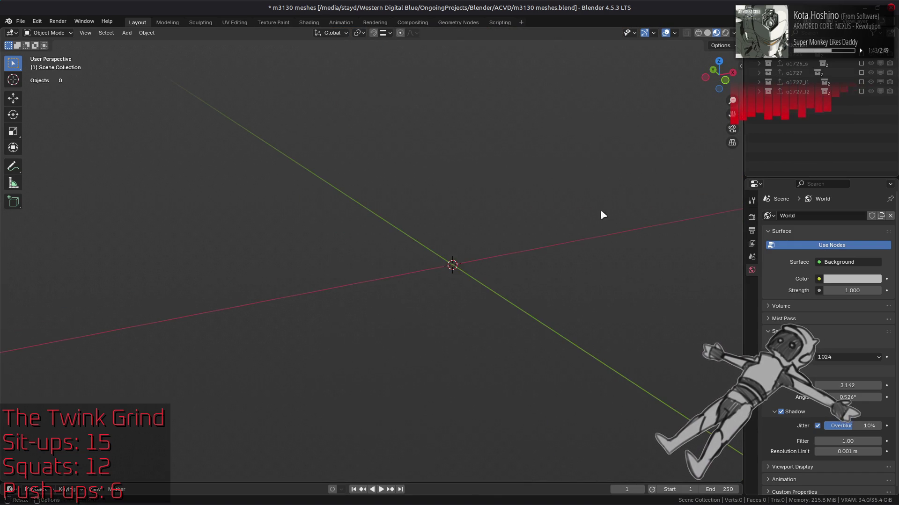
# Import o1727_s.smd, exclude its collection, and open the o1728 folder in Nemo
pyautogui.hotkey('alt', 'Tab')
pyautogui.moveTo(369, 244); pyautogui.dragTo(448, 119)
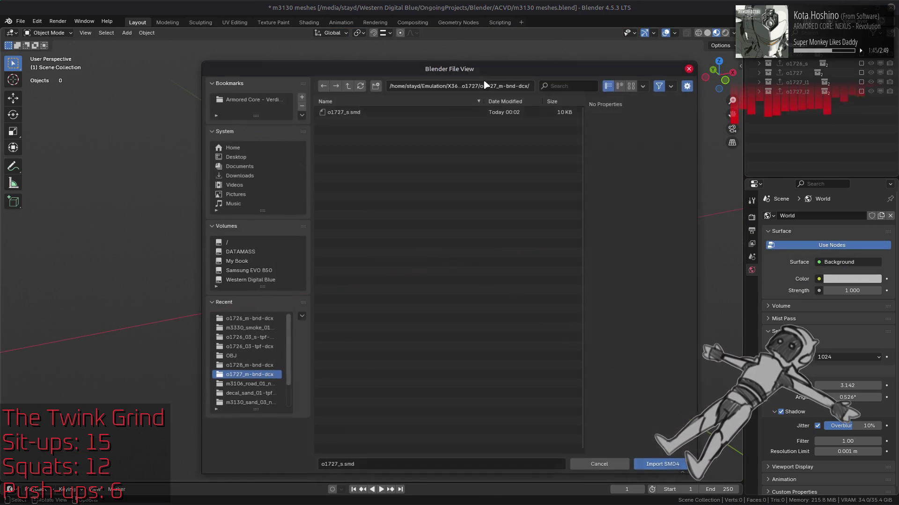
pyautogui.press('Return')
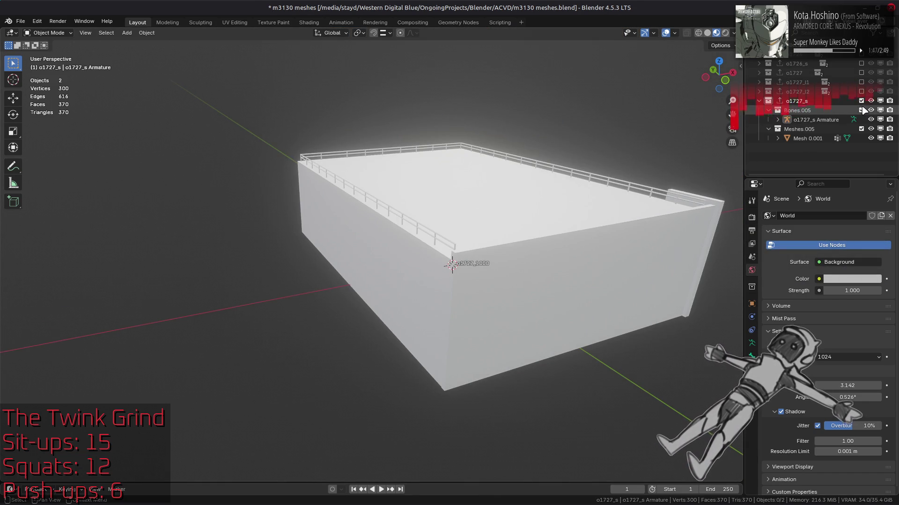
pyautogui.click(861, 100)
pyautogui.hotkey('alt', 'Tab')
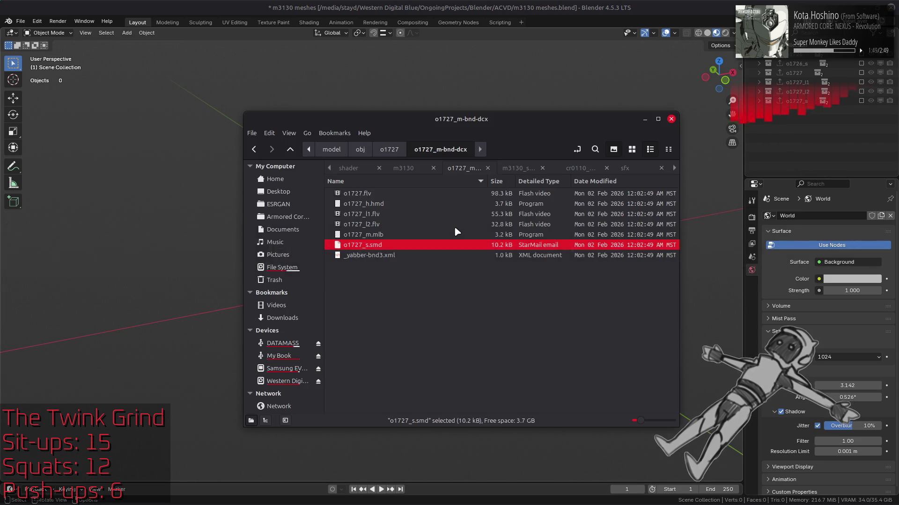
pyautogui.hotkey('alt', 'Up')
pyautogui.hotkey('alt', 'Up')
pyautogui.doubleClick(379, 306)
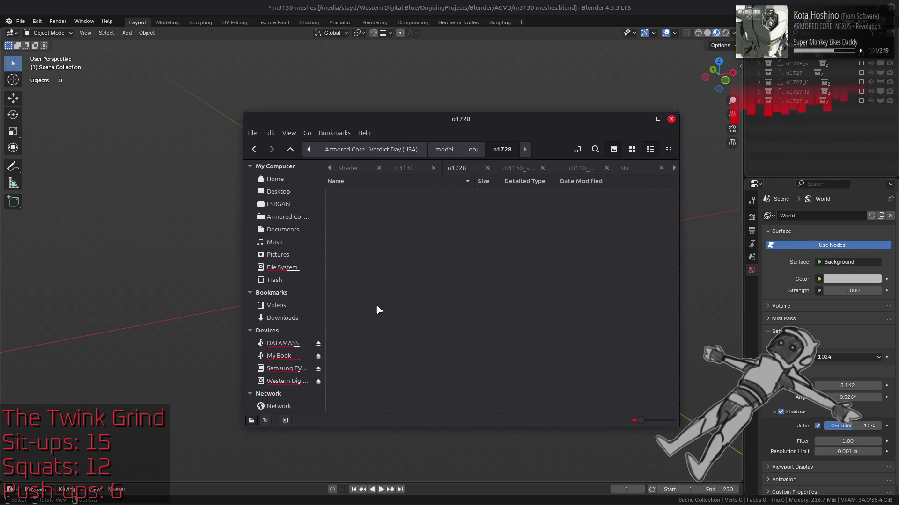
# Import o1728.flv, o1728_l1.flv and o1728_l2.flv into Blender as FLVER models
pyautogui.doubleClick(372, 194)
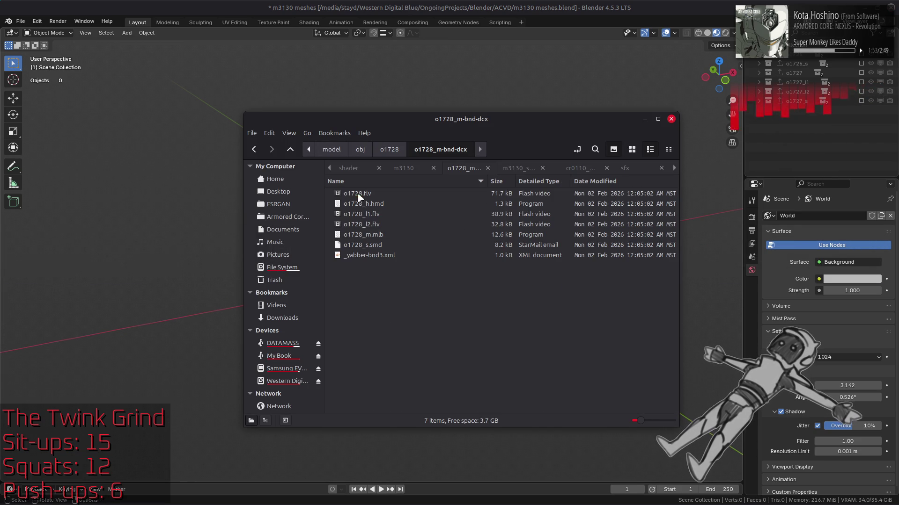
pyautogui.click(359, 197)
pyautogui.keyDown('ctrl'); pyautogui.click(363, 214); pyautogui.keyUp('ctrl')
pyautogui.keyDown('ctrl'); pyautogui.click(364, 225); pyautogui.keyUp('ctrl')
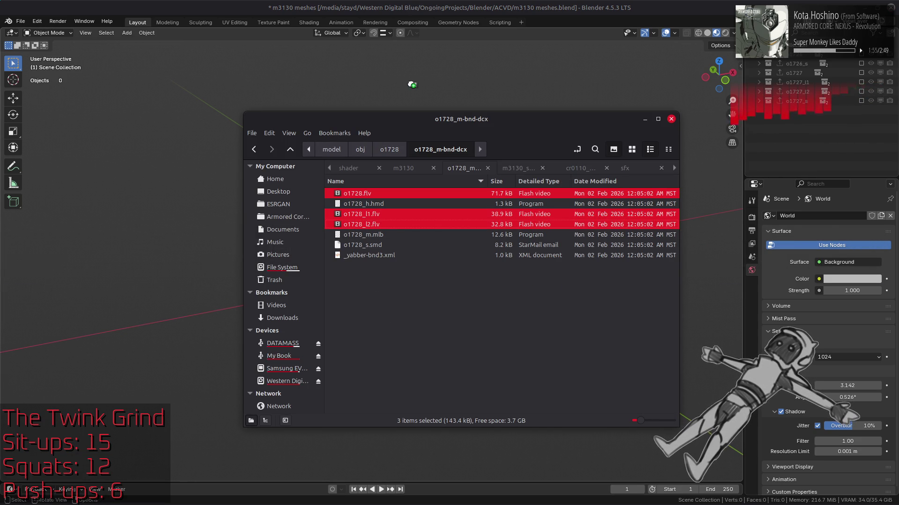
pyautogui.moveTo(411, 83); pyautogui.dragTo(410, 80)
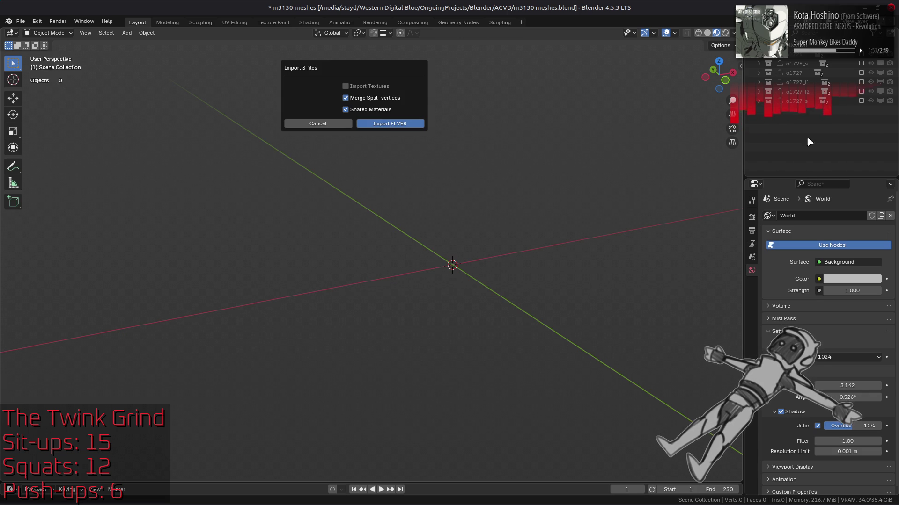
pyautogui.press('Return')
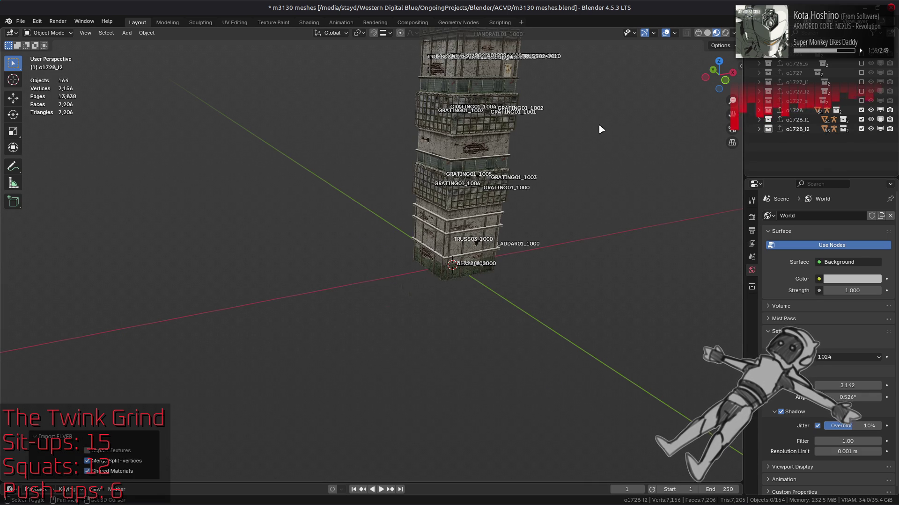
pyautogui.keyDown('shift'); pyautogui.moveTo(601, 128); pyautogui.dragTo(533, 269, button='middle'); pyautogui.keyUp('shift')
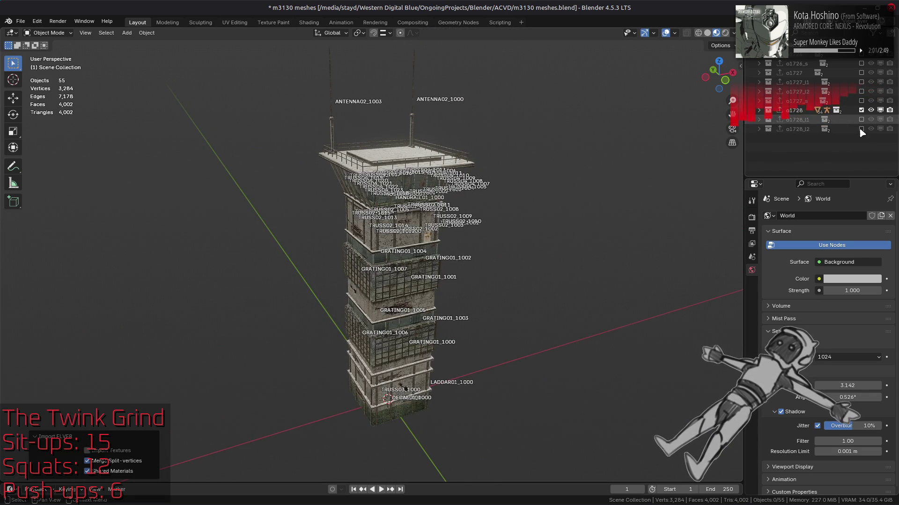
# Exclude the o1728_l1 and o1728_l2 collections and hide bones in the viewport overlays
pyautogui.moveTo(861, 129); pyautogui.dragTo(861, 119)
pyautogui.click(674, 32)
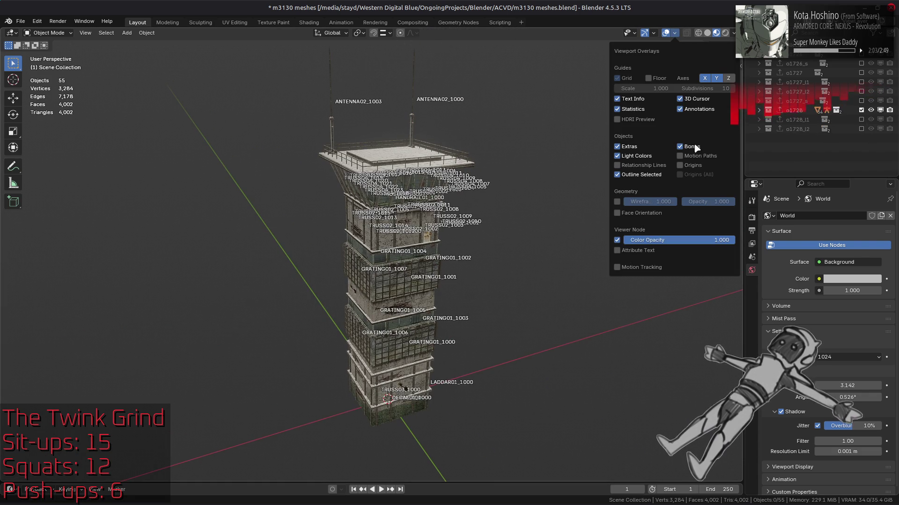
pyautogui.click(679, 146)
pyautogui.scroll(10, 477, 239)
pyautogui.moveTo(478, 236); pyautogui.dragTo(437, 269, button='middle')
pyautogui.scroll(3, 437, 269)
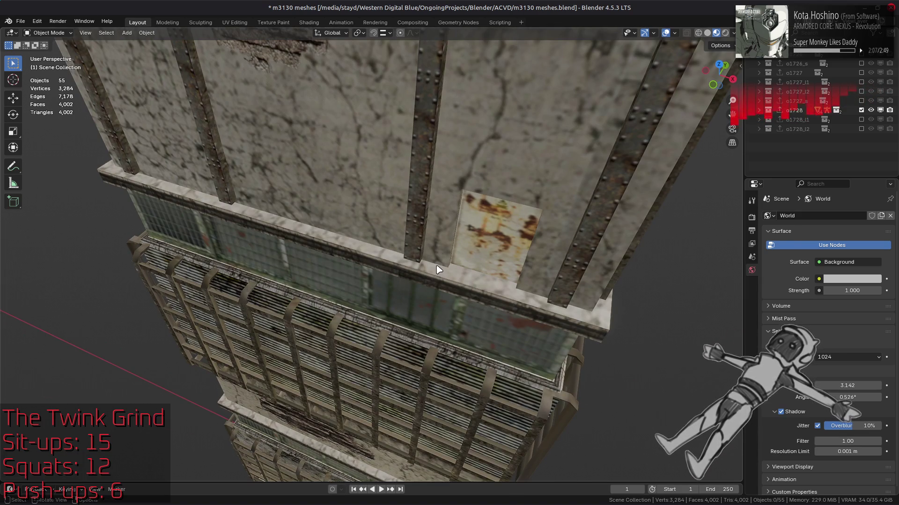
# Inspect the tower's rusty panel from several angles, then exclude the o1728 collection
pyautogui.click(487, 249)
pyautogui.hotkey('alt', 'a')
pyautogui.moveTo(487, 259)
pyautogui.mouseDown(button='middle')
pyautogui.moveTo(501, 226)
pyautogui.moveTo(442, 209)
pyautogui.moveTo(490, 189)
pyautogui.moveTo(521, 244)
pyautogui.moveTo(373, 244)
pyautogui.moveTo(421, 224)
pyautogui.moveTo(483, 239)
pyautogui.moveTo(321, 286)
pyautogui.mouseUp(button='middle')
pyautogui.scroll(-8, 401, 281)
pyautogui.moveTo(407, 280)
pyautogui.mouseDown(button='middle')
pyautogui.moveTo(395, 305)
pyautogui.moveTo(368, 300)
pyautogui.moveTo(407, 270)
pyautogui.mouseUp(button='middle')
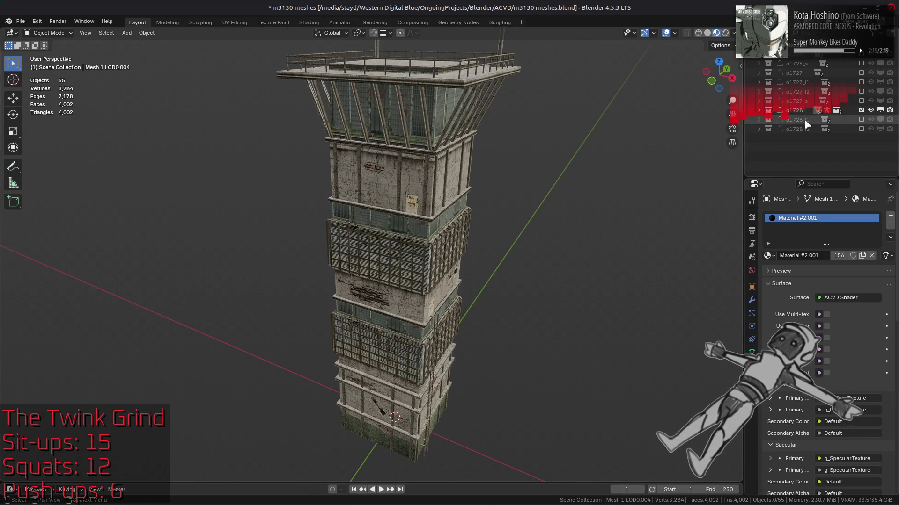
pyautogui.click(861, 110)
# Import o1728_s.smd, exclude its collection, and bring the hidden building objects back into view
pyautogui.hotkey('alt', 'Tab')
pyautogui.moveTo(412, 244); pyautogui.dragTo(420, 227)
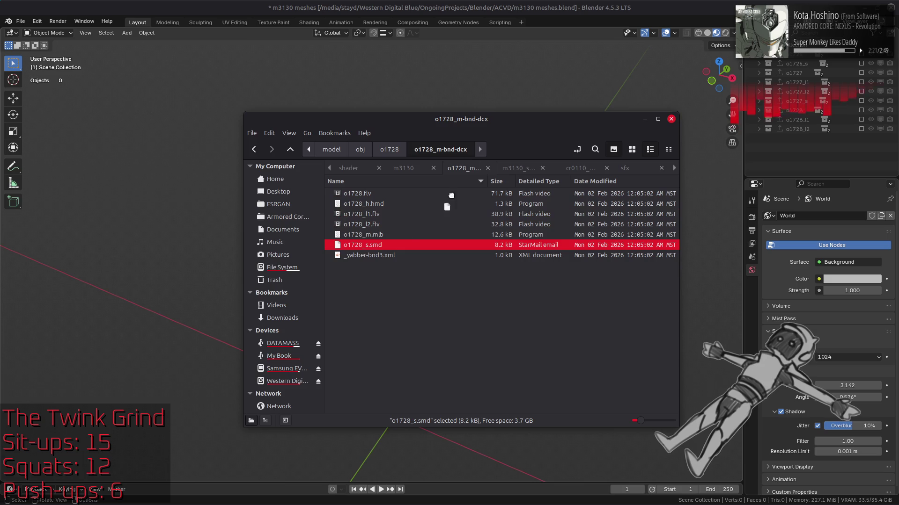
pyautogui.moveTo(489, 107); pyautogui.dragTo(474, 107)
pyautogui.press('Return')
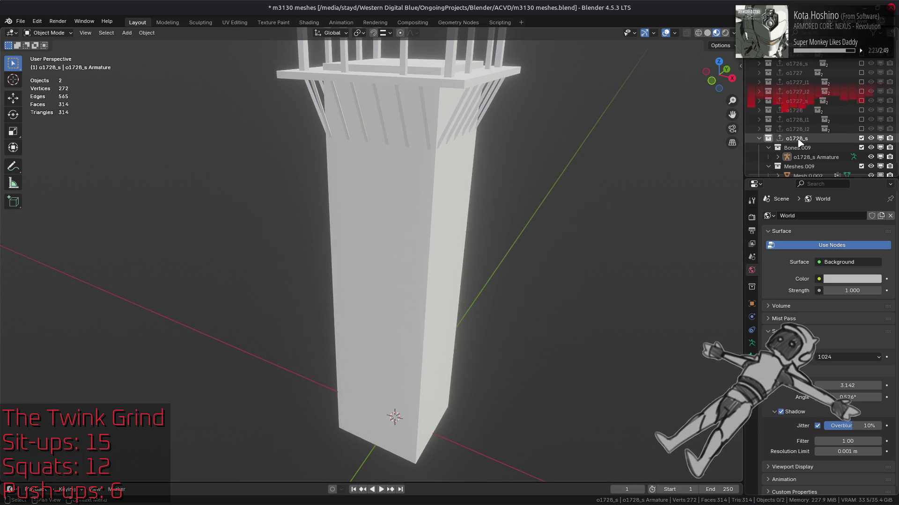
pyautogui.click(861, 138)
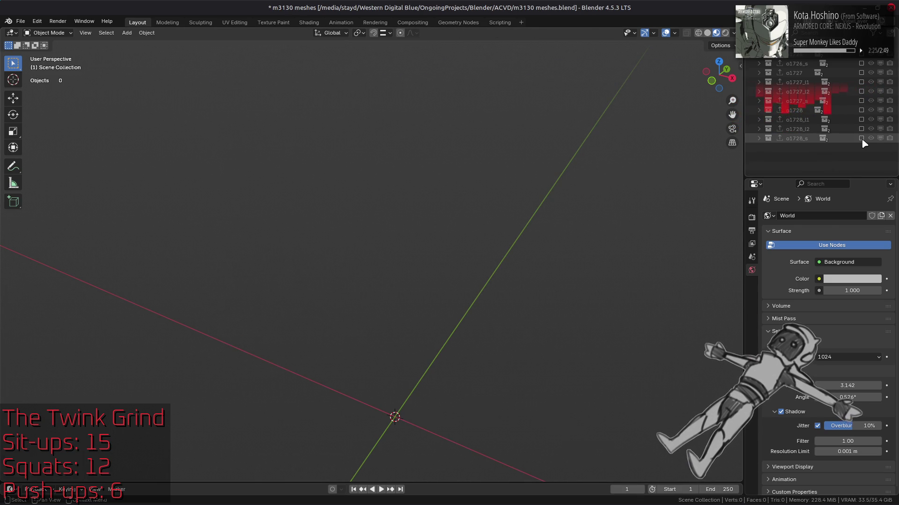
pyautogui.hotkey('ctrl', 'z')
pyautogui.moveTo(597, 195)
pyautogui.mouseDown(button='middle')
pyautogui.moveTo(420, 244)
pyautogui.moveTo(434, 201)
pyautogui.moveTo(412, 187)
pyautogui.mouseUp(button='middle')
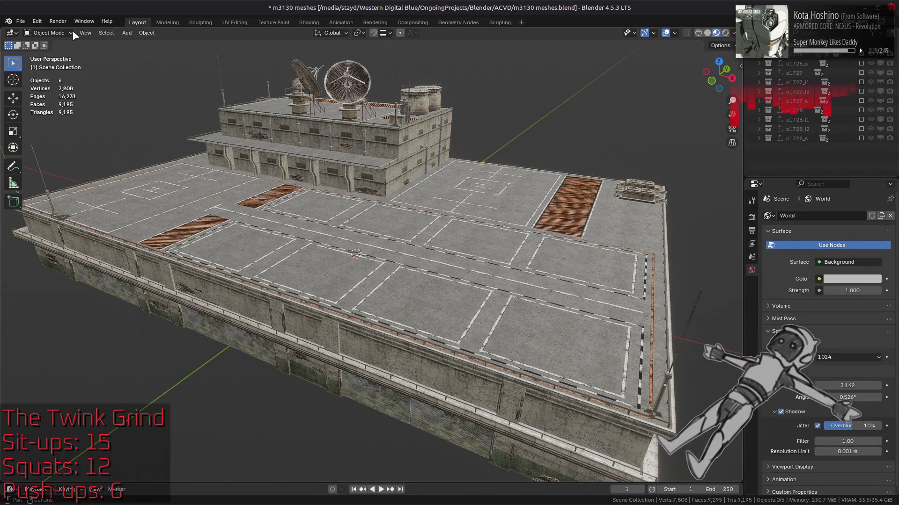
# Save the combined scene over o1726-1728.blend in the OBJ folder
pyautogui.click(21, 21)
pyautogui.click(65, 92)
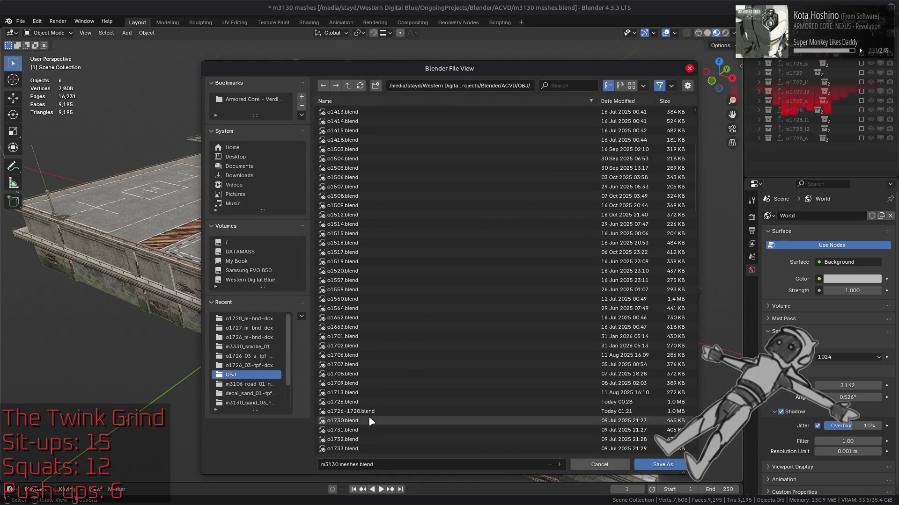
pyautogui.doubleClick(371, 418)
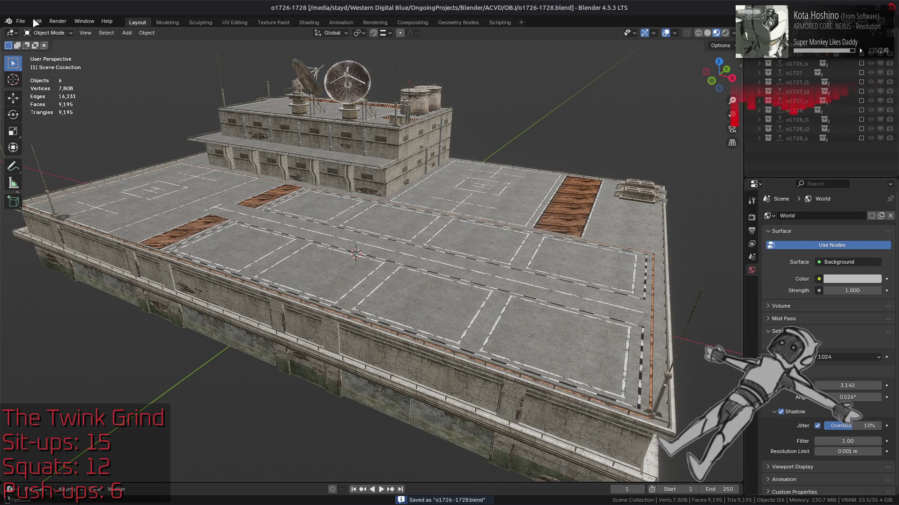
pyautogui.click(21, 21)
# Reopen m3130 meshes.blend, re-include and frame the m1000 collection, and save the file
pyautogui.moveTo(47, 51)
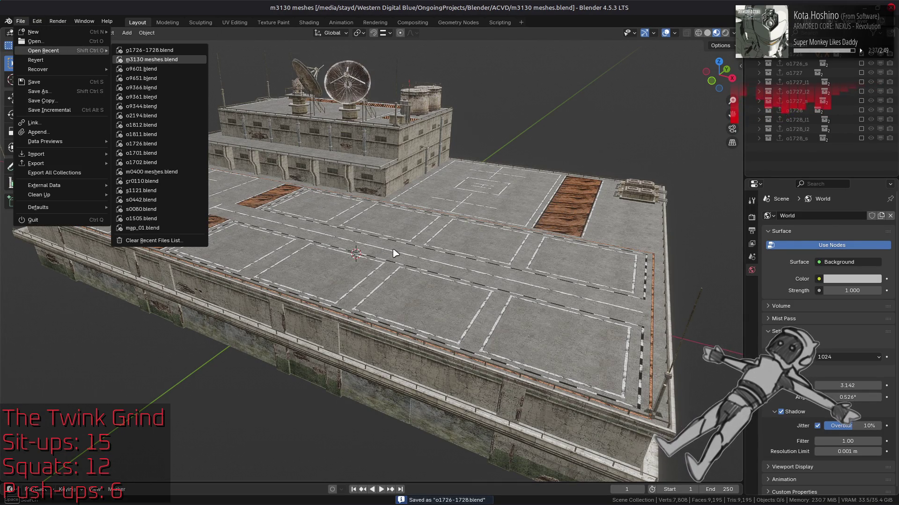
pyautogui.press('Return')
pyautogui.scroll(5, 795, 121)
pyautogui.scroll(6, 843, 126)
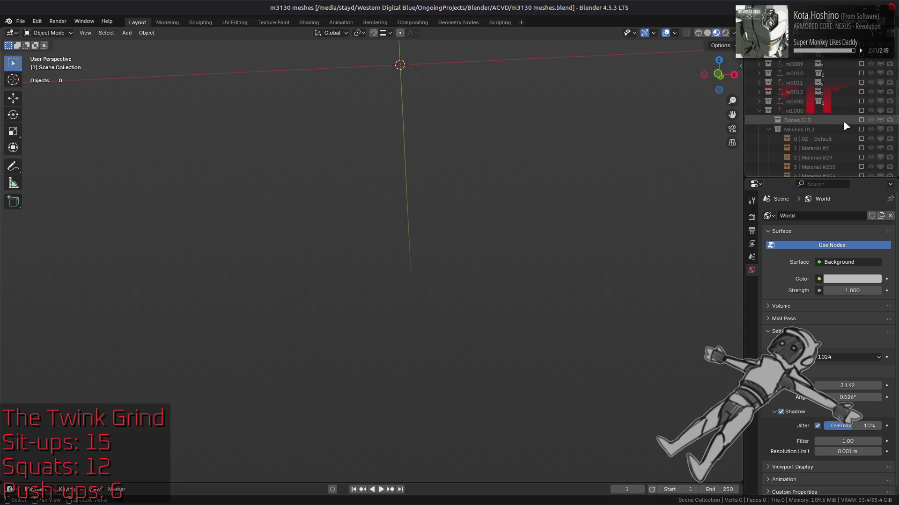
pyautogui.click(861, 110)
pyautogui.press('KP_Decimal')
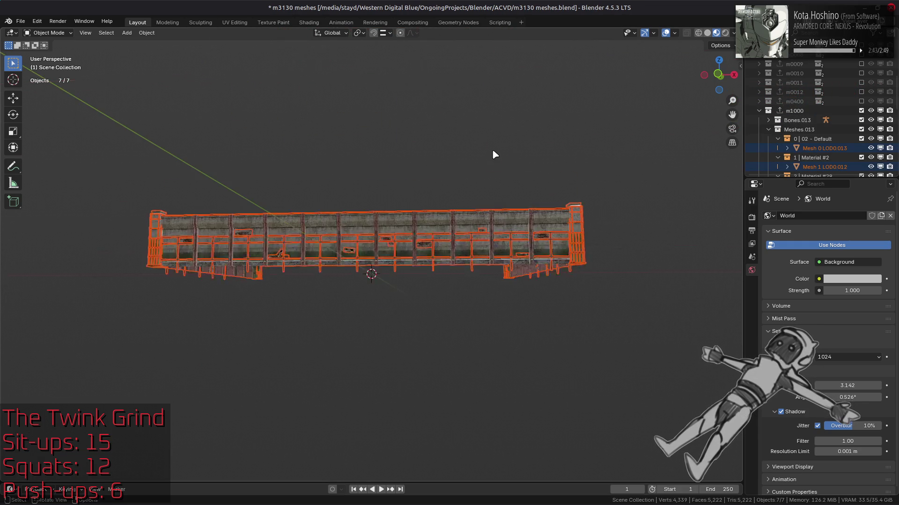
pyautogui.scroll(5, 492, 149)
pyautogui.hotkey('alt', 'a')
pyautogui.moveTo(492, 149)
pyautogui.mouseDown(button='middle')
pyautogui.moveTo(317, 212)
pyautogui.moveTo(334, 214)
pyautogui.moveTo(354, 199)
pyautogui.mouseUp(button='middle')
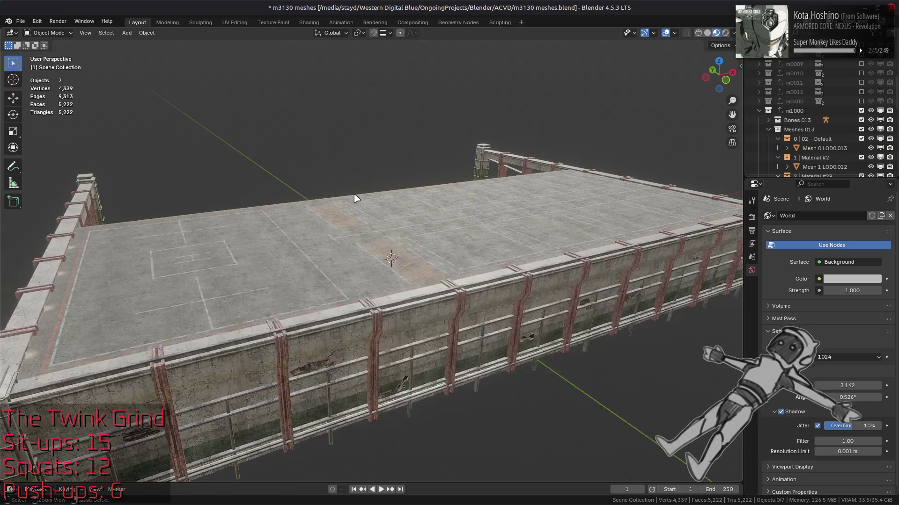
pyautogui.hotkey('ctrl', 's')
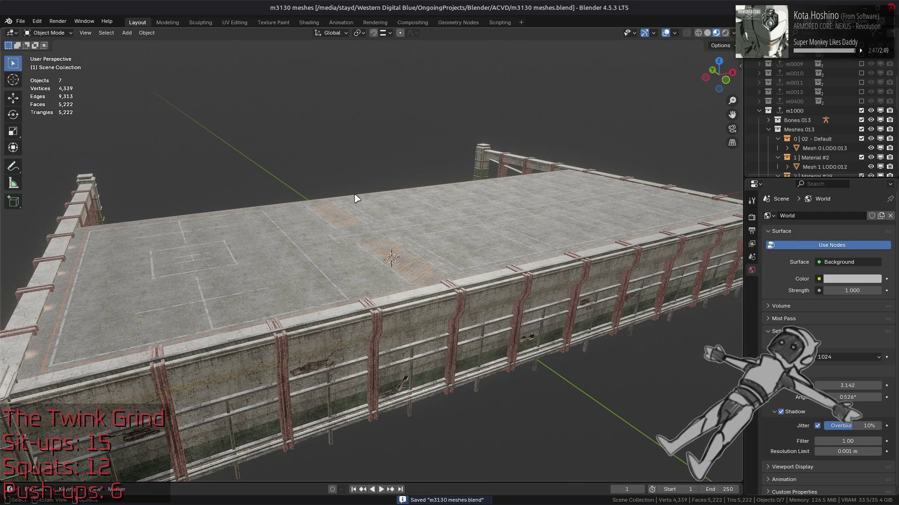
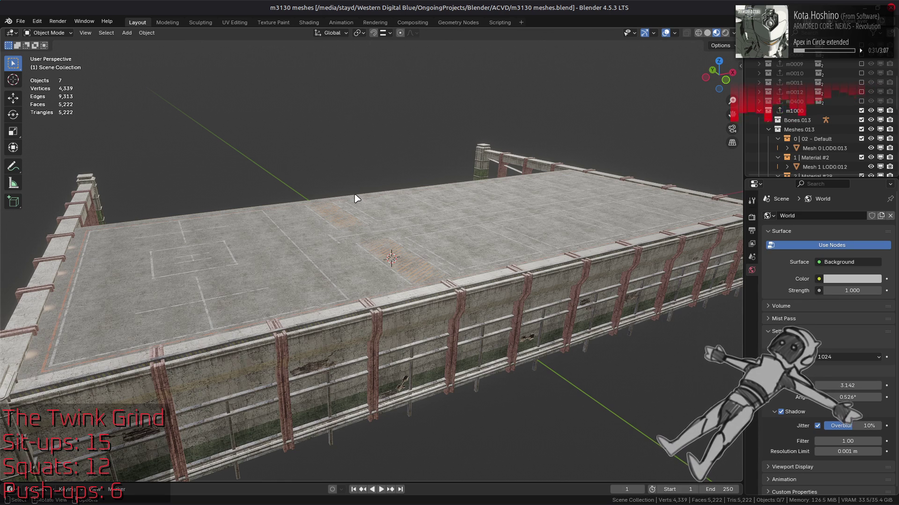
# Inspect the rooftop floor's material under several environment lighting previews, then deselect it
pyautogui.scroll(5, 355, 198)
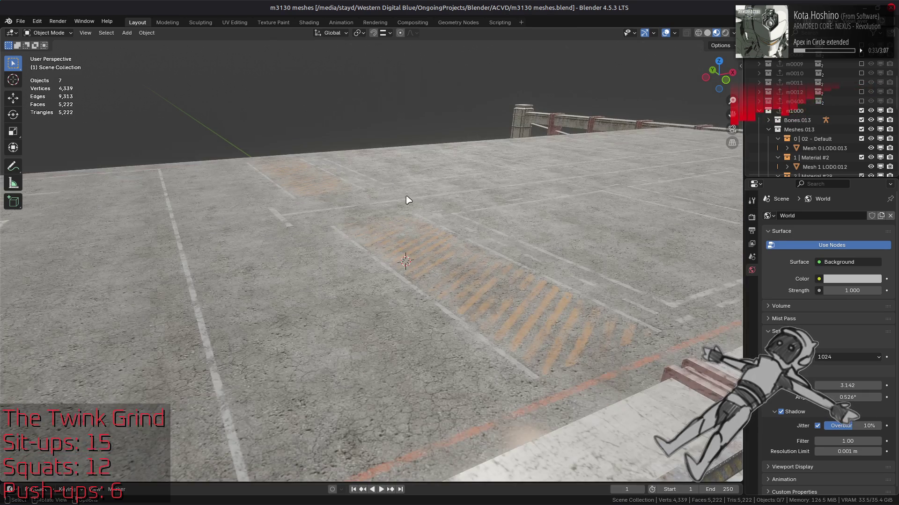
pyautogui.click(319, 299)
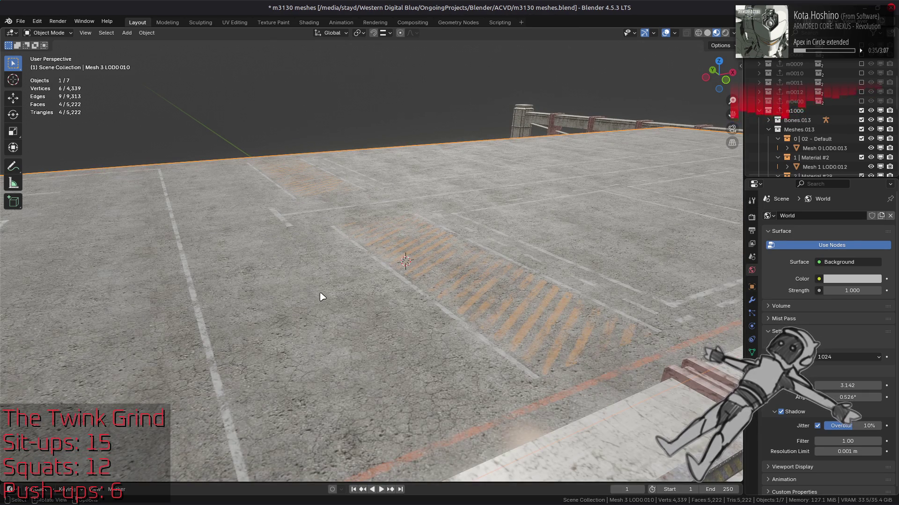
pyautogui.click(751, 366)
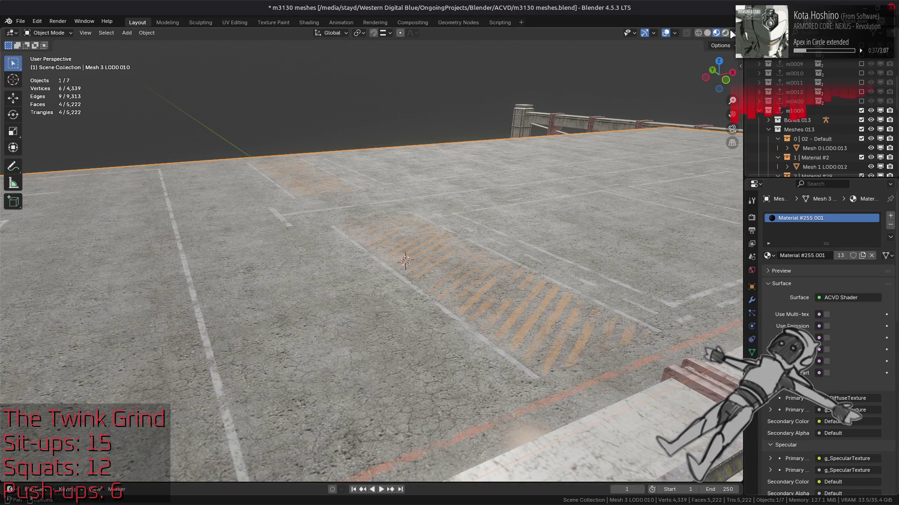
pyautogui.click(733, 32)
pyautogui.click(749, 109)
pyautogui.click(737, 143)
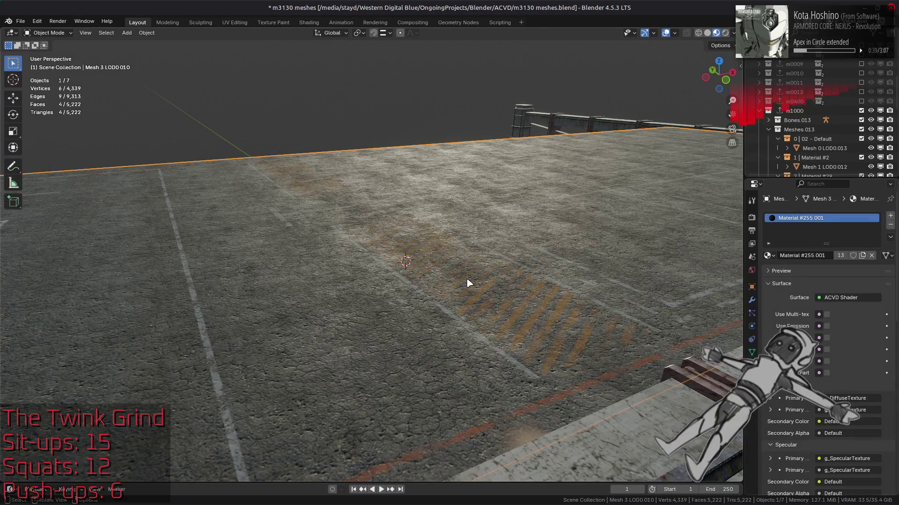
pyautogui.moveTo(501, 280)
pyautogui.mouseDown(button='middle')
pyautogui.moveTo(515, 312)
pyautogui.moveTo(373, 291)
pyautogui.moveTo(465, 281)
pyautogui.mouseUp(button='middle')
pyautogui.hotkey('alt', 'a')
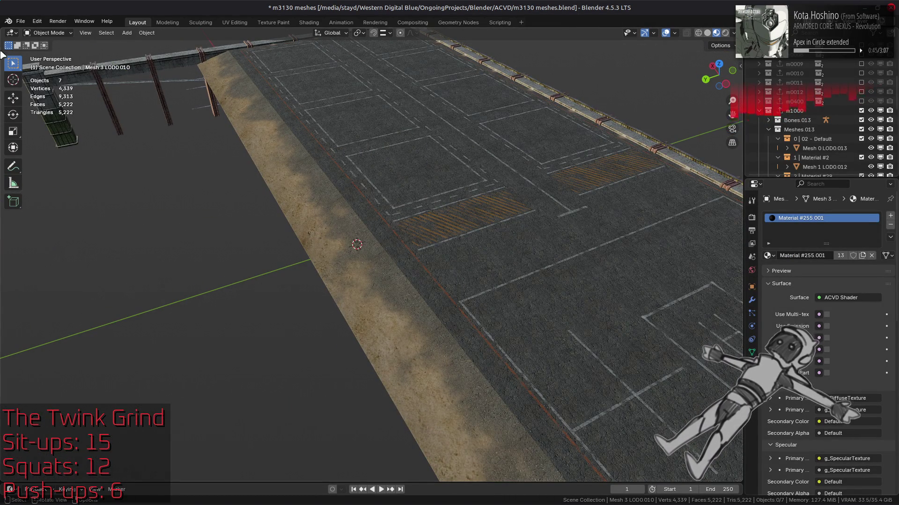
pyautogui.scroll(-2, 326, 182)
pyautogui.moveTo(447, 213); pyautogui.dragTo(344, 184, button='middle')
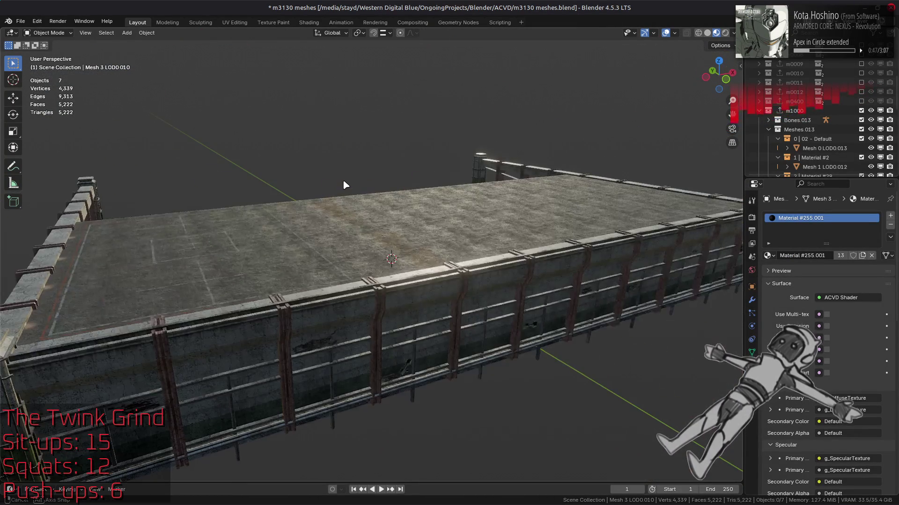
pyautogui.scroll(5, 345, 185)
# Save m3130 meshes.blend and open o1726-1728.blend from the recent files
pyautogui.hotkey('ctrl', 's')
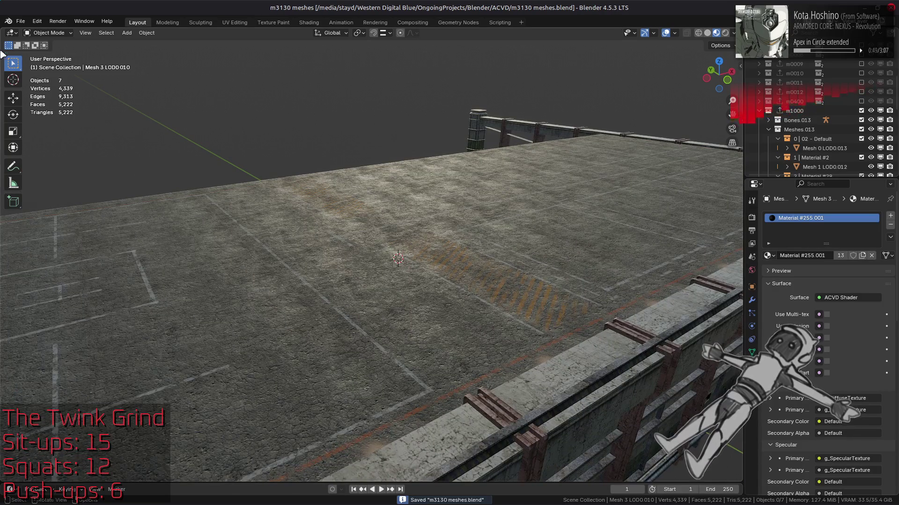
pyautogui.click(20, 21)
pyautogui.moveTo(56, 52)
pyautogui.click(161, 61)
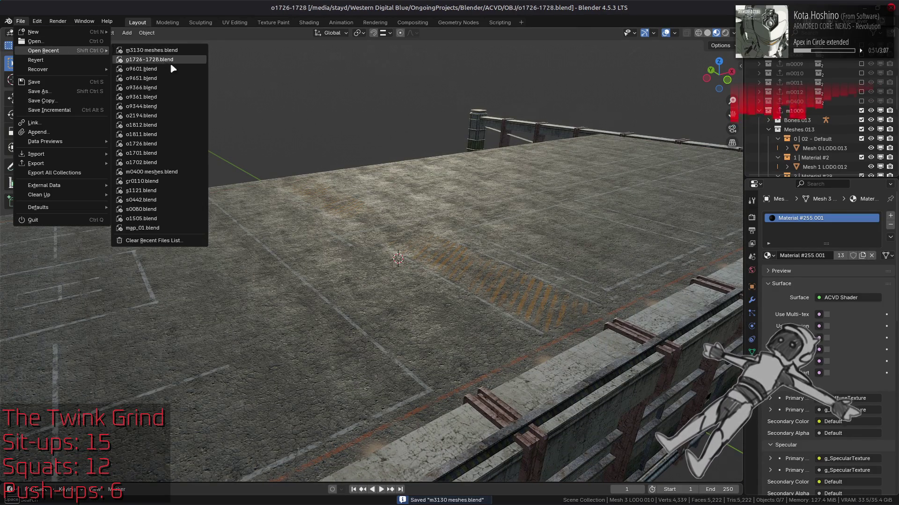
# Open Clean Up > Manage Unused Data and expand the Node Groups list
pyautogui.moveTo(445, 227); pyautogui.dragTo(411, 209, button='middle')
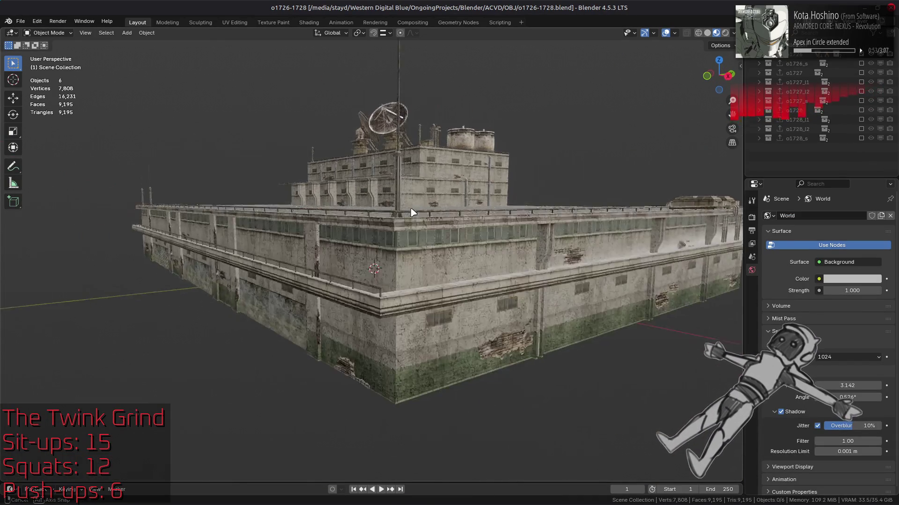
pyautogui.scroll(4, 412, 211)
pyautogui.moveTo(466, 164)
pyautogui.mouseDown(button='middle')
pyautogui.moveTo(417, 195)
pyautogui.moveTo(196, 108)
pyautogui.mouseUp(button='middle')
pyautogui.click(21, 21)
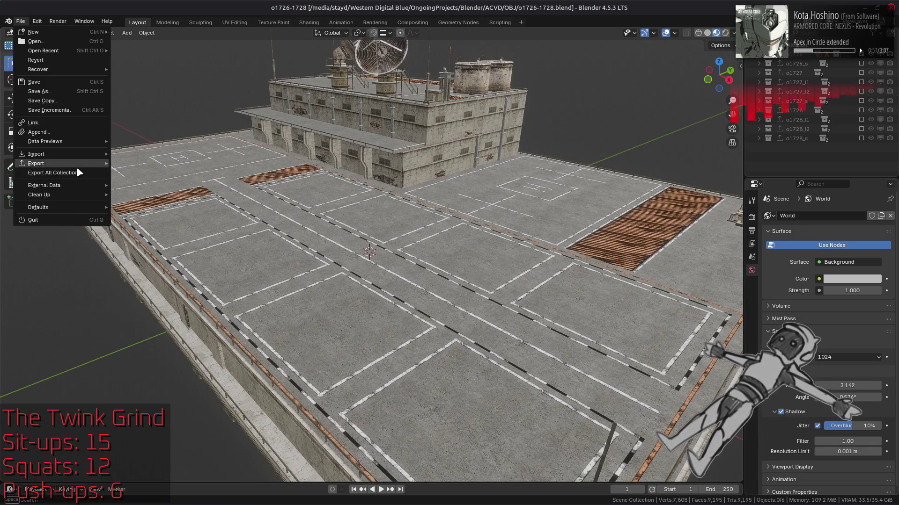
pyautogui.moveTo(79, 195)
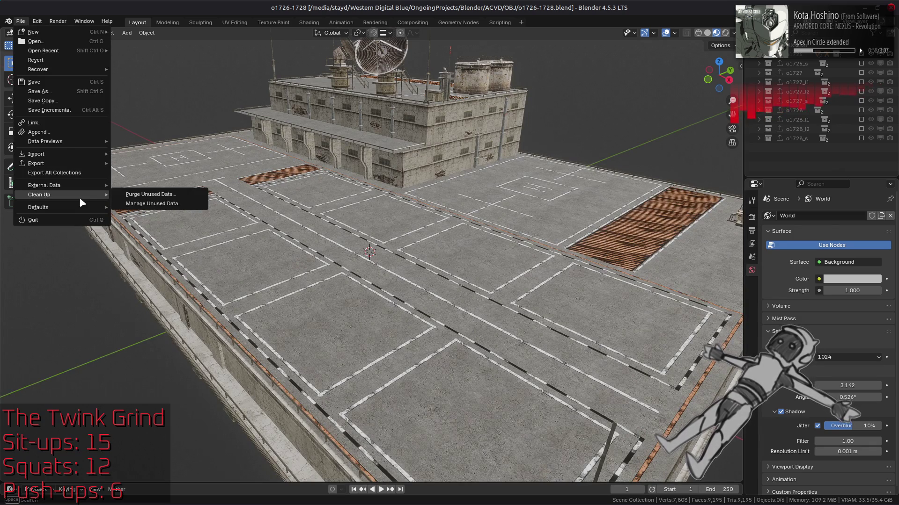
pyautogui.click(151, 202)
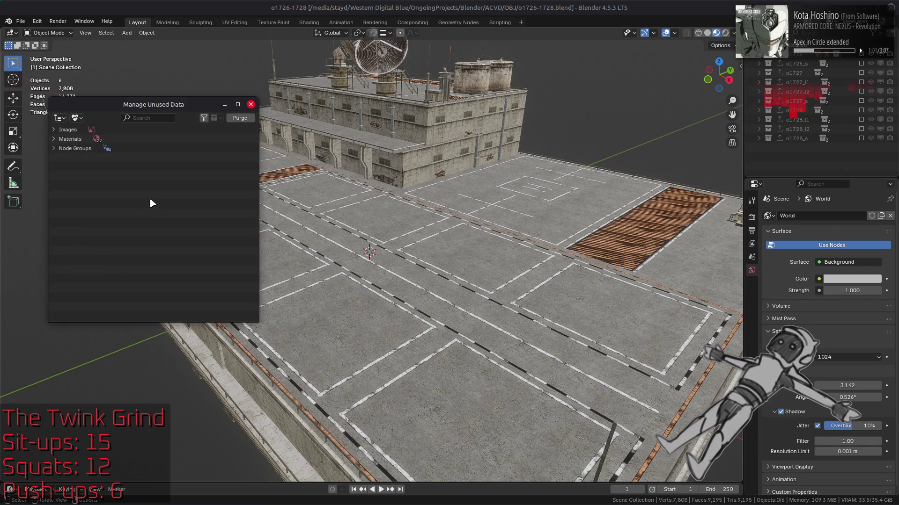
pyautogui.click(55, 148)
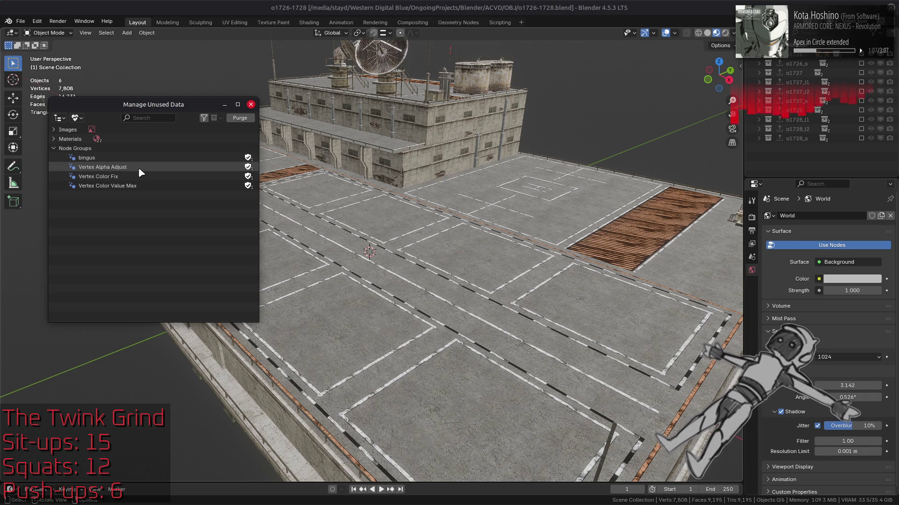
# Delete the Vertex Color Fix, Vertex Color Value Max and bingus node groups
pyautogui.click(142, 179)
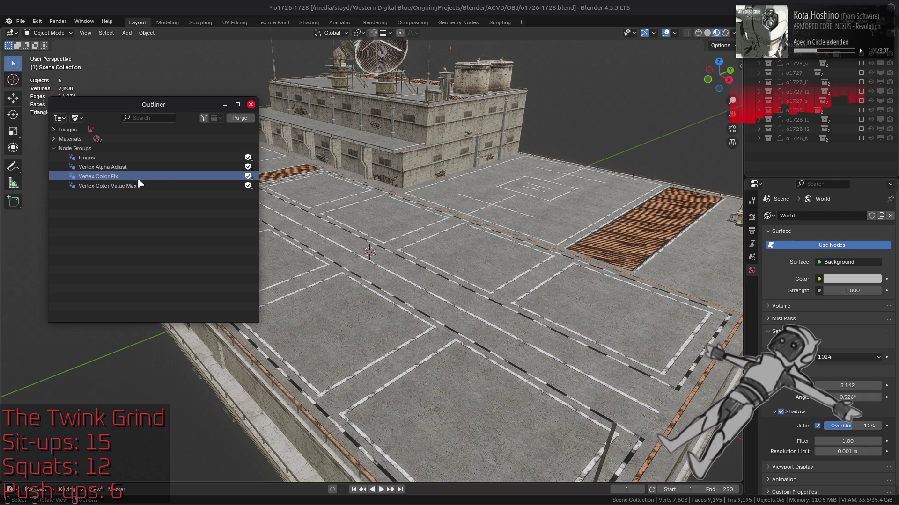
pyautogui.keyDown('ctrl'); pyautogui.click(139, 186); pyautogui.keyUp('ctrl')
pyautogui.keyDown('ctrl'); pyautogui.click(139, 160); pyautogui.keyUp('ctrl')
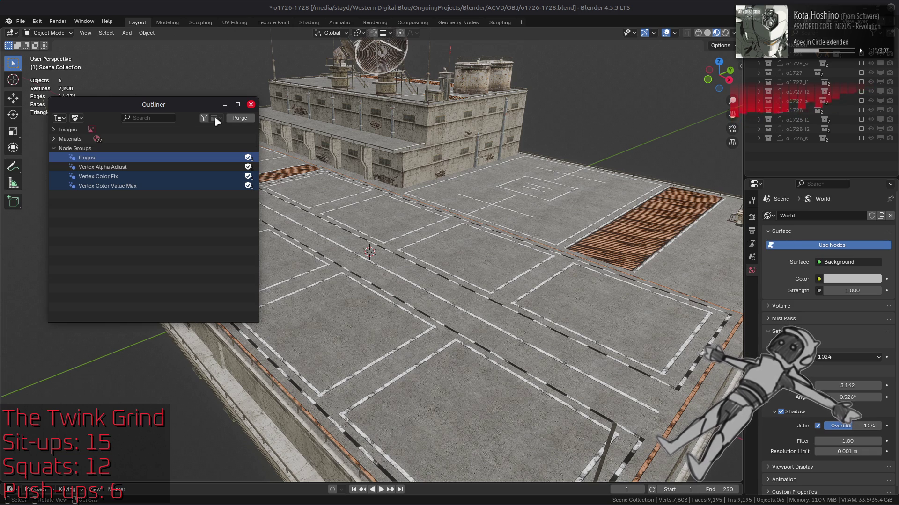
pyautogui.rightClick(153, 158)
pyautogui.click(152, 174)
pyautogui.click(54, 148)
# Review the unused images and materials, close the window, and save o1726-1728.blend
pyautogui.click(53, 131)
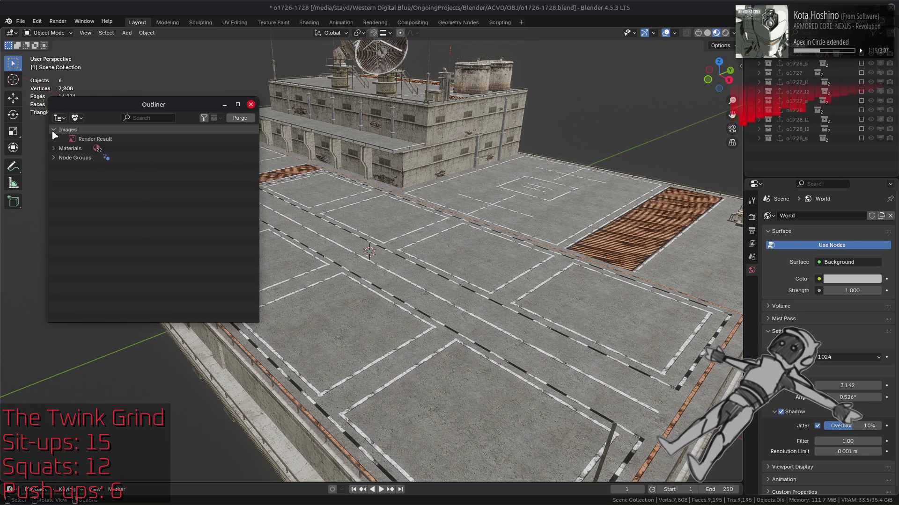
pyautogui.click(53, 132)
pyautogui.click(53, 137)
pyautogui.click(54, 138)
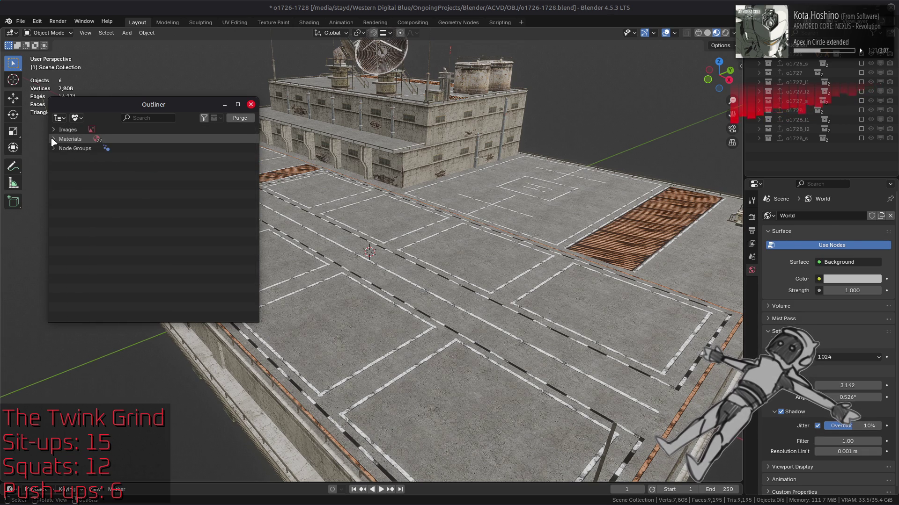
pyautogui.click(251, 104)
pyautogui.hotkey('ctrl', 's')
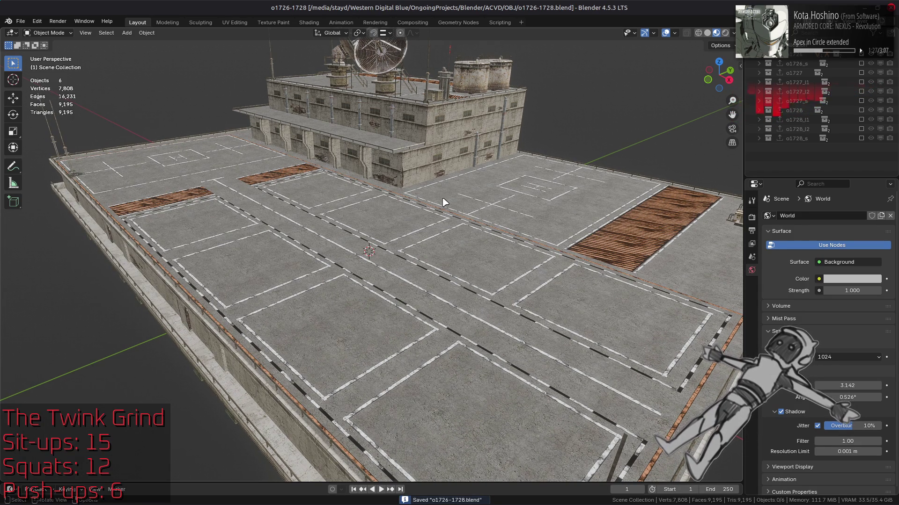
# Select Mesh 4 LOD0, try Material #255 on it, then undo the swap
pyautogui.click(637, 227)
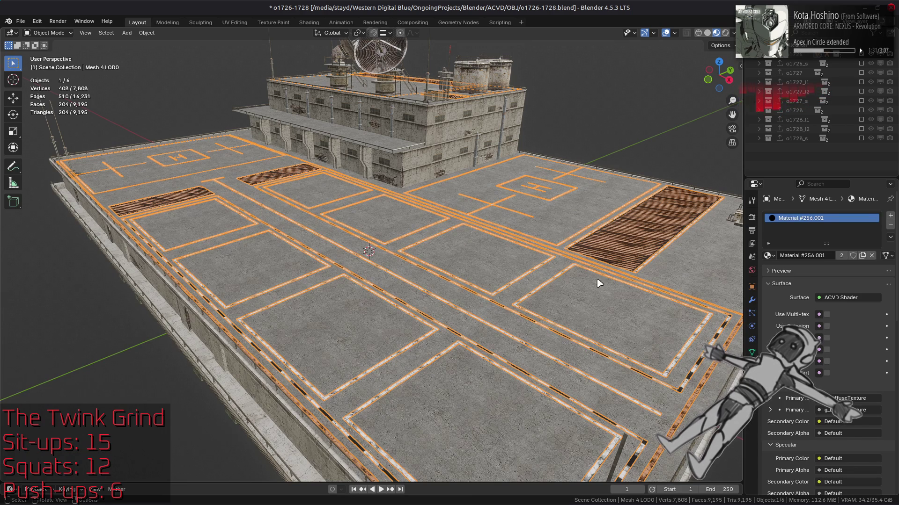
pyautogui.scroll(-10, 779, 281)
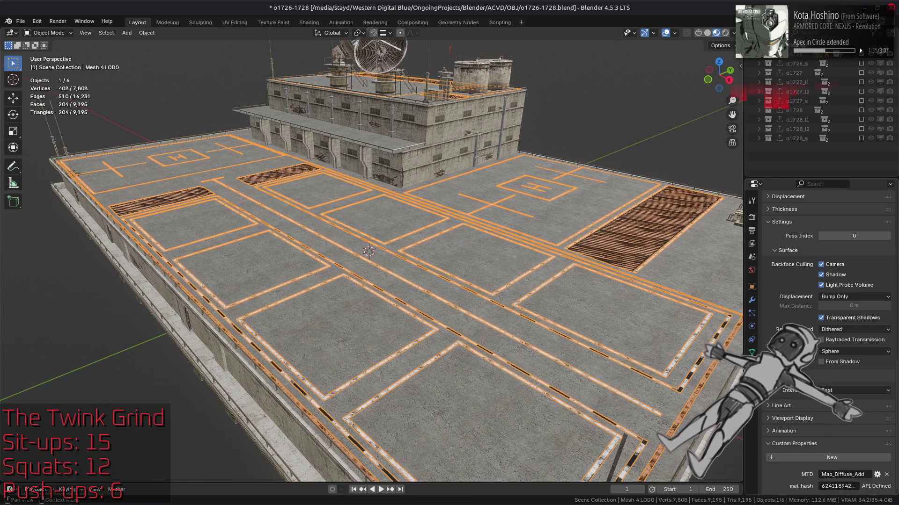
pyautogui.scroll(10, 779, 300)
pyautogui.click(768, 256)
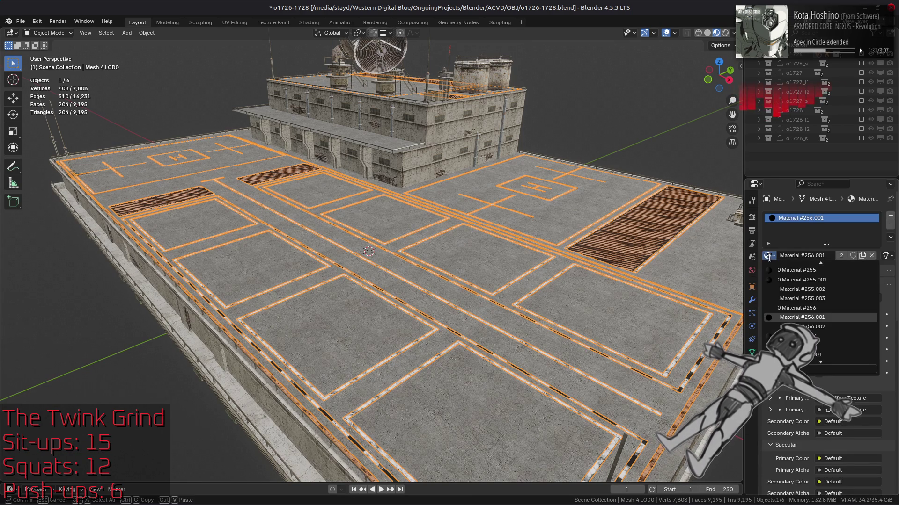
pyautogui.click(779, 270)
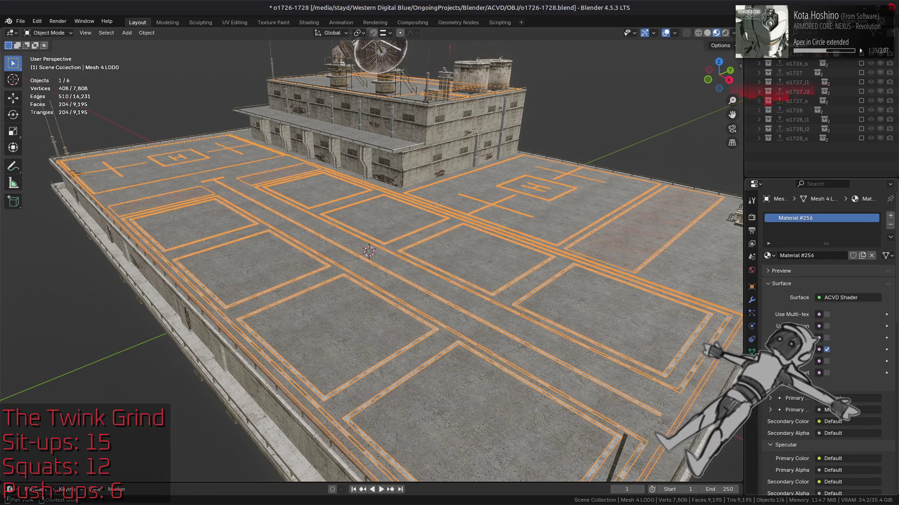
pyautogui.scroll(-10, 796, 327)
pyautogui.hotkey('ctrl', 'z')
pyautogui.hotkey('ctrl', 'shift', 'z')
pyautogui.hotkey('ctrl', 'z')
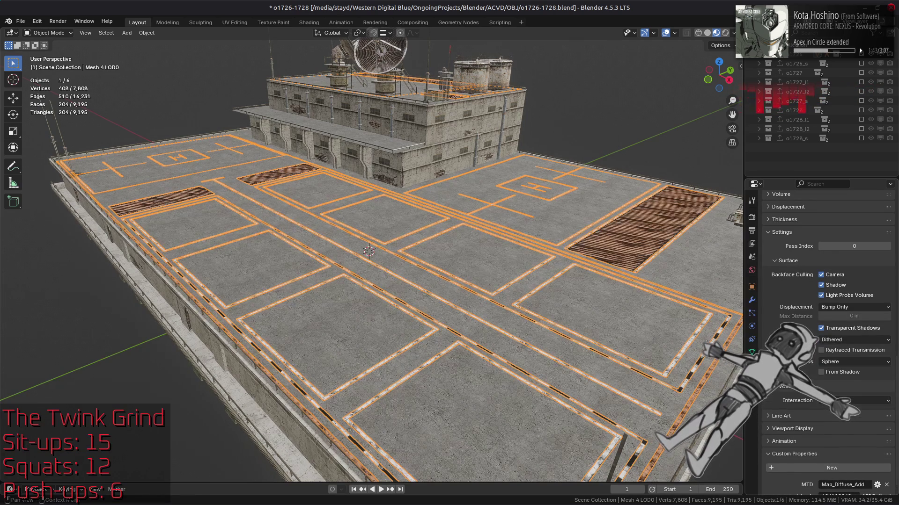
# Test the material's surface options, enable the one brightening the gratings, and save
pyautogui.click(833, 340)
pyautogui.click(832, 351)
pyautogui.scroll(15, 833, 347)
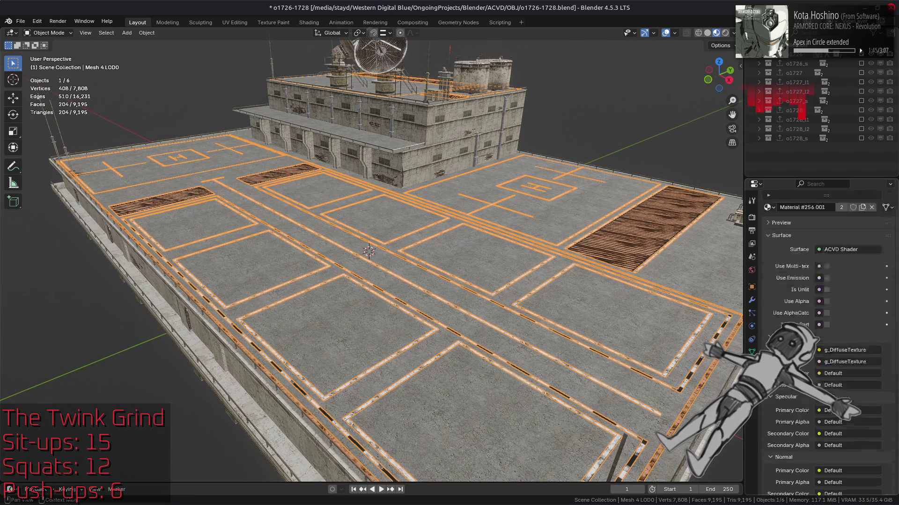
pyautogui.click(829, 349)
pyautogui.click(830, 351)
pyautogui.click(829, 351)
pyautogui.hotkey('alt', 'a')
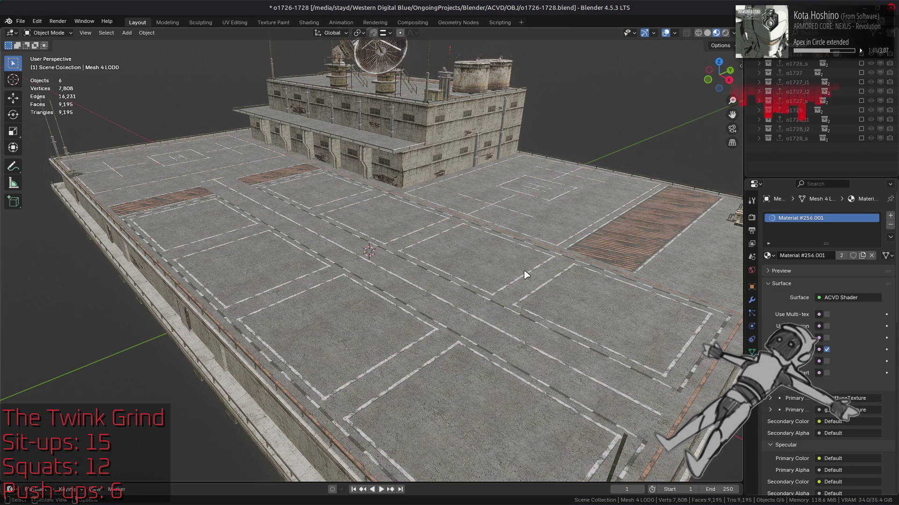
pyautogui.hotkey('ctrl', 's')
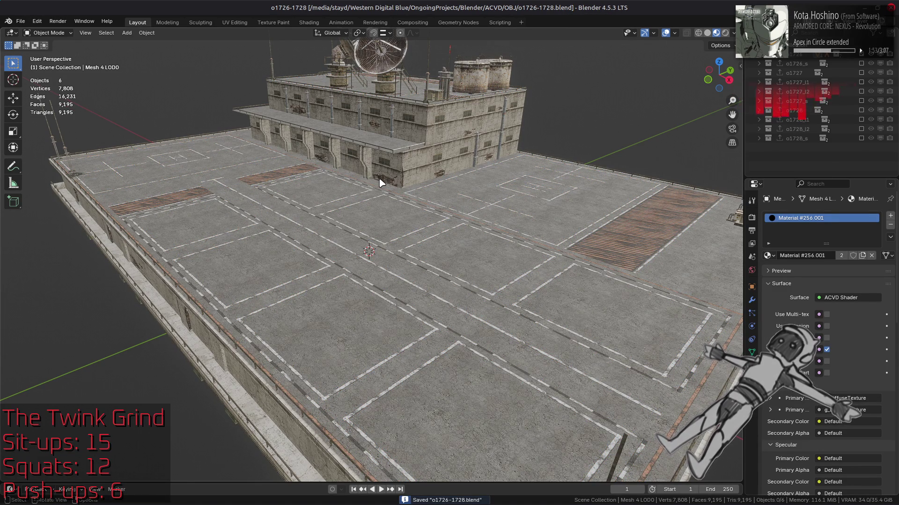
# Assign Material #256 to the road markings and make the o1726 collection active
pyautogui.click(769, 255)
pyautogui.click(796, 308)
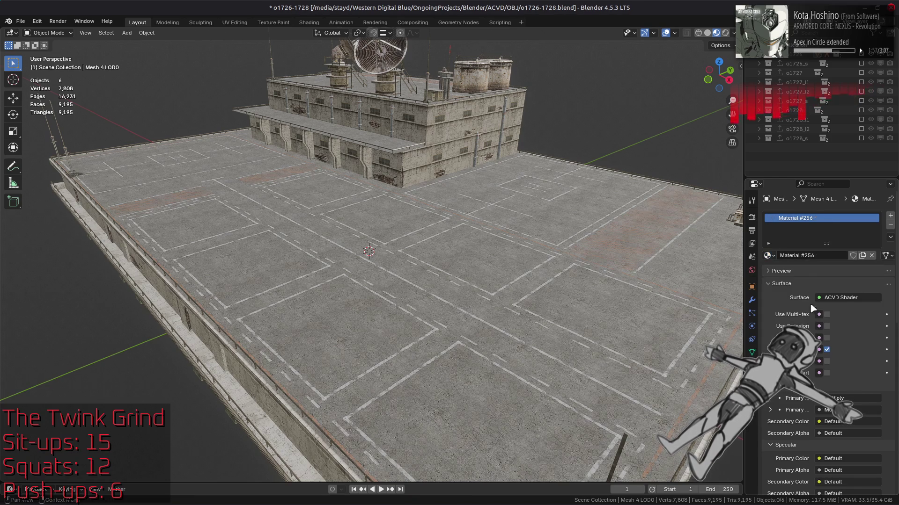
pyautogui.click(768, 55)
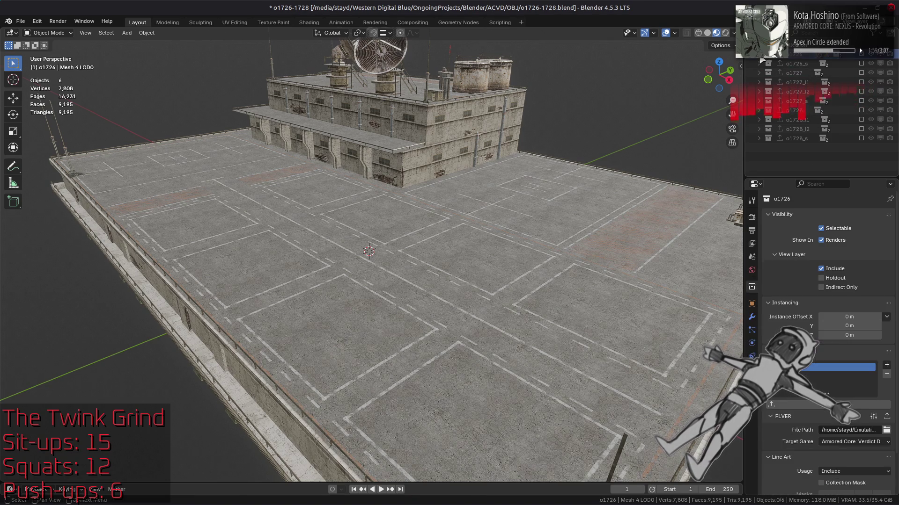
# Expand o1726's meshes in the outliner and select Mesh 0 LOD0 to view its material
pyautogui.click(760, 54)
pyautogui.click(768, 73)
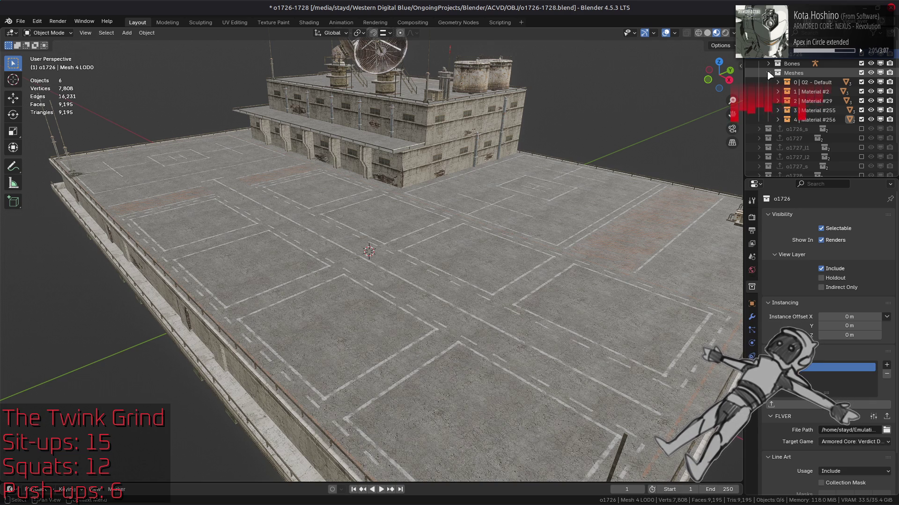
pyautogui.keyDown('shift'); pyautogui.click(768, 73); pyautogui.keyUp('shift')
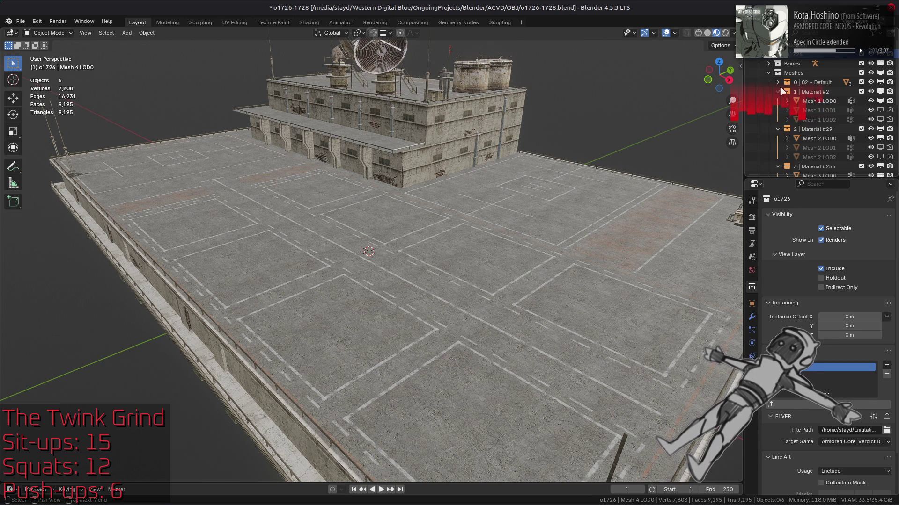
pyautogui.click(805, 91)
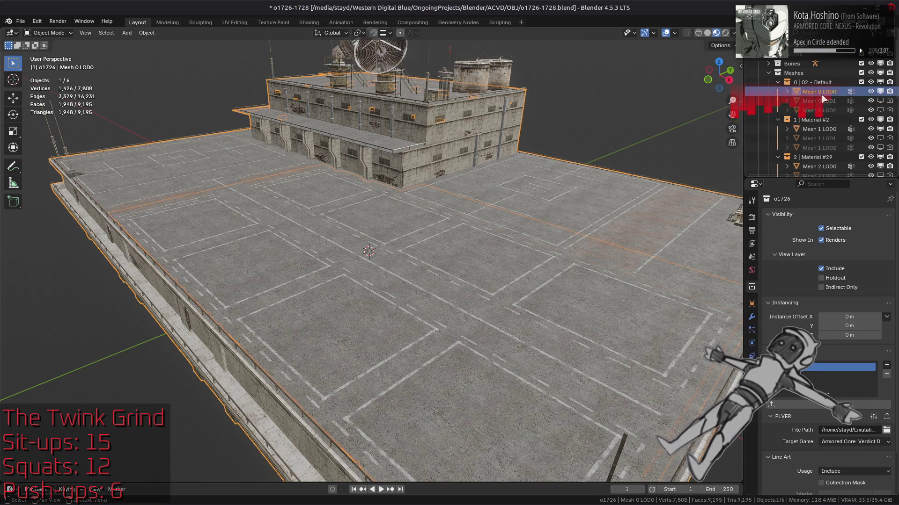
pyautogui.click(752, 382)
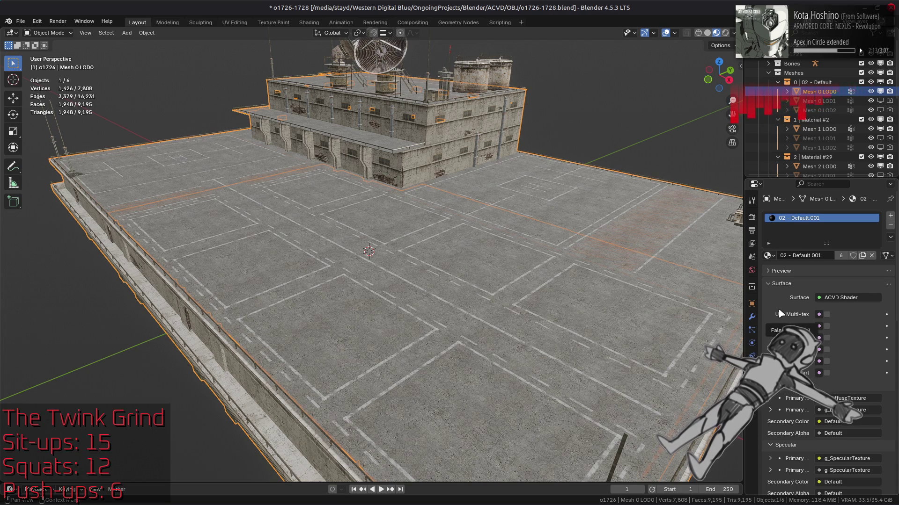
pyautogui.scroll(-10, 778, 308)
pyautogui.scroll(10, 778, 307)
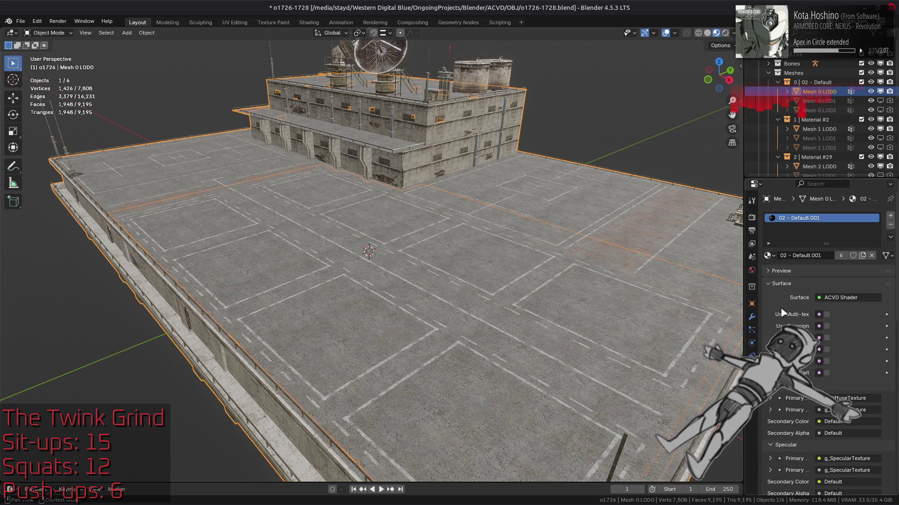
# Try 02 - Default on Mesh 0 LOD0, then undo back to 02 - Default.001
pyautogui.click(767, 256)
pyautogui.click(793, 280)
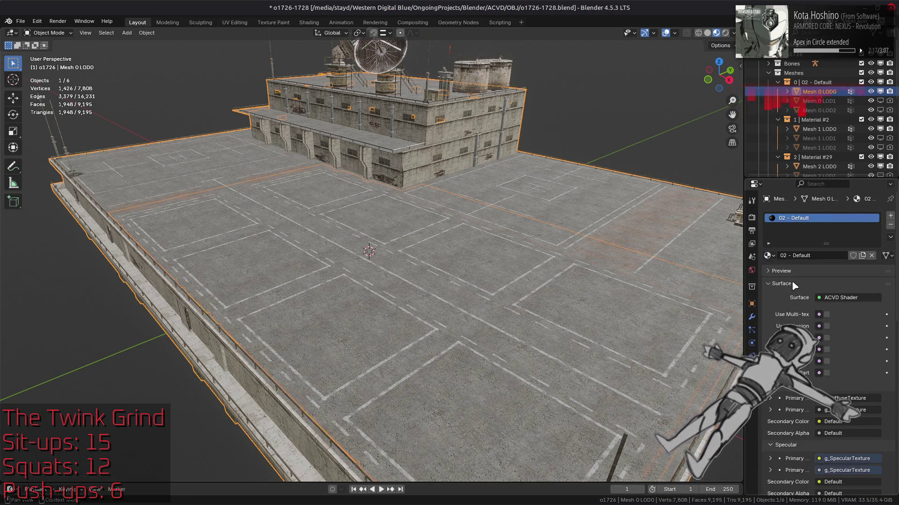
pyautogui.scroll(-8, 788, 301)
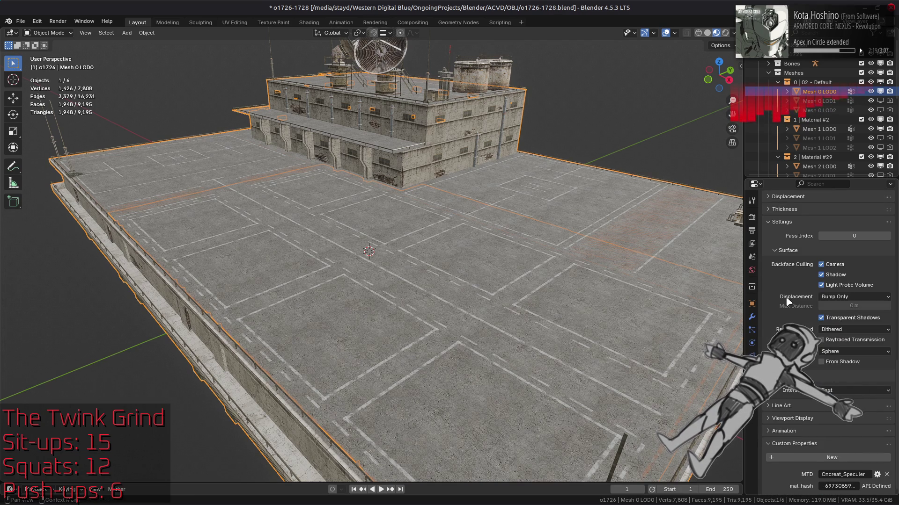
pyautogui.scroll(8, 788, 301)
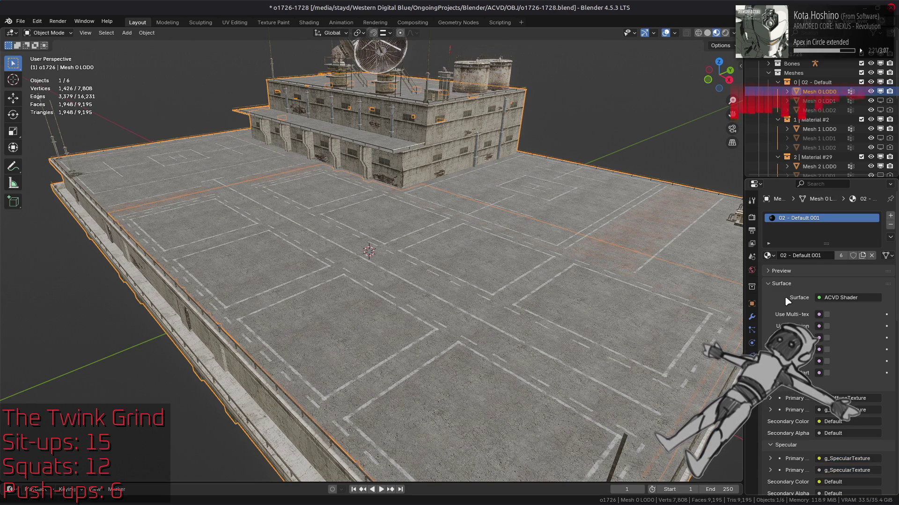
pyautogui.hotkey('ctrl', 'z')
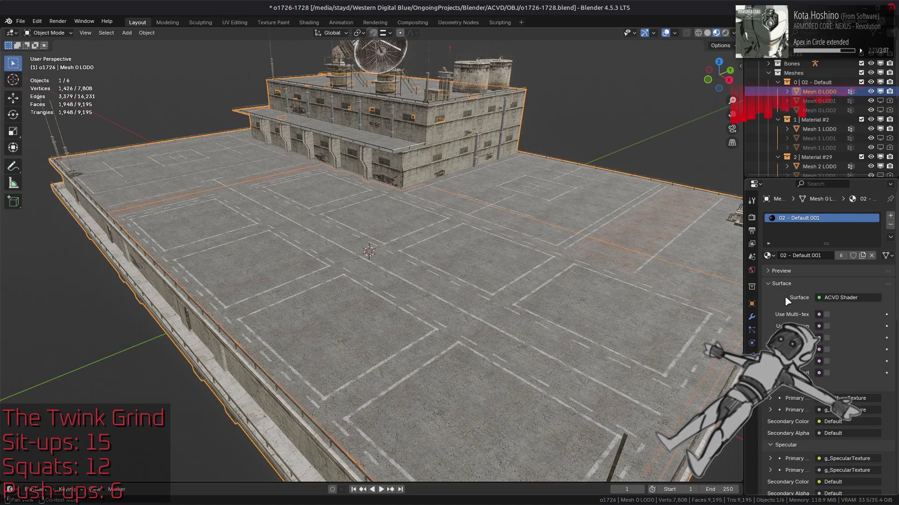
pyautogui.hotkey('ctrl', 'z')
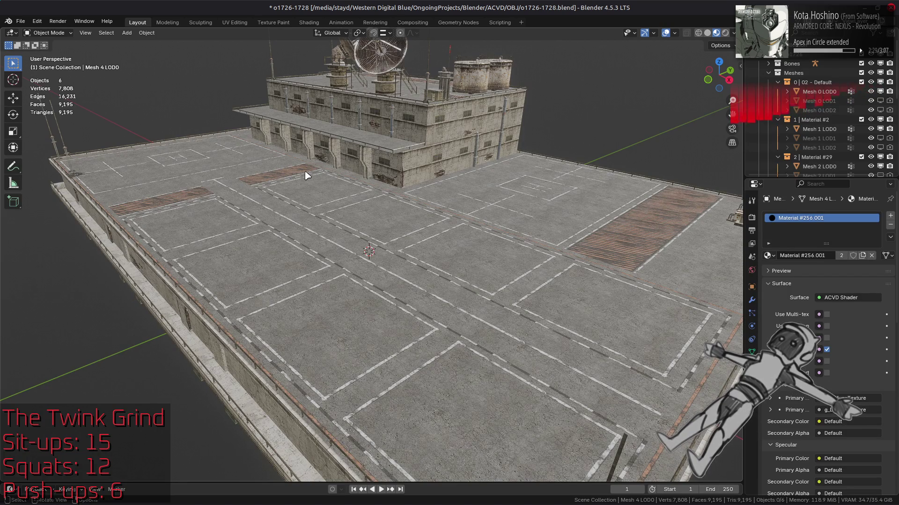
# Purge the 49 unused data-blocks, save o1726-1728.blend, and switch to the file manager
pyautogui.click(21, 21)
pyautogui.moveTo(93, 188)
pyautogui.click(135, 195)
pyautogui.click(113, 253)
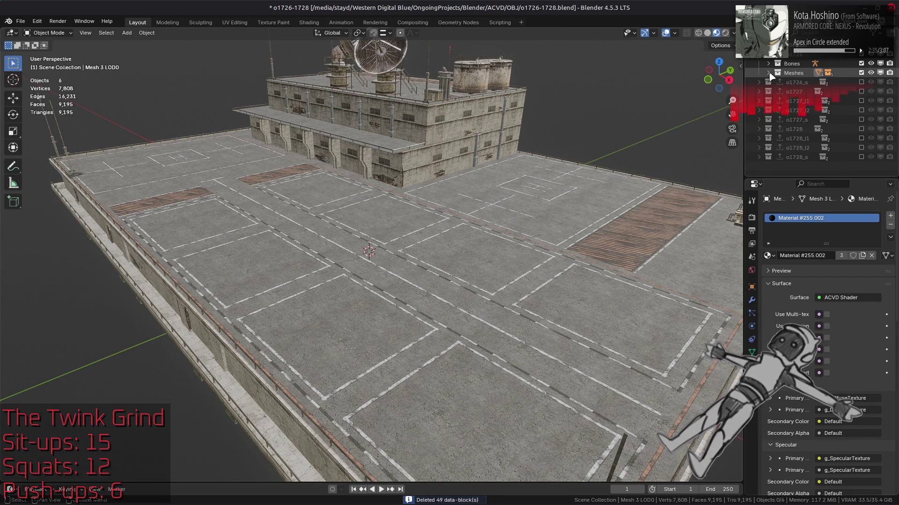
pyautogui.hotkey('ctrl', 's')
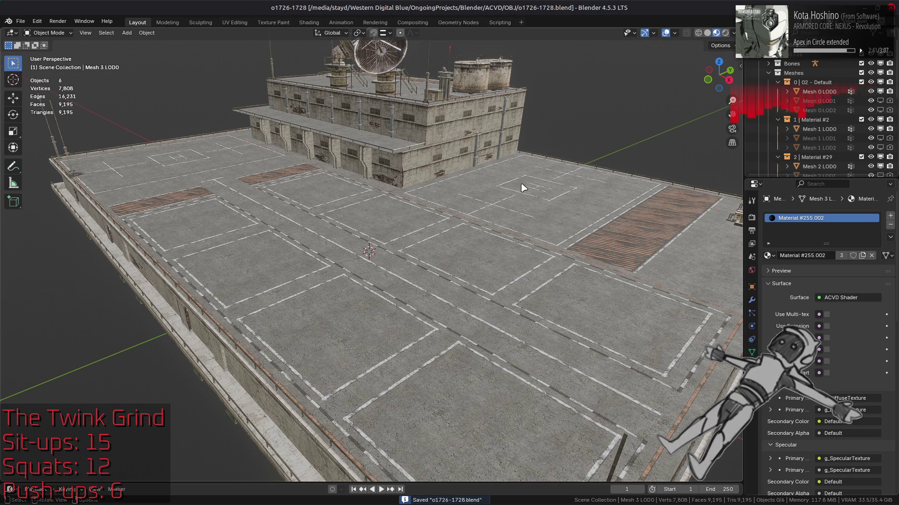
pyautogui.hotkey('alt', 'Tab')
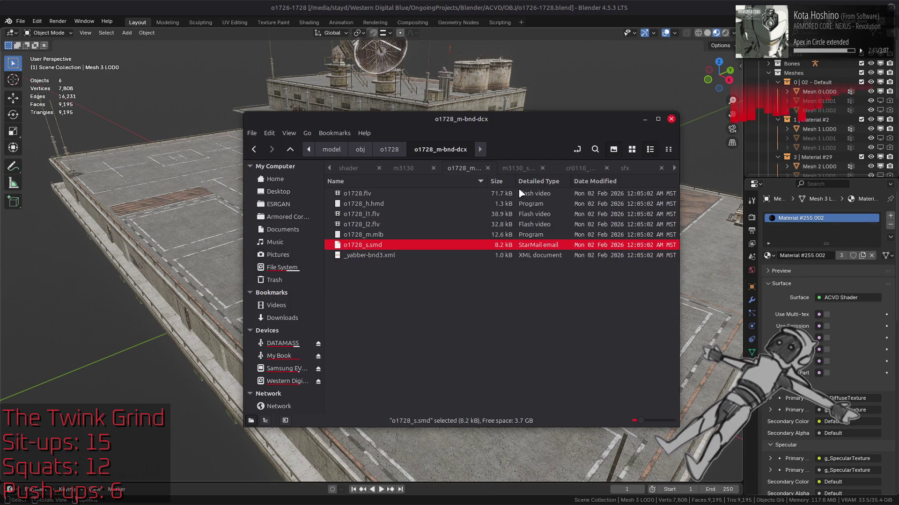
# Convert obj/o1726/o1726_m-bnd-dcx/o1726_m.mlb to XML, choosing 2 for AC5
pyautogui.hotkey('alt', 'Up')
pyautogui.hotkey('alt', 'Up')
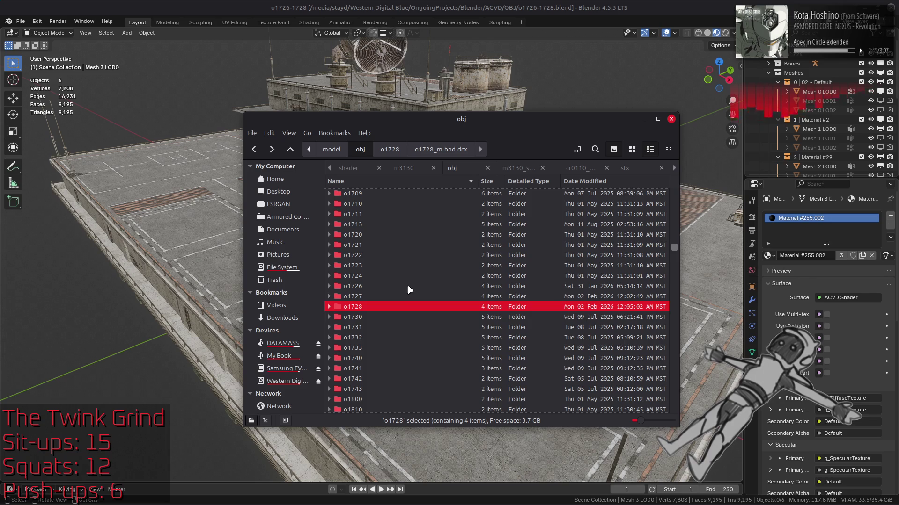
pyautogui.doubleClick(407, 286)
pyautogui.doubleClick(405, 193)
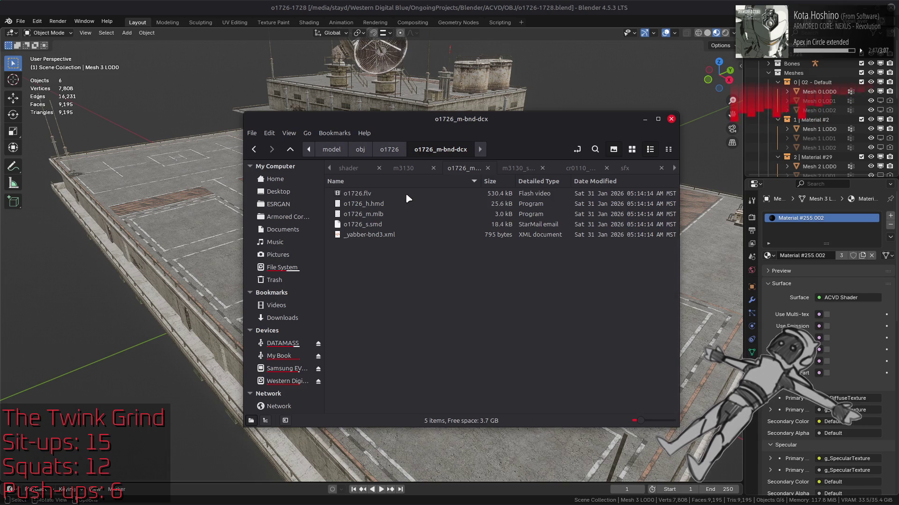
pyautogui.click(413, 215)
pyautogui.rightClick(415, 216)
pyautogui.click(426, 219)
pyautogui.write('2')
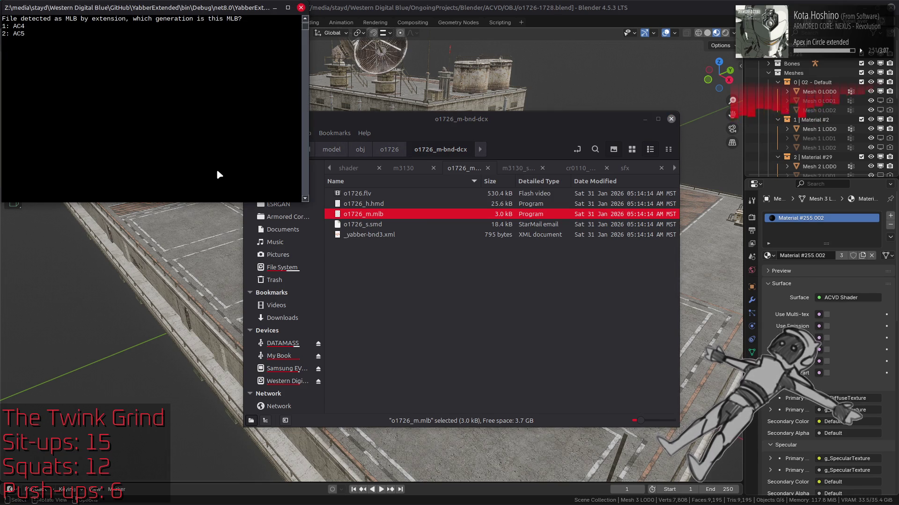
pyautogui.press('Return')
# Open the new o1726_m.mlb.ac5.xml in Notepad++
pyautogui.click(401, 225)
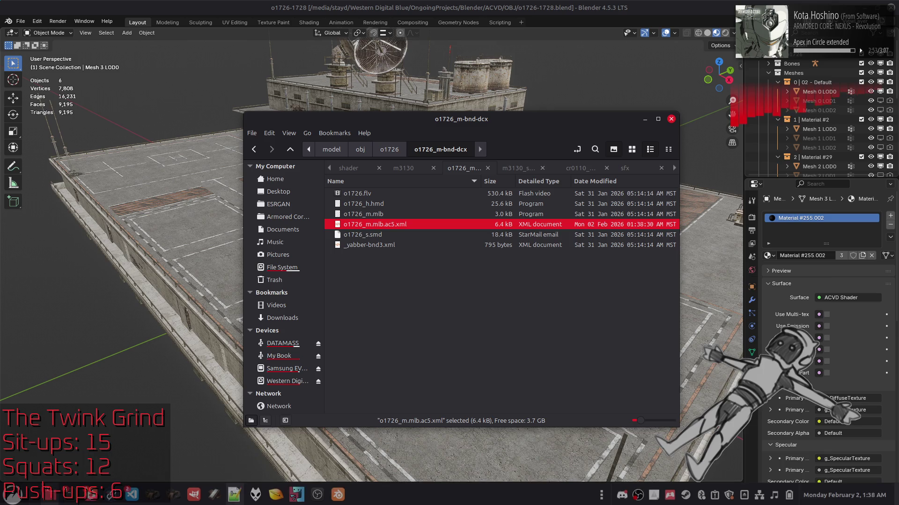
pyautogui.moveTo(288, 500)
pyautogui.click(229, 445)
pyautogui.moveTo(353, 230); pyautogui.dragTo(735, 225)
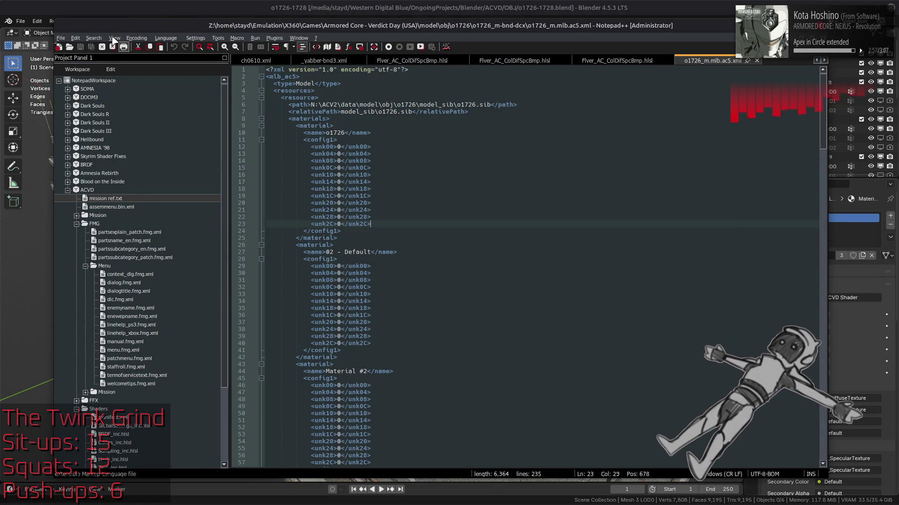
# Fold all XML blocks, then unfold each LOD resource to read distances 500, 700 and 3000
pyautogui.click(114, 38)
pyautogui.click(160, 155)
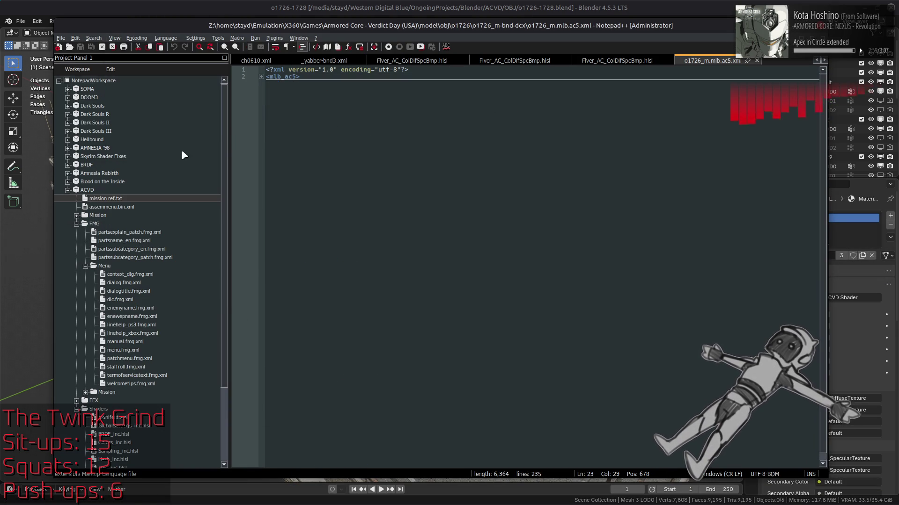
pyautogui.click(261, 77)
pyautogui.click(260, 91)
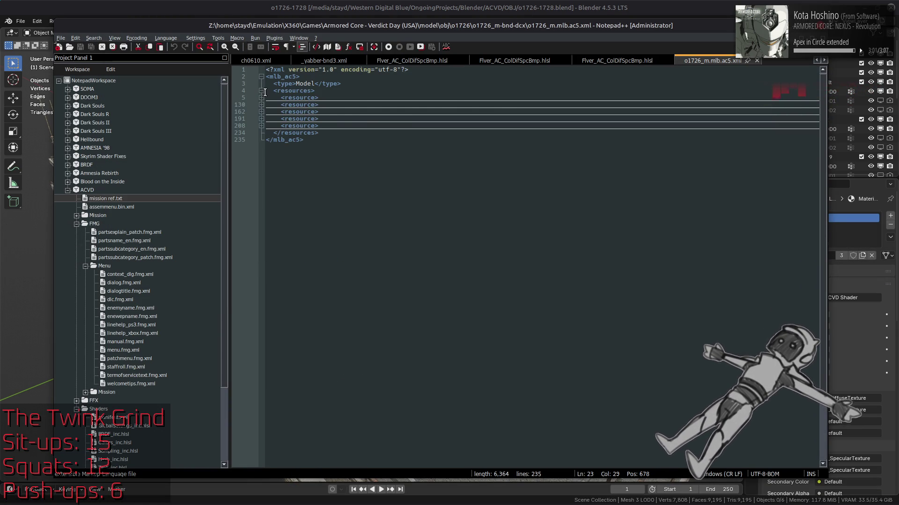
pyautogui.click(261, 98)
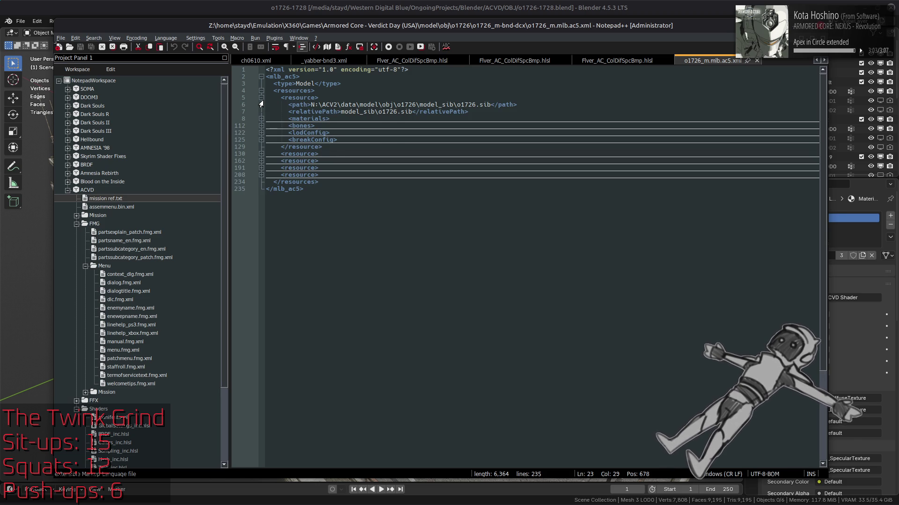
pyautogui.click(261, 133)
pyautogui.click(261, 168)
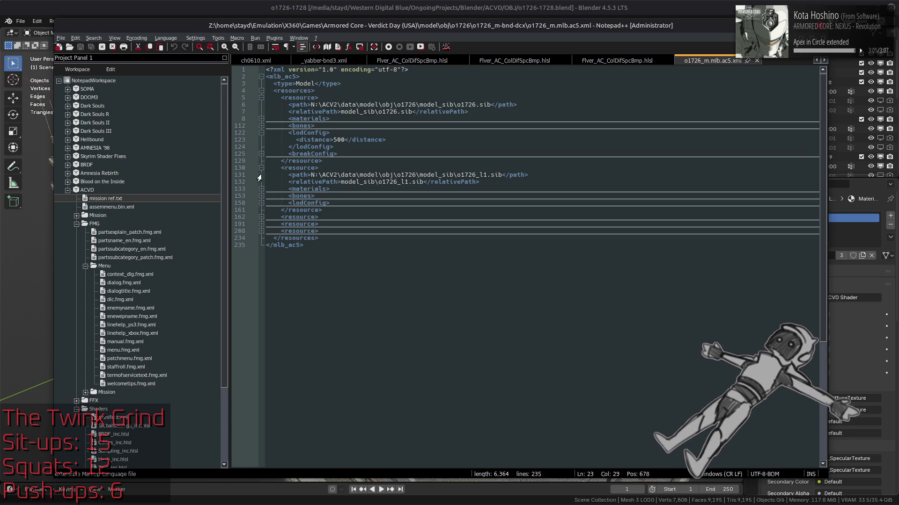
pyautogui.click(261, 203)
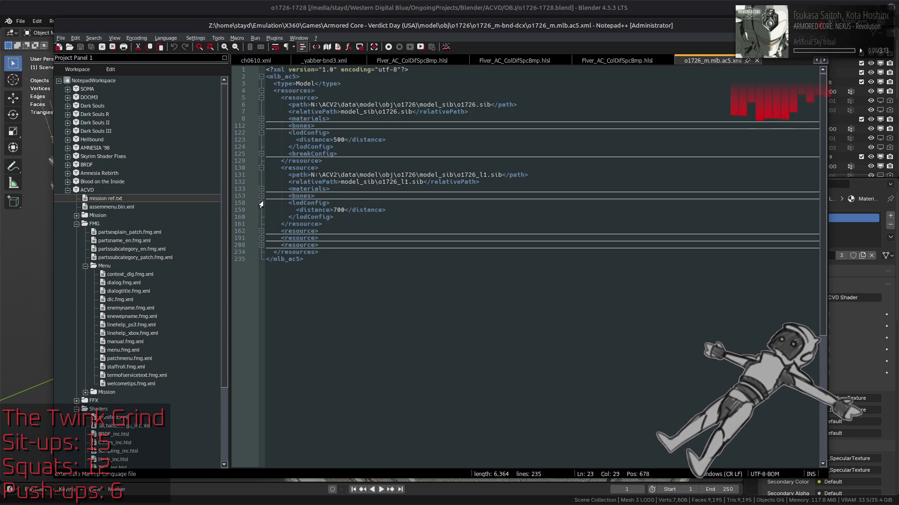
pyautogui.click(261, 232)
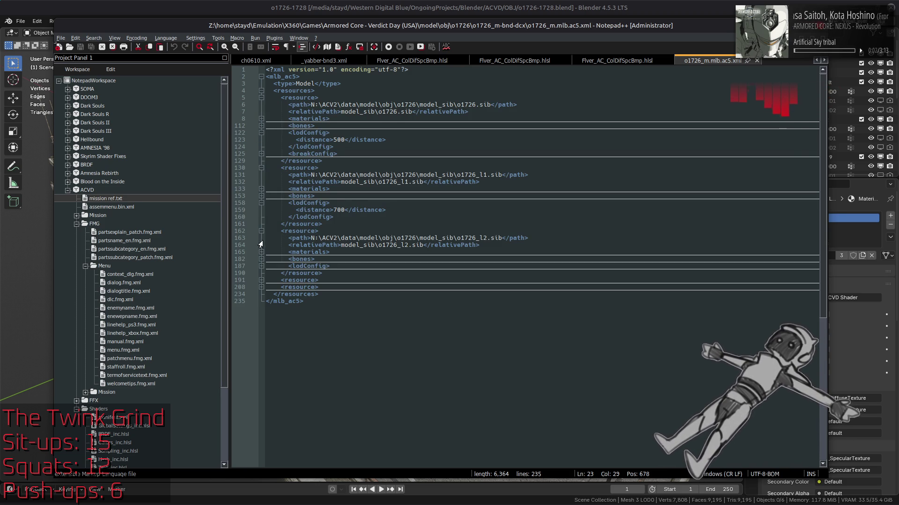
pyautogui.click(261, 266)
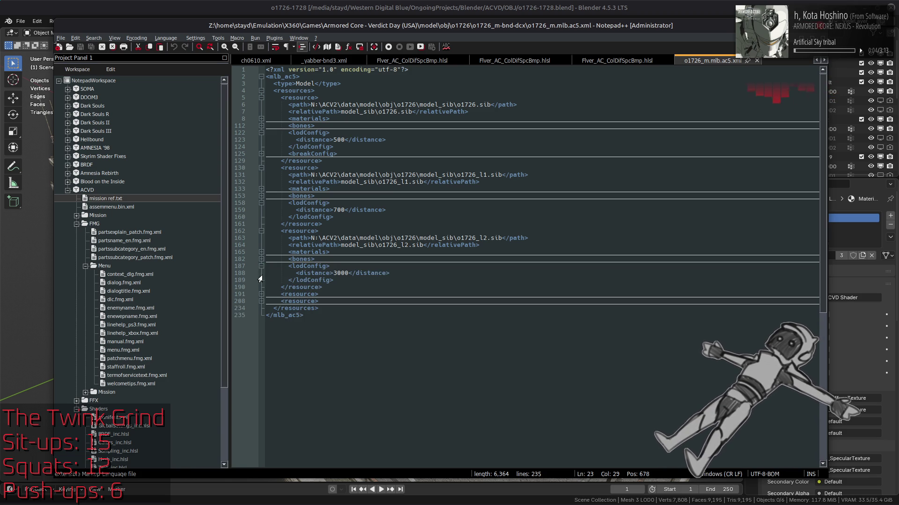
# Check the o1726_s shadow and o1726_h collision configs, then return to Blender
pyautogui.click(261, 295)
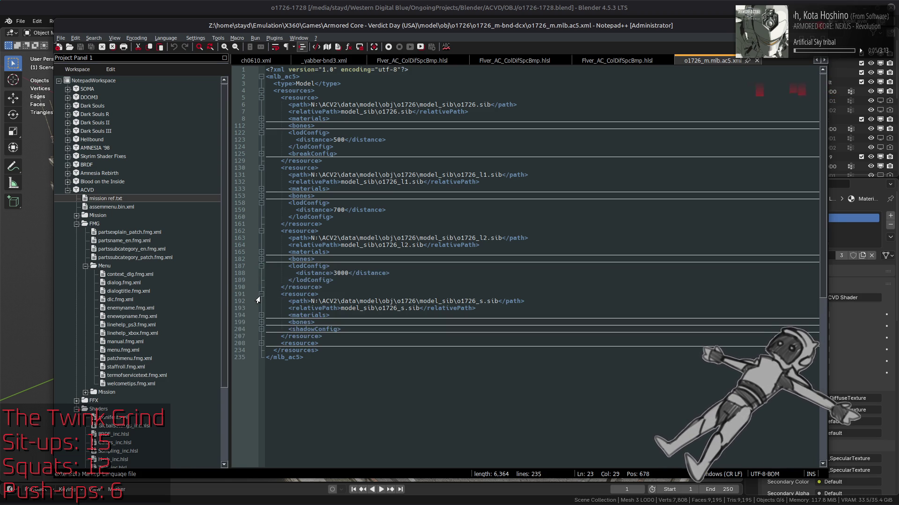
pyautogui.click(261, 329)
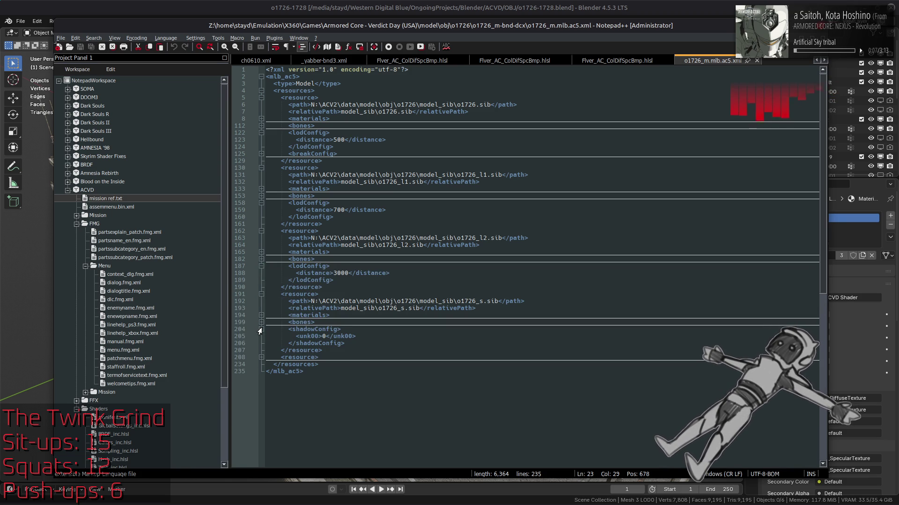
pyautogui.click(261, 295)
pyautogui.click(261, 301)
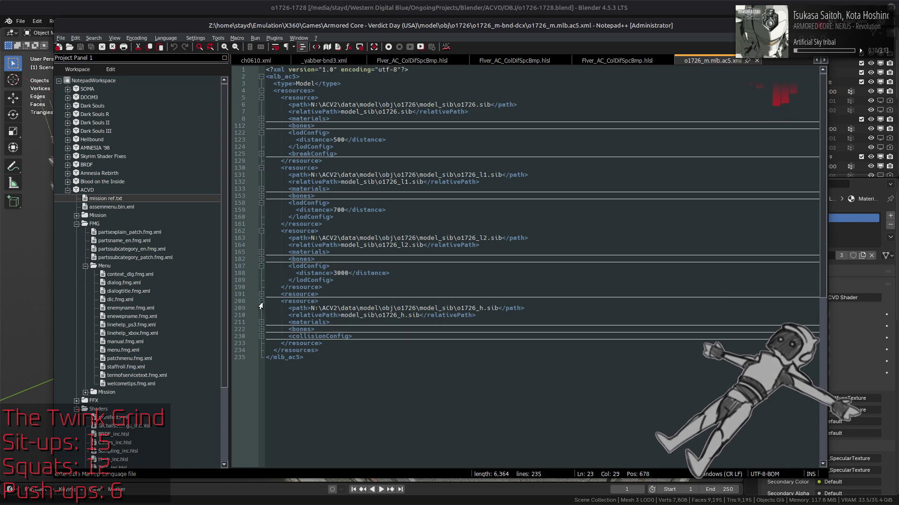
pyautogui.click(261, 336)
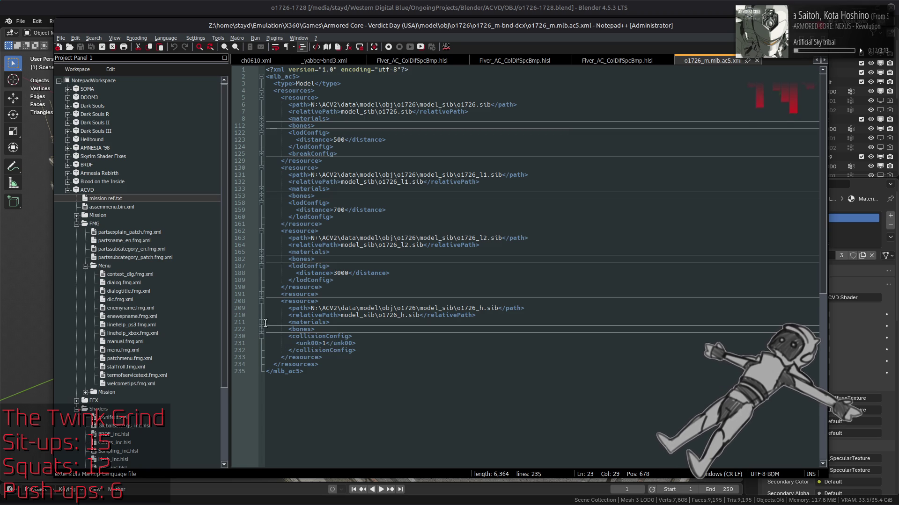
pyautogui.click(261, 336)
pyautogui.click(260, 302)
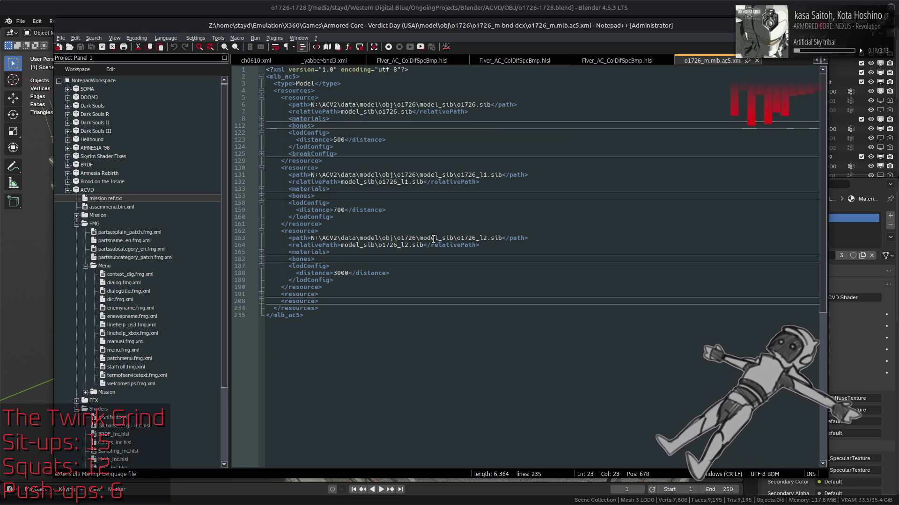
pyautogui.click(453, 6)
pyautogui.moveTo(353, 271); pyautogui.dragTo(336, 272, button='middle')
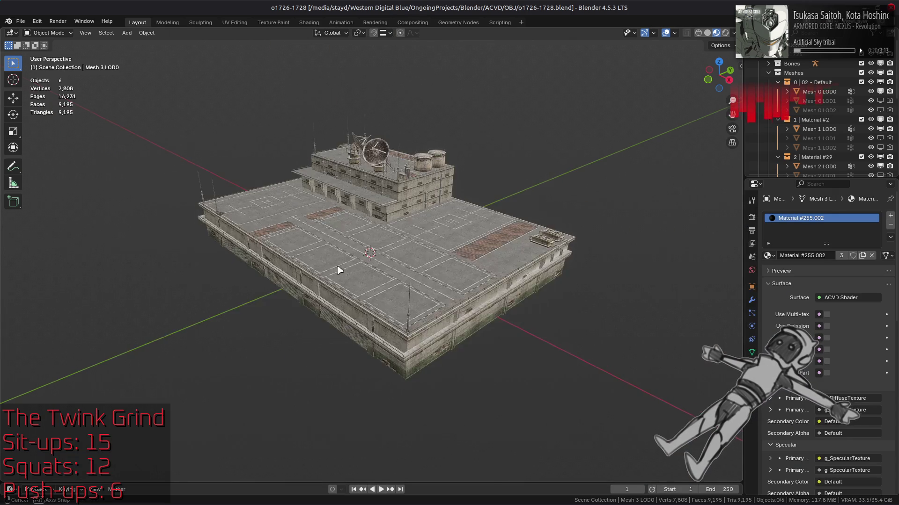
# From front view, trial-move all six objects along X, then undo and deselect
pyautogui.press('KP_1')
pyautogui.click(13, 98)
pyautogui.press('a')
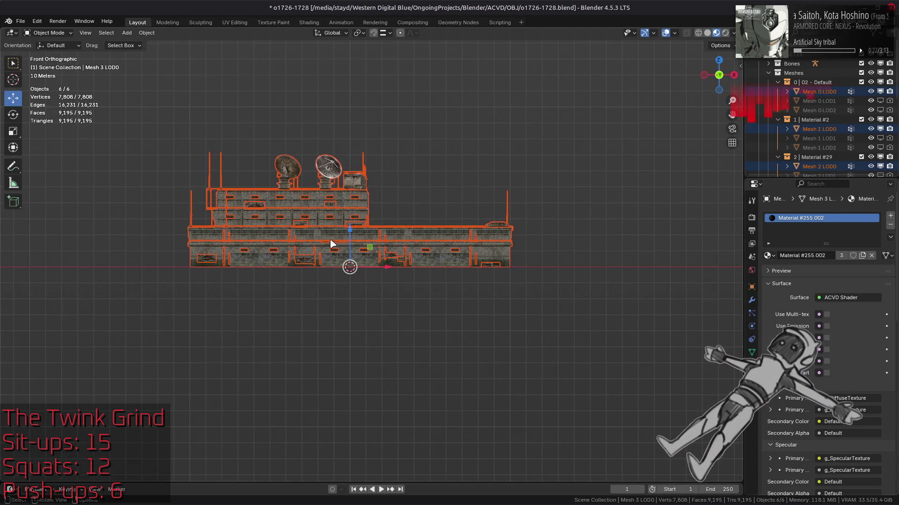
pyautogui.moveTo(388, 267)
pyautogui.mouseDown()
pyautogui.moveTo(548, 269)
pyautogui.moveTo(219, 272)
pyautogui.moveTo(232, 272)
pyautogui.mouseUp()
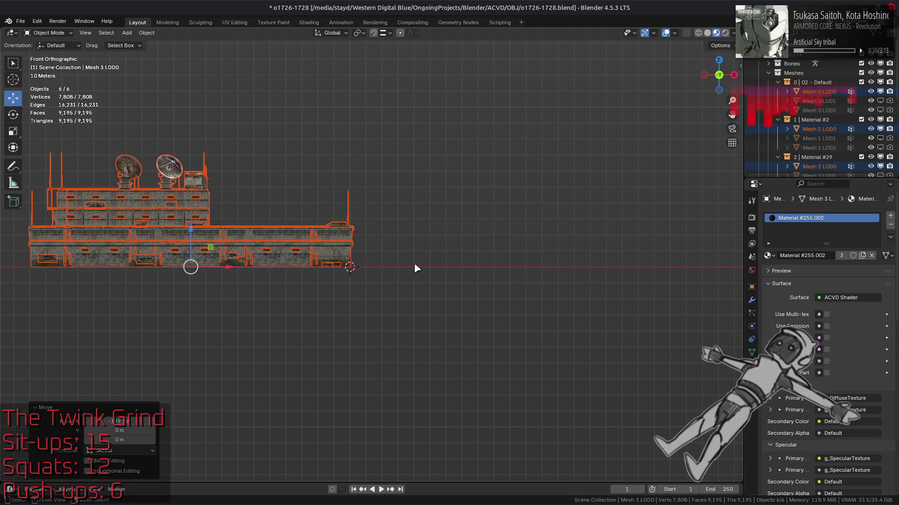
pyautogui.hotkey('ctrl', 'z')
pyautogui.hotkey('ctrl', 'z')
pyautogui.hotkey('alt', 'a')
# Orbit back into perspective and switch to the Armored Core design artwork in the browser
pyautogui.moveTo(367, 274)
pyautogui.mouseDown(button='middle')
pyautogui.moveTo(411, 189)
pyautogui.moveTo(406, 209)
pyautogui.mouseUp(button='middle')
pyautogui.hotkey('alt', 'Tab')
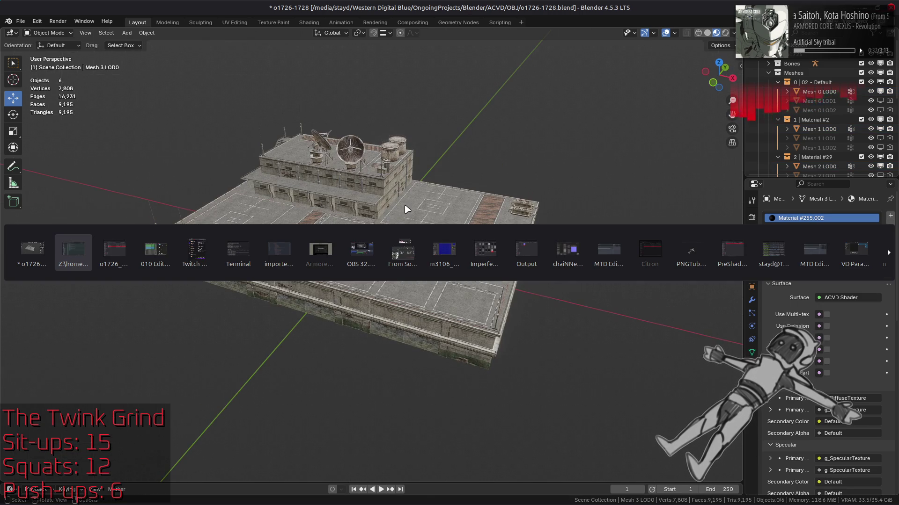
pyautogui.hotkey('alt', 'Tab')
pyautogui.hotkey('alt', 'Tab')
pyautogui.hotkey('alt', 'Tab')
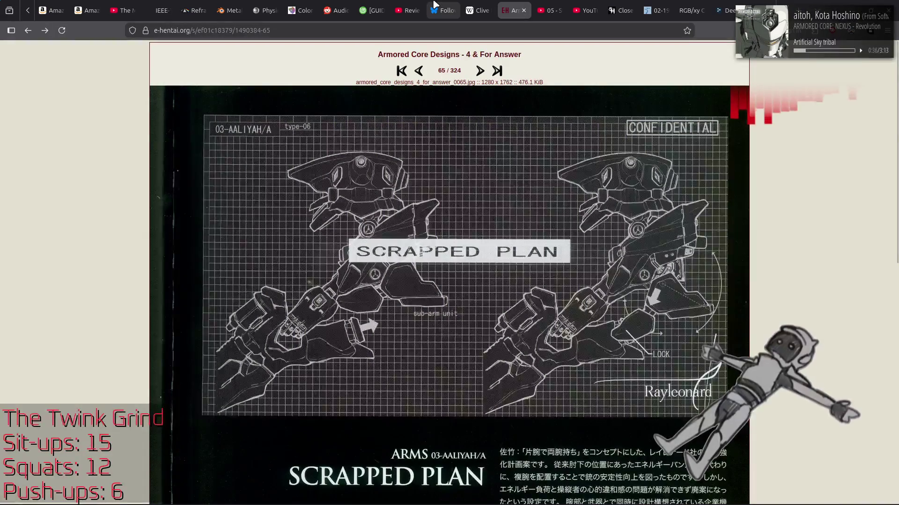
# Open the Desmos LOD Distance Calculator and turn on Reverse contrast for a dark graph
pyautogui.scroll(5, 435, 7)
pyautogui.scroll(5, 435, 7)
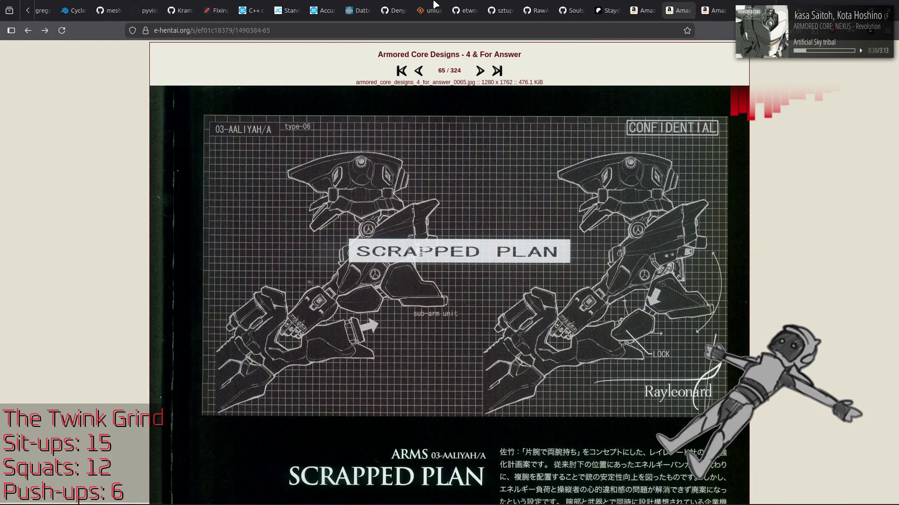
pyautogui.scroll(5, 418, 7)
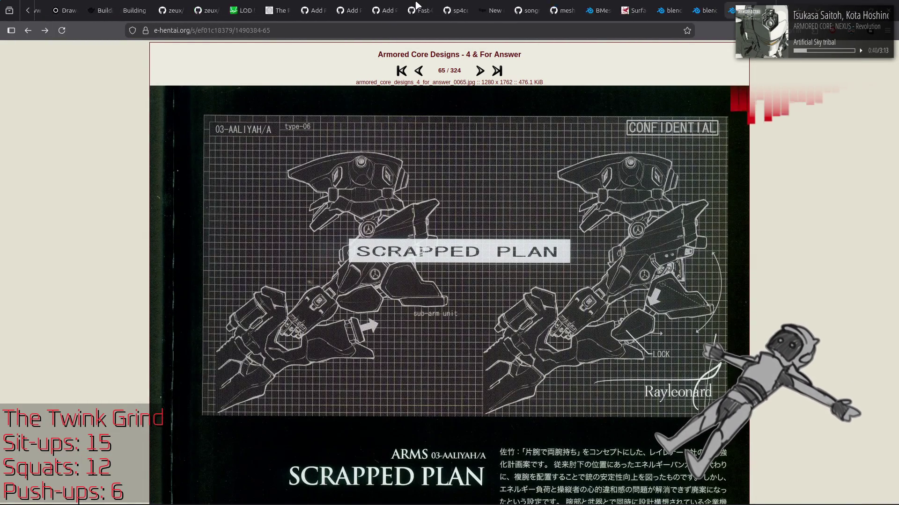
pyautogui.click(304, 10)
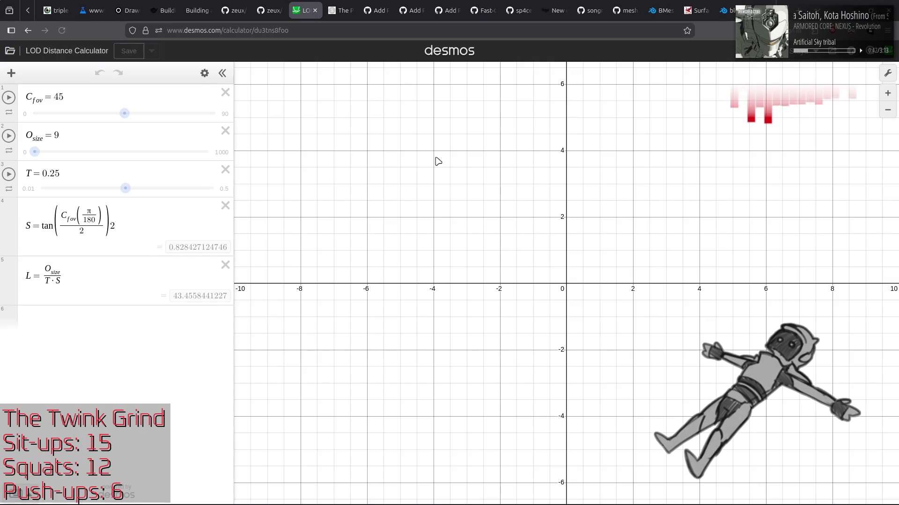
pyautogui.click(887, 73)
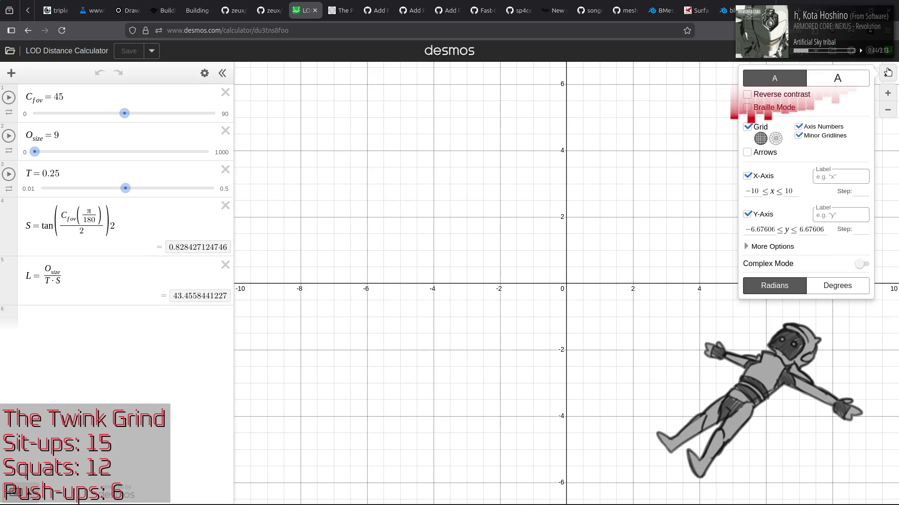
pyautogui.click(748, 93)
pyautogui.click(249, 139)
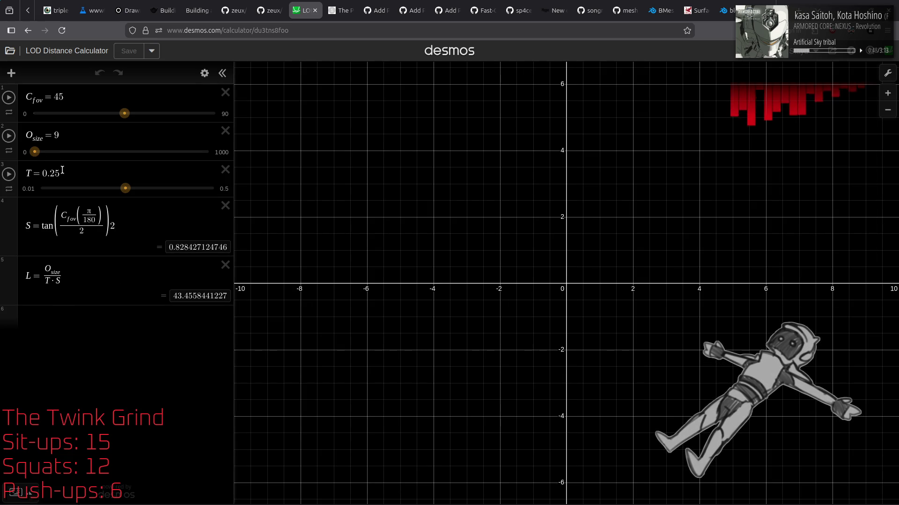
# Set the object size O_size to 200 and raise threshold T to 0.5
pyautogui.moveTo(34, 152)
pyautogui.mouseDown()
pyautogui.moveTo(131, 159)
pyautogui.moveTo(69, 159)
pyautogui.mouseUp()
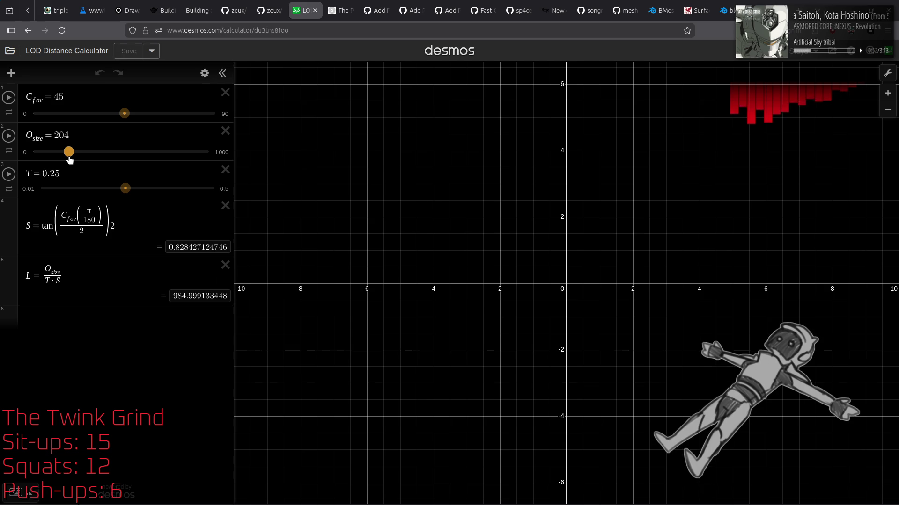
pyautogui.click(73, 136)
pyautogui.press('BackSpace')
pyautogui.write('0')
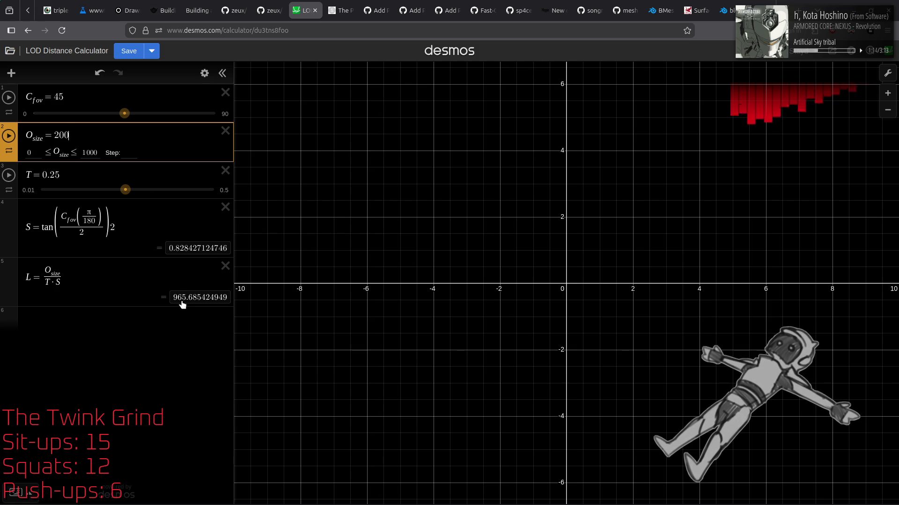
pyautogui.moveTo(125, 189); pyautogui.dragTo(234, 196)
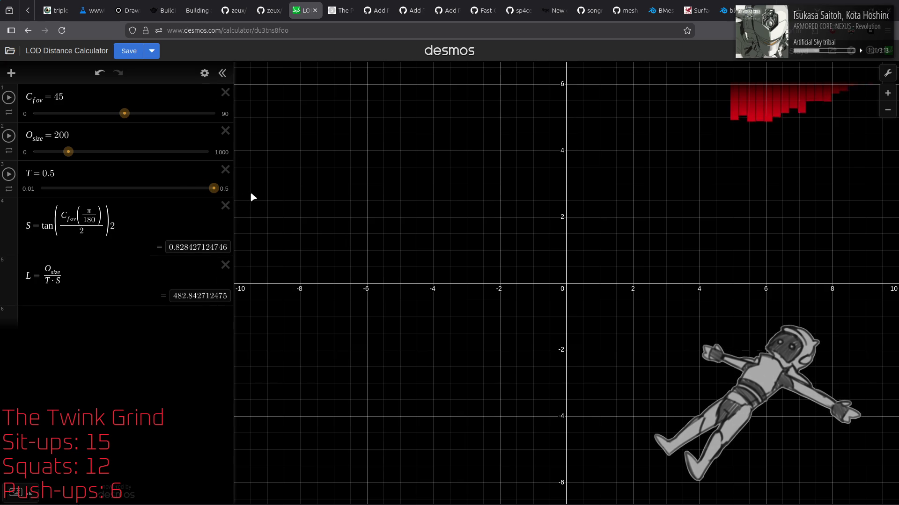
# Compare with the XML's 500 LOD distance, lower T to 0.333 (≈725), then return to Blender
pyautogui.hotkey('alt', 'Tab')
pyautogui.click(340, 140)
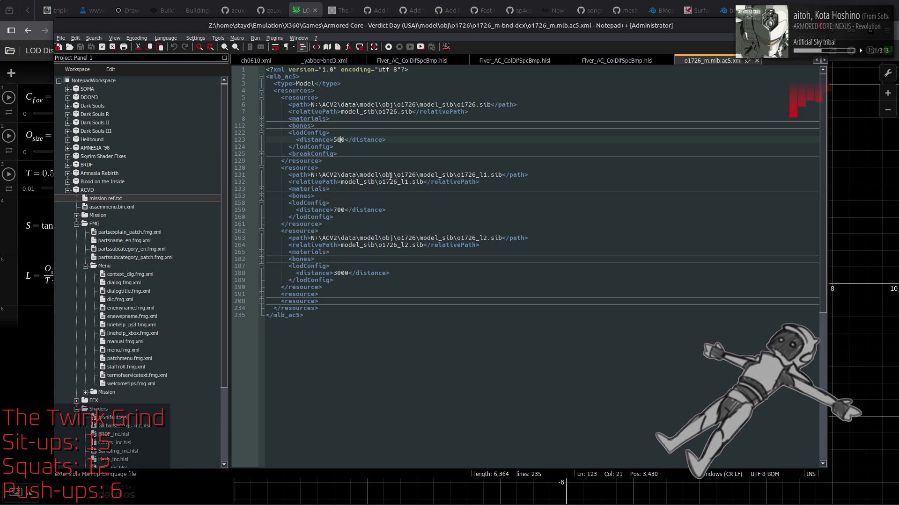
pyautogui.hotkey('alt', 'Tab')
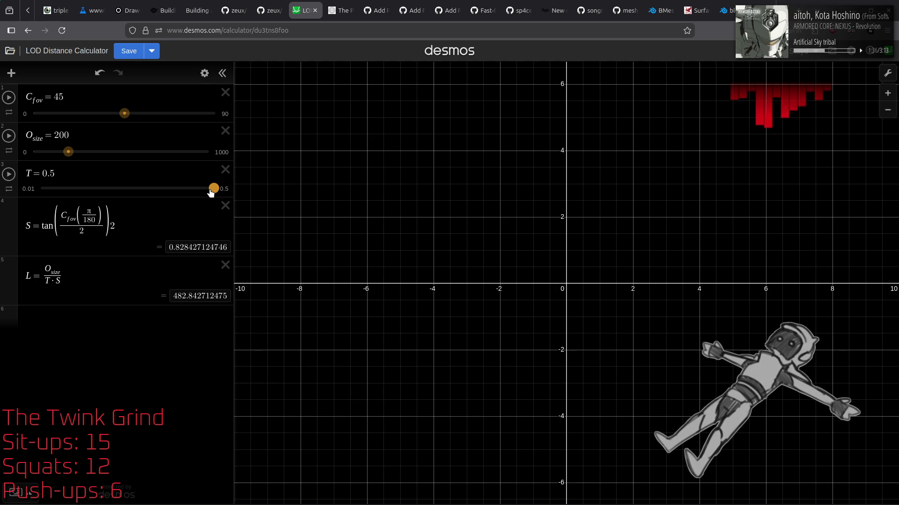
pyautogui.moveTo(209, 191)
pyautogui.mouseDown()
pyautogui.moveTo(115, 191)
pyautogui.moveTo(154, 191)
pyautogui.mouseUp()
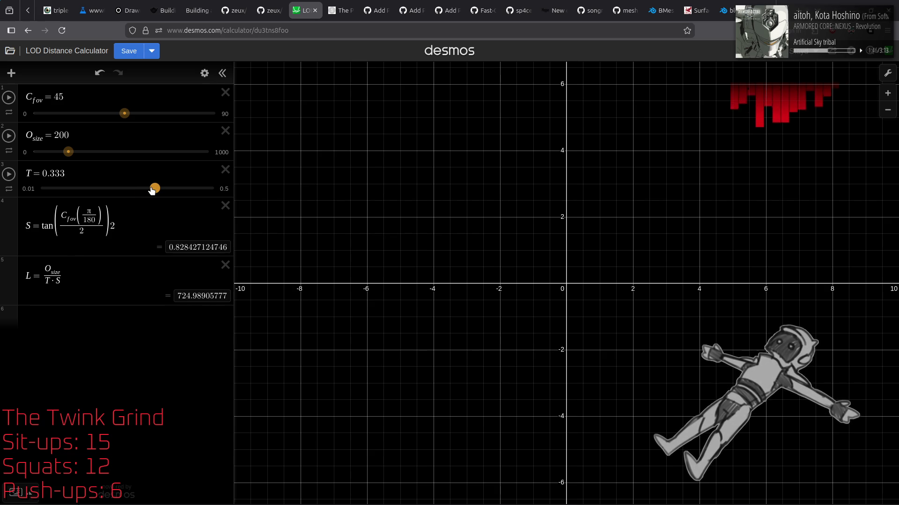
pyautogui.hotkey('alt', 'Tab')
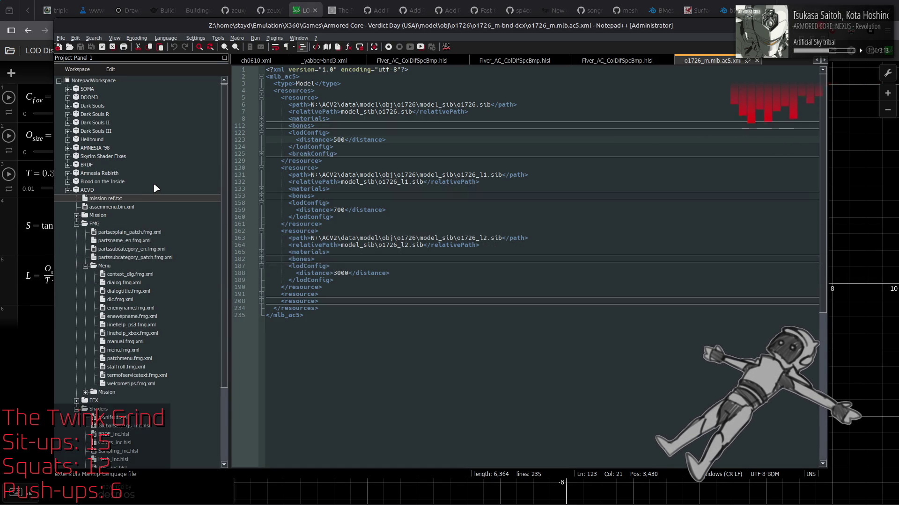
pyautogui.hotkey('alt', 'Tab')
pyautogui.hotkey('alt', 'Tab')
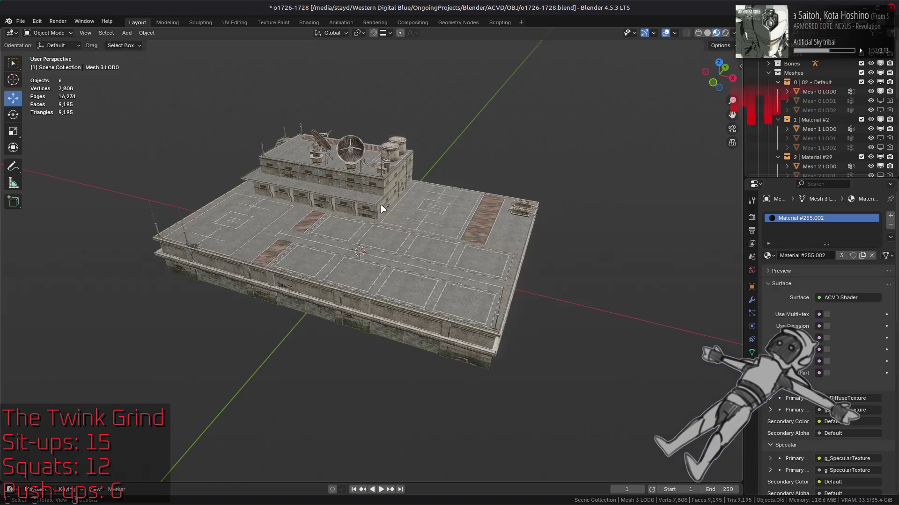
pyautogui.scroll(-6, 838, 85)
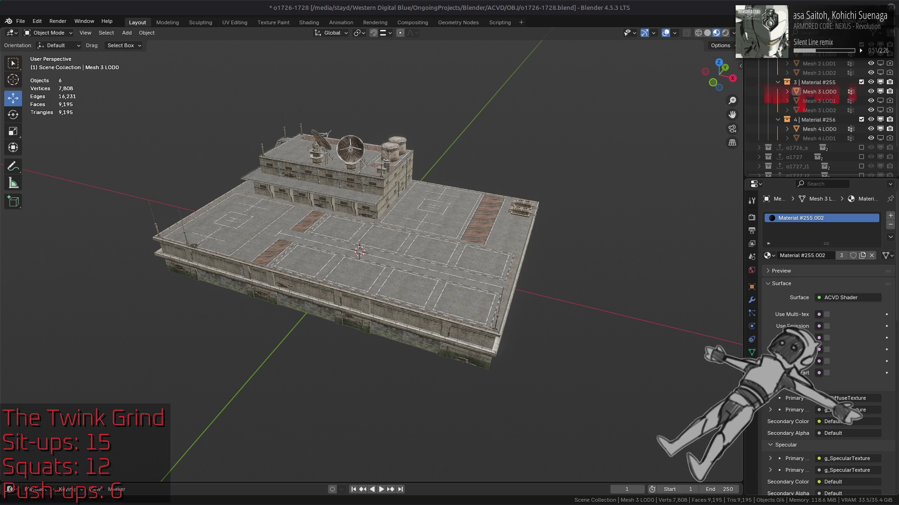
# Light the viewport preview with a darker HDRI instead of Scene World lighting
pyautogui.scroll(5, 518, 169)
pyautogui.moveTo(518, 168)
pyautogui.mouseDown(button='middle')
pyautogui.moveTo(437, 210)
pyautogui.moveTo(451, 211)
pyautogui.mouseUp(button='middle')
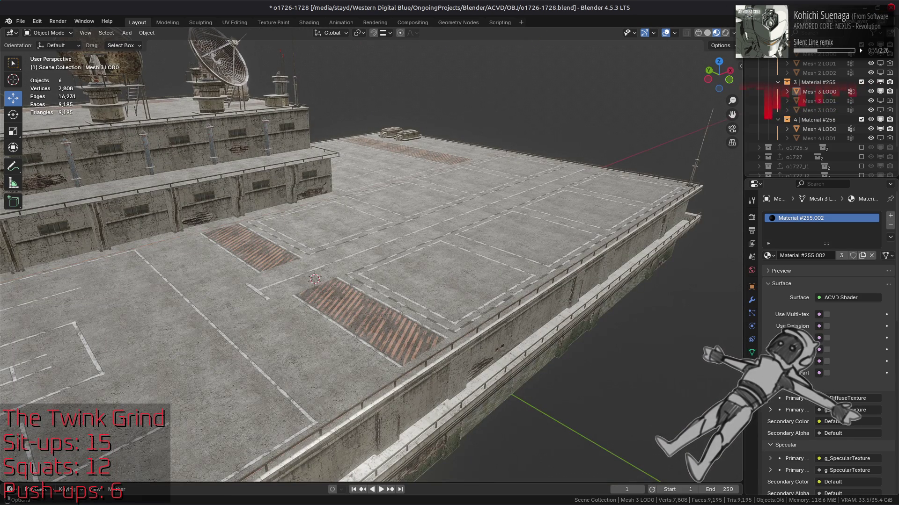
pyautogui.click(733, 33)
pyautogui.click(711, 87)
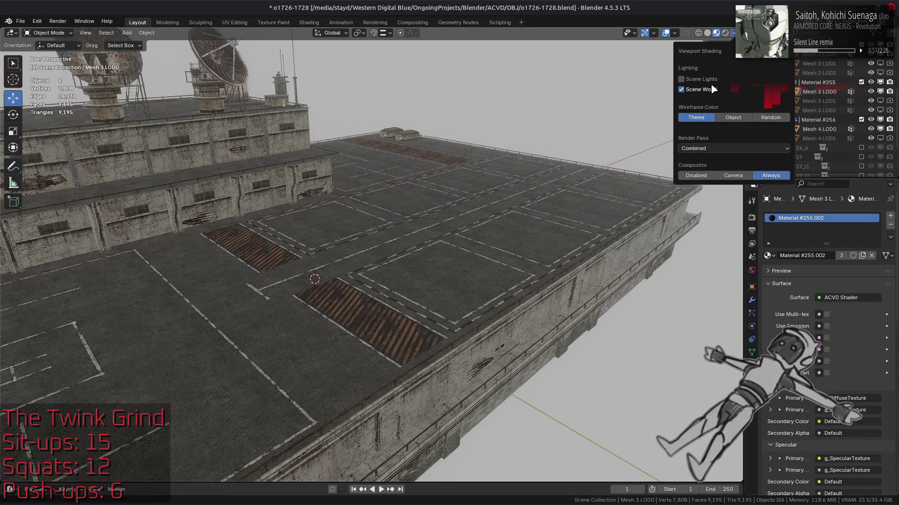
pyautogui.click(712, 88)
pyautogui.click(719, 105)
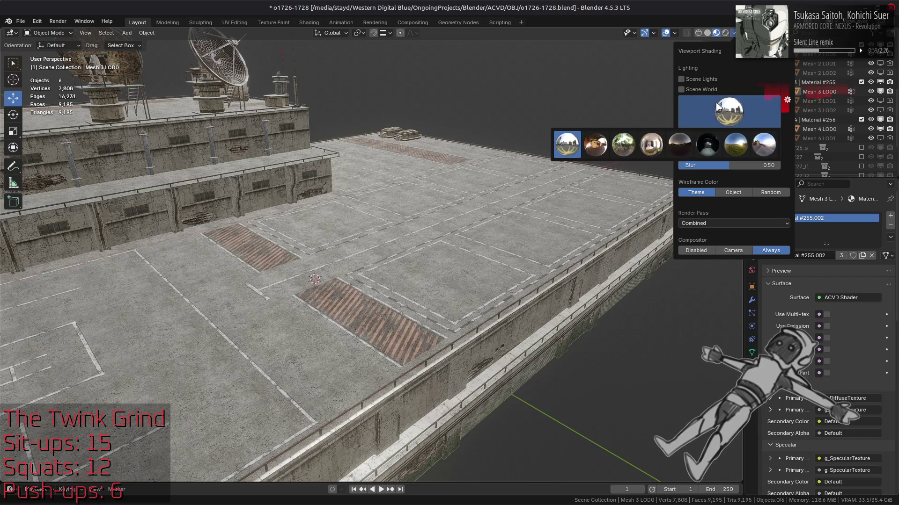
pyautogui.click(679, 144)
pyautogui.moveTo(367, 225); pyautogui.dragTo(535, 259, button='middle')
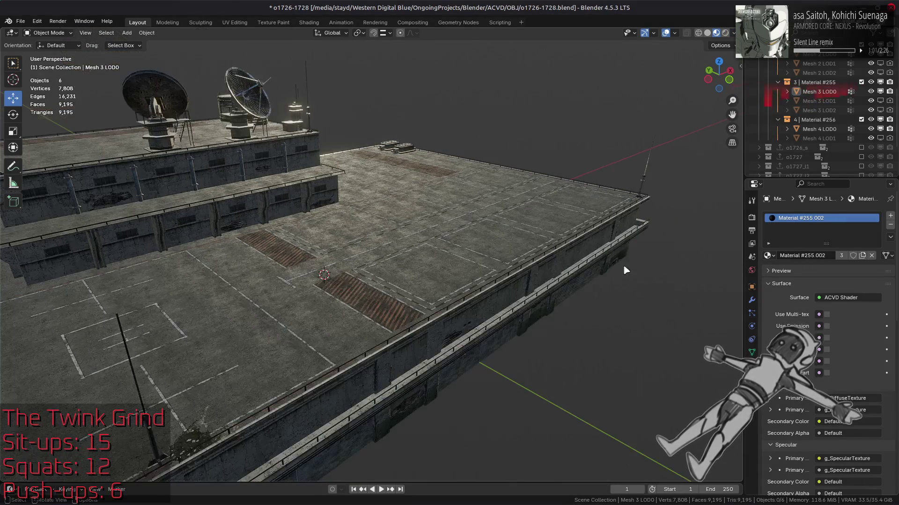
# Enable EEVEE Shadows in Render Properties, comparing the rooftop with shadows off and on
pyautogui.click(755, 269)
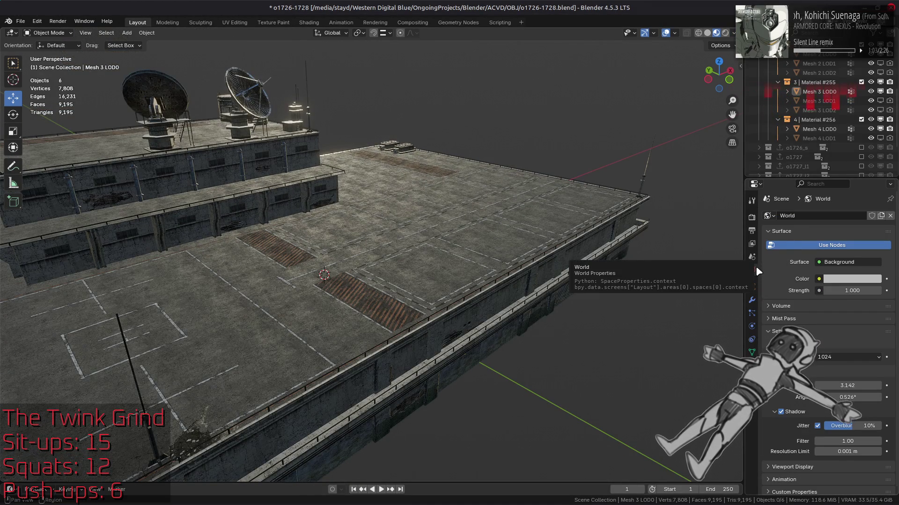
pyautogui.click(752, 217)
pyautogui.click(780, 320)
pyautogui.moveTo(556, 268)
pyautogui.mouseDown(button='middle')
pyautogui.moveTo(482, 271)
pyautogui.moveTo(557, 281)
pyautogui.moveTo(492, 271)
pyautogui.mouseUp(button='middle')
pyautogui.scroll(5, 559, 280)
pyautogui.scroll(-5, 564, 277)
pyautogui.click(781, 321)
pyautogui.click(781, 321)
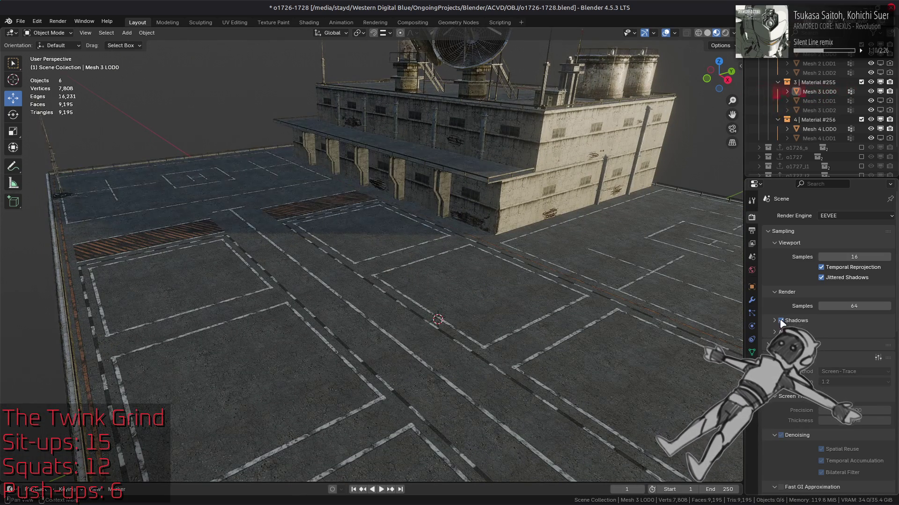
# Experiment with the World sun threshold, trying values 1, 5, 0.1 and 0.5
pyautogui.click(751, 269)
pyautogui.doubleClick(847, 385)
pyautogui.write('10')
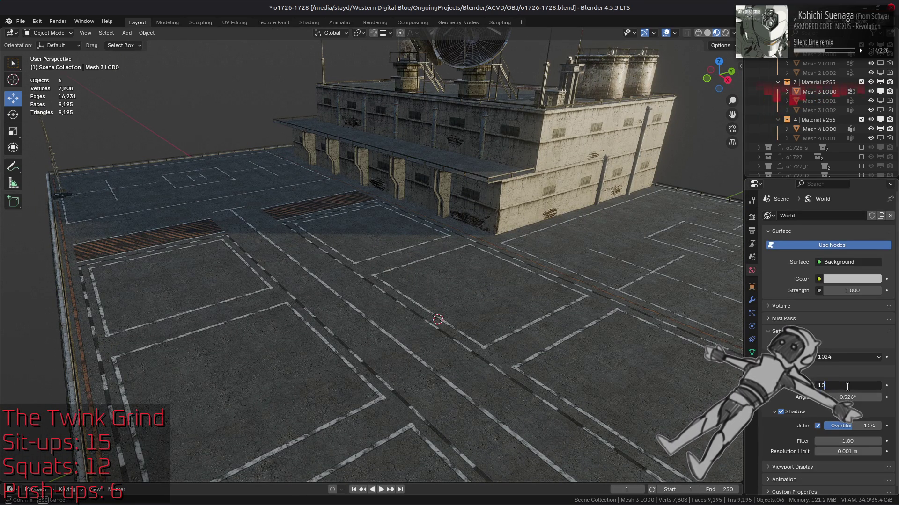
pyautogui.press('Return')
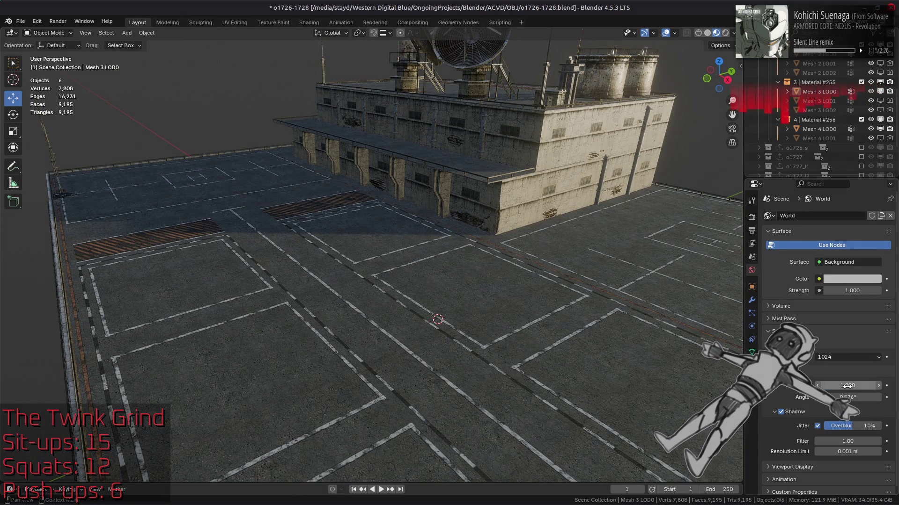
pyautogui.doubleClick(847, 386)
pyautogui.write('5')
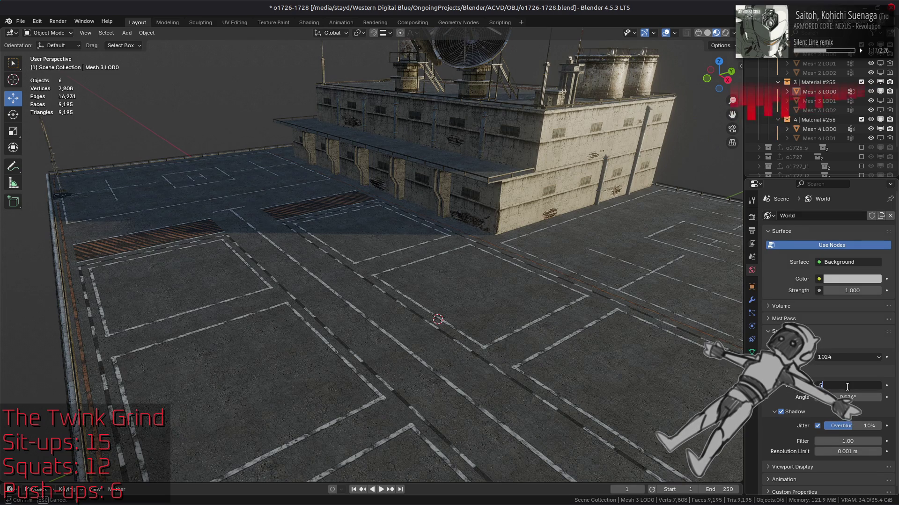
pyautogui.press('Return')
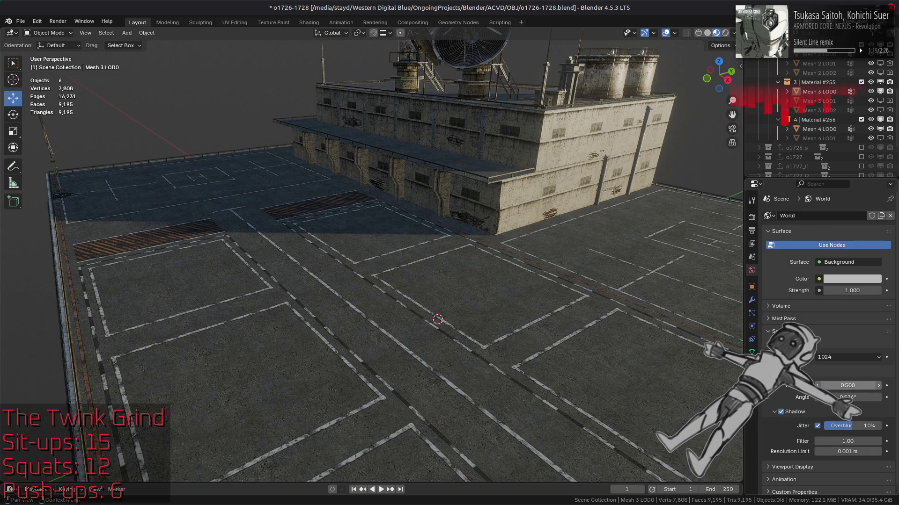
pyautogui.moveTo(847, 386); pyautogui.dragTo(819, 385)
pyautogui.click(847, 385)
pyautogui.press('BackSpace')
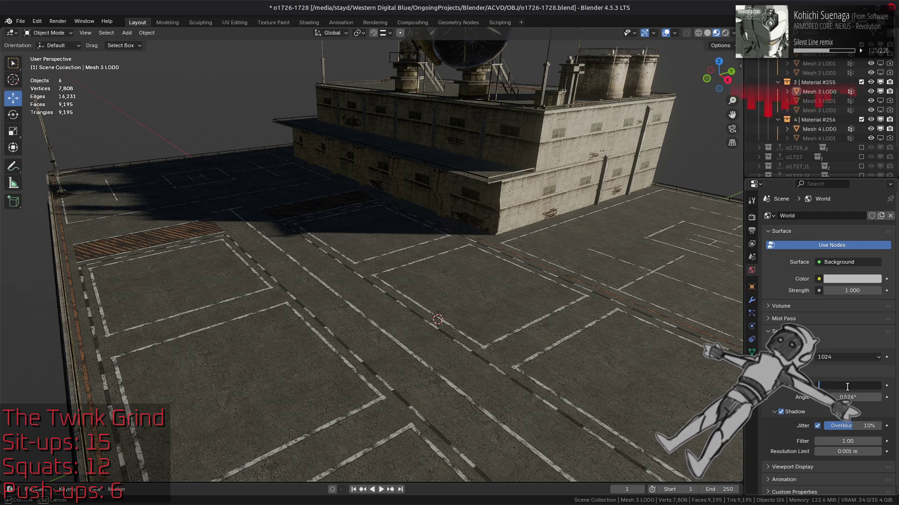
pyautogui.write('0.5')
pyautogui.press('Return')
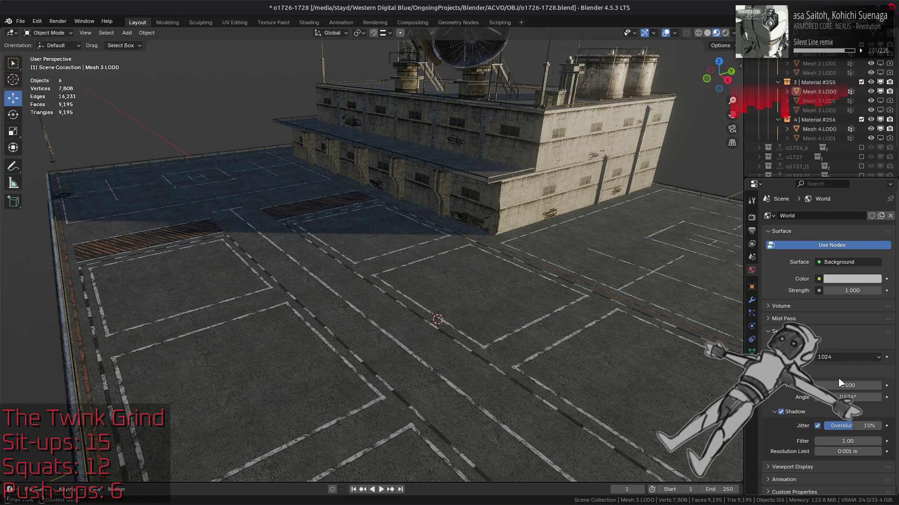
# Set the World sun threshold back to 1
pyautogui.press('Return')
pyautogui.moveTo(852, 387)
pyautogui.mouseDown()
pyautogui.moveTo(889, 386)
pyautogui.moveTo(819, 386)
pyautogui.mouseUp()
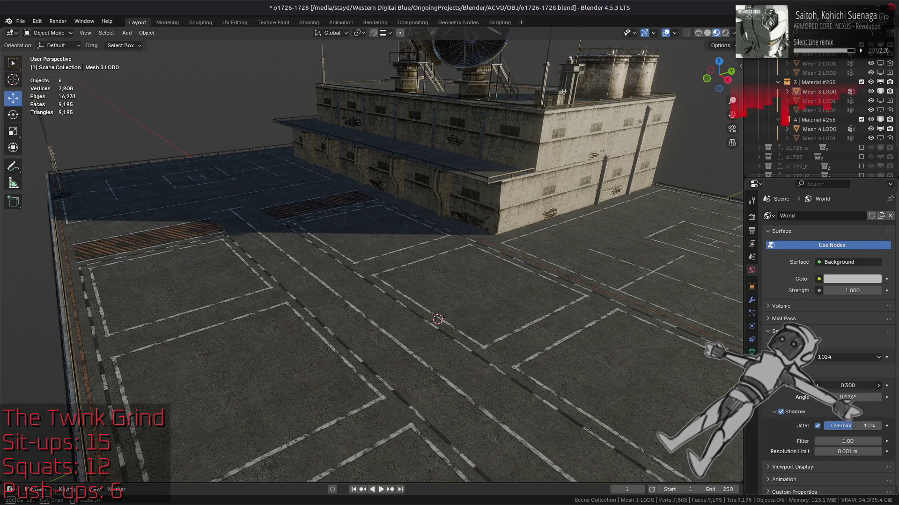
pyautogui.press('Escape')
pyautogui.click(852, 387)
pyautogui.write('1')
pyautogui.press('Return')
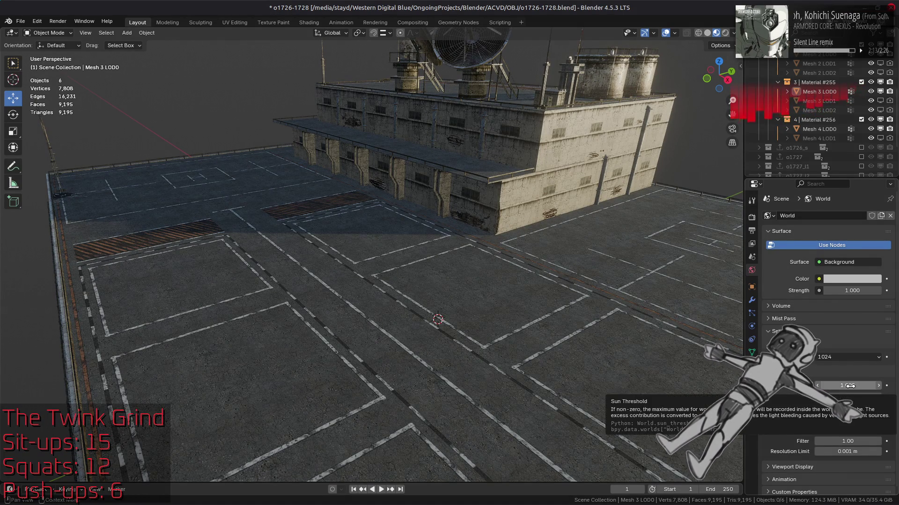
# Tick Raytracing in EEVEE Render Properties and scroll to its Screen-Trace settings
pyautogui.click(751, 217)
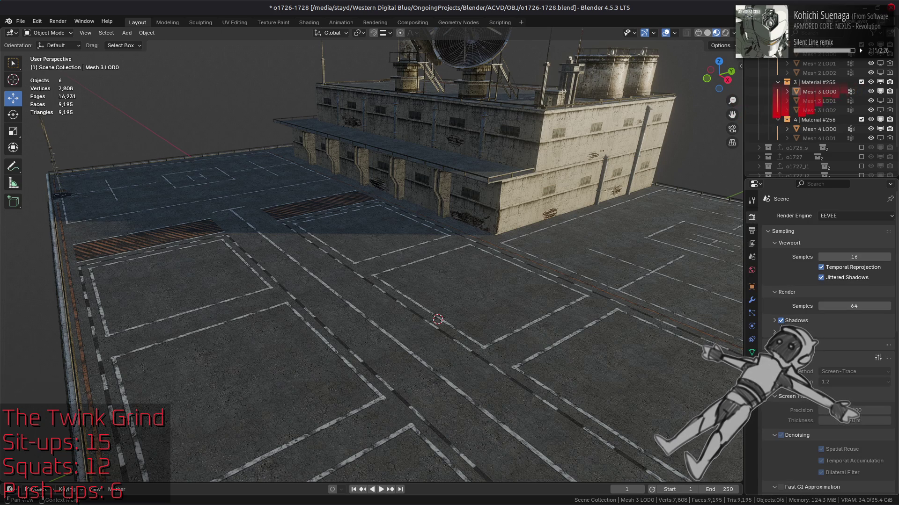
pyautogui.click(781, 345)
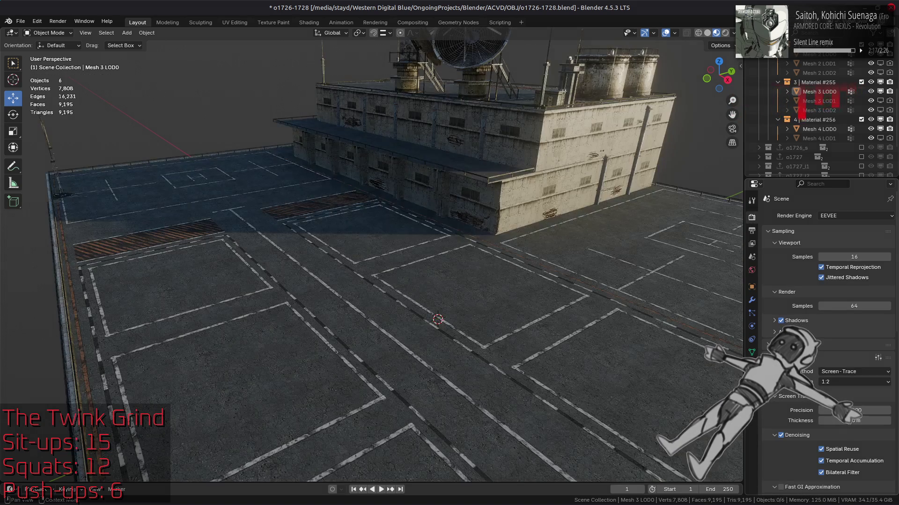
pyautogui.scroll(-3, 784, 430)
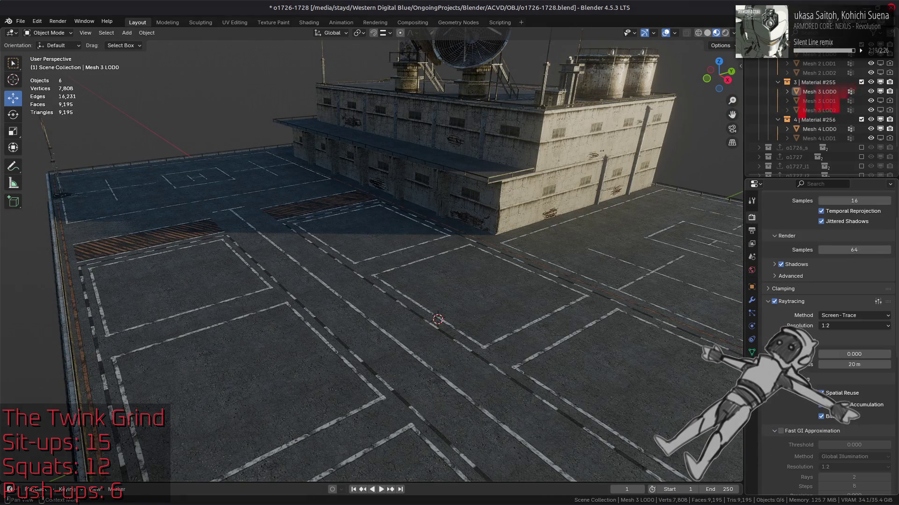
# Try Fast GI Approximation and compare raytracing off and on, leaving Fast GI off
pyautogui.click(780, 431)
pyautogui.moveTo(604, 323); pyautogui.dragTo(538, 309, button='middle')
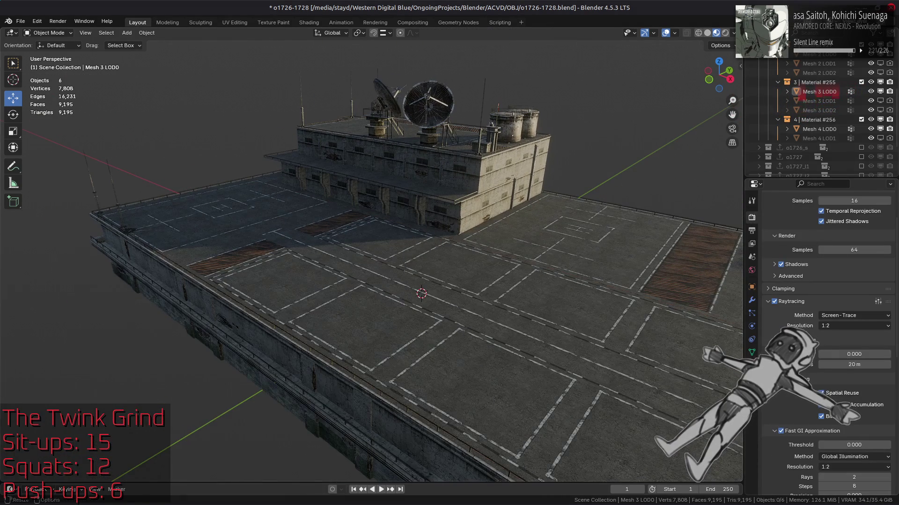
pyautogui.click(774, 302)
pyautogui.click(774, 301)
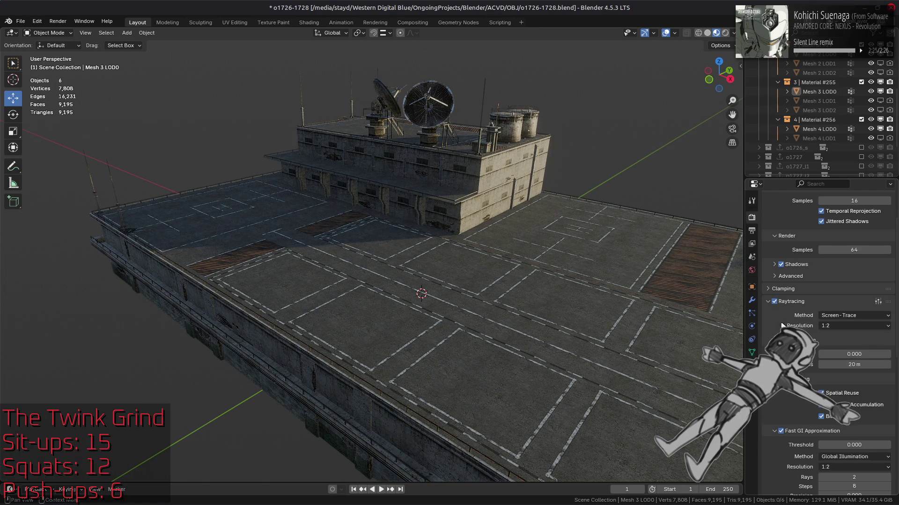
pyautogui.click(781, 431)
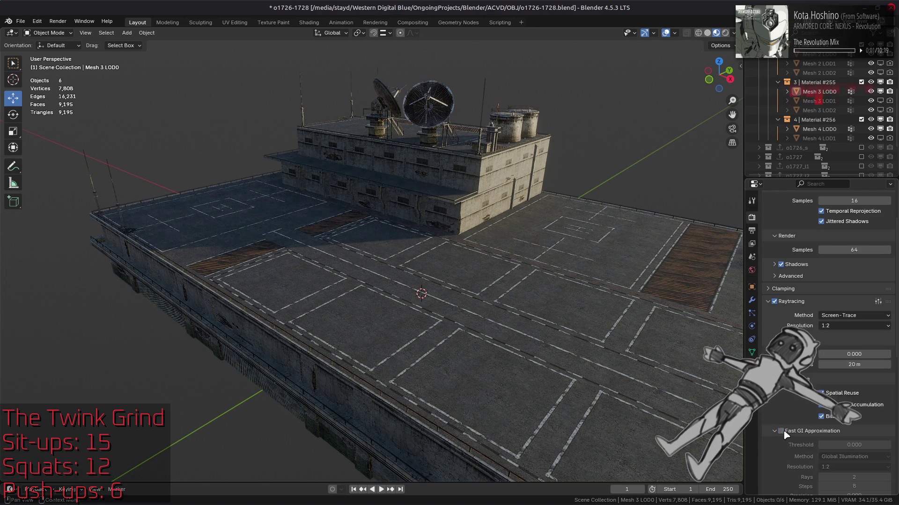
# Test the screen-trace precision and 20 m thickness values, cancelling to keep them
pyautogui.moveTo(851, 358)
pyautogui.mouseDown()
pyautogui.moveTo(897, 358)
pyautogui.moveTo(850, 358)
pyautogui.mouseUp()
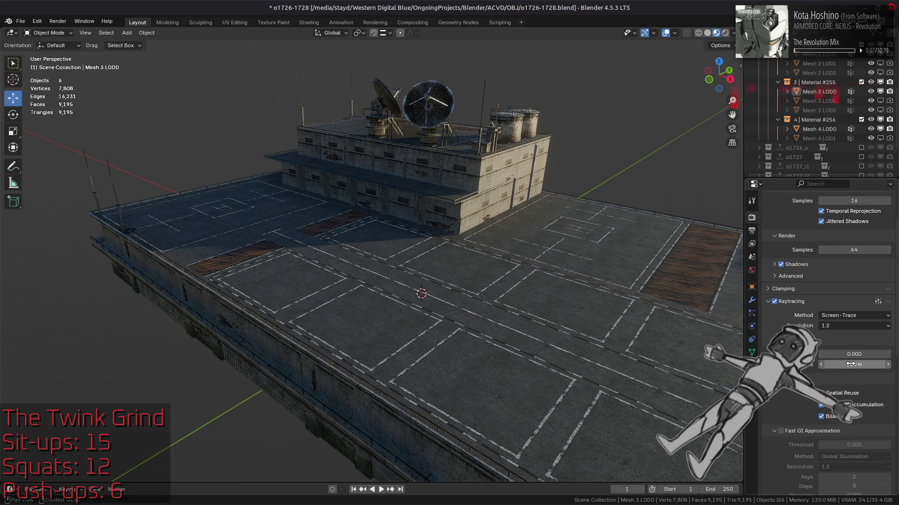
pyautogui.click(850, 364)
pyautogui.write('2')
pyautogui.press('Escape')
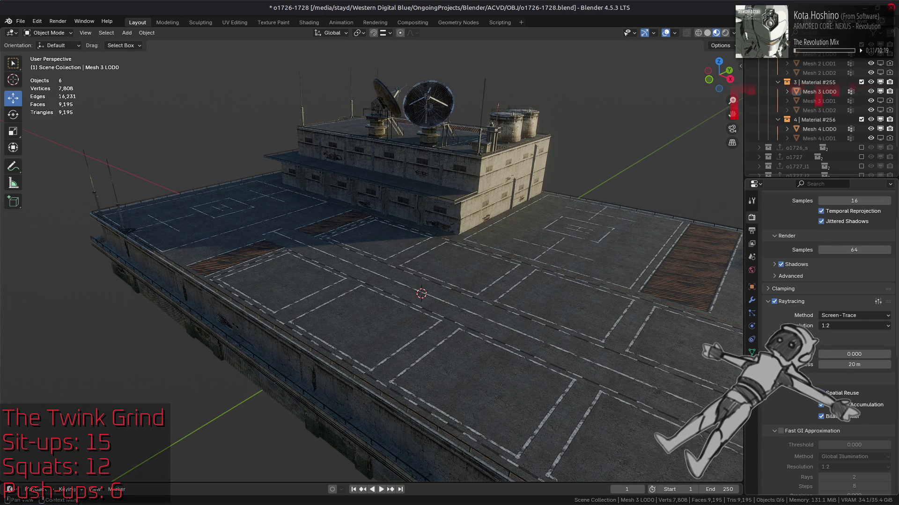
# Toggle raytracing repeatedly to compare the lighting, leaving it on
pyautogui.click(774, 301)
pyautogui.click(775, 302)
pyautogui.click(775, 302)
pyautogui.click(774, 302)
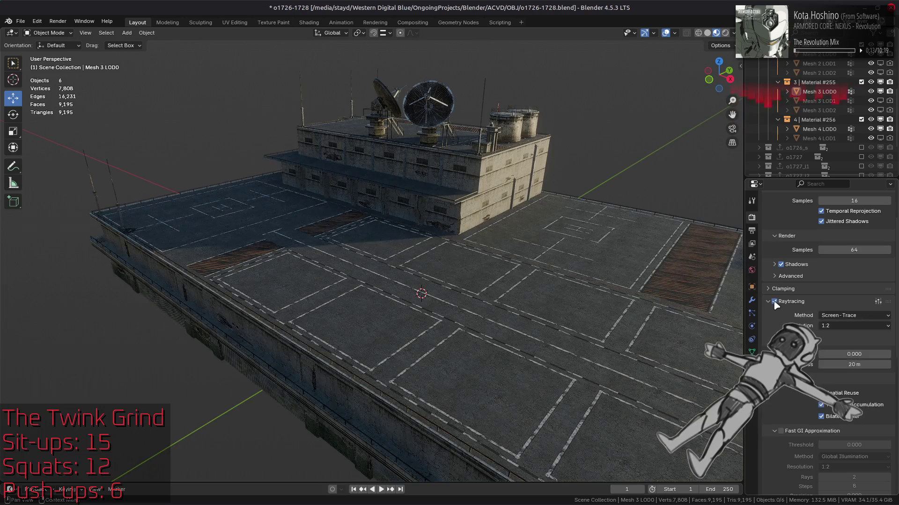
pyautogui.click(774, 302)
pyautogui.click(775, 302)
pyautogui.click(775, 302)
pyautogui.click(774, 302)
pyautogui.click(775, 302)
pyautogui.click(775, 302)
# Select Mesh 0 LOD0 and show its 02 - Default.001 material settings
pyautogui.scroll(3, 431, 250)
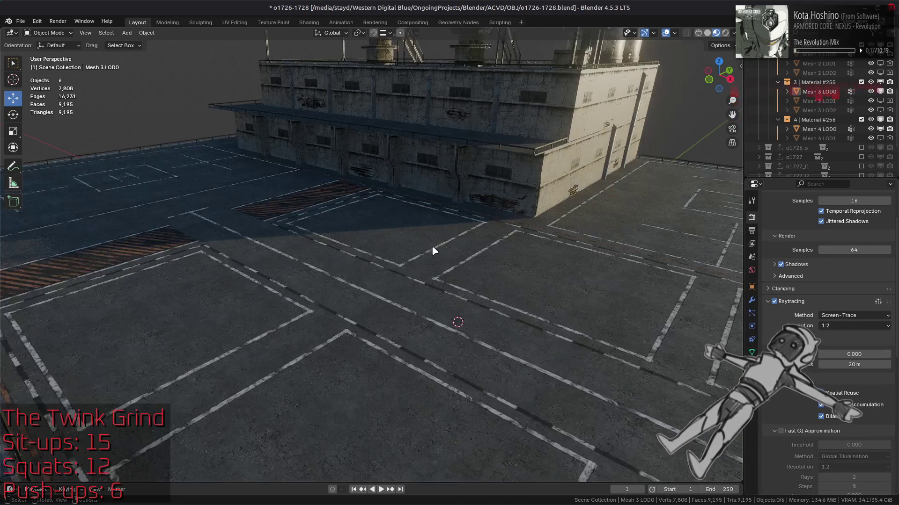
pyautogui.click(428, 189)
pyautogui.click(752, 365)
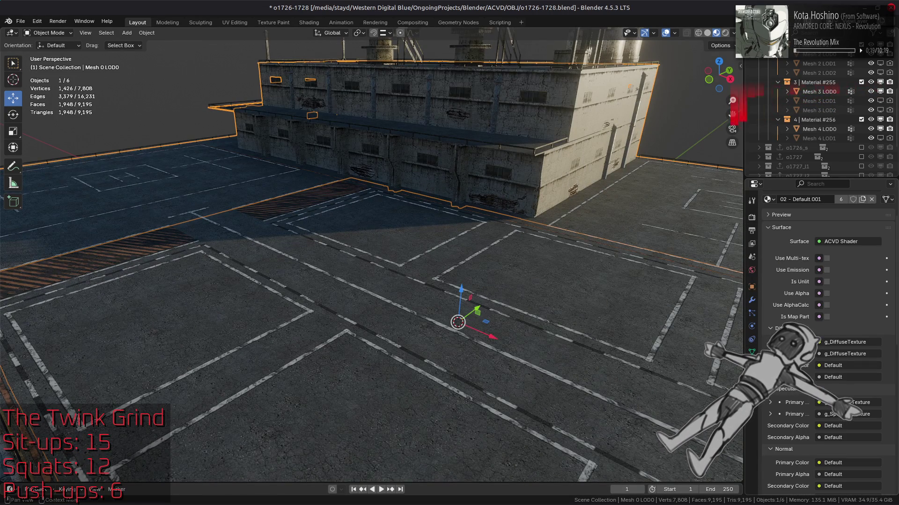
# Review the mesh's material slots, return to Render settings and orbit to an oblique building view
pyautogui.scroll(-15, 824, 337)
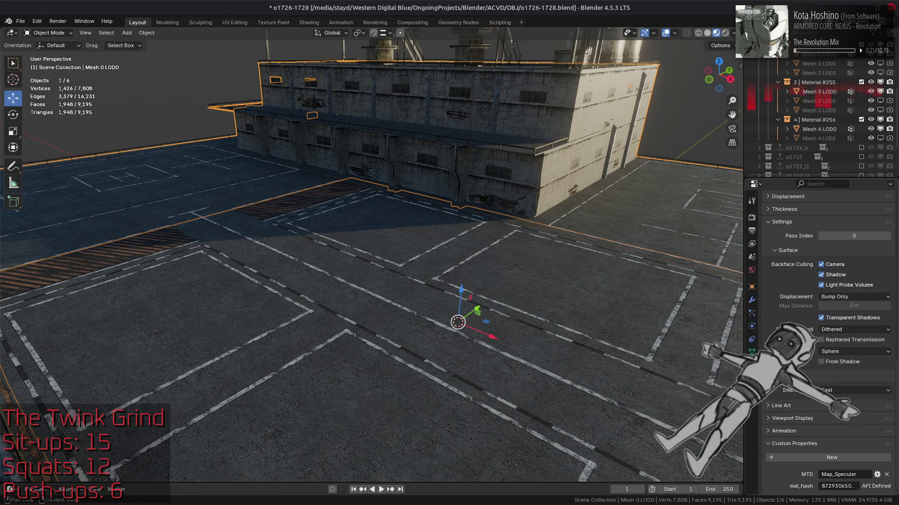
pyautogui.click(751, 365)
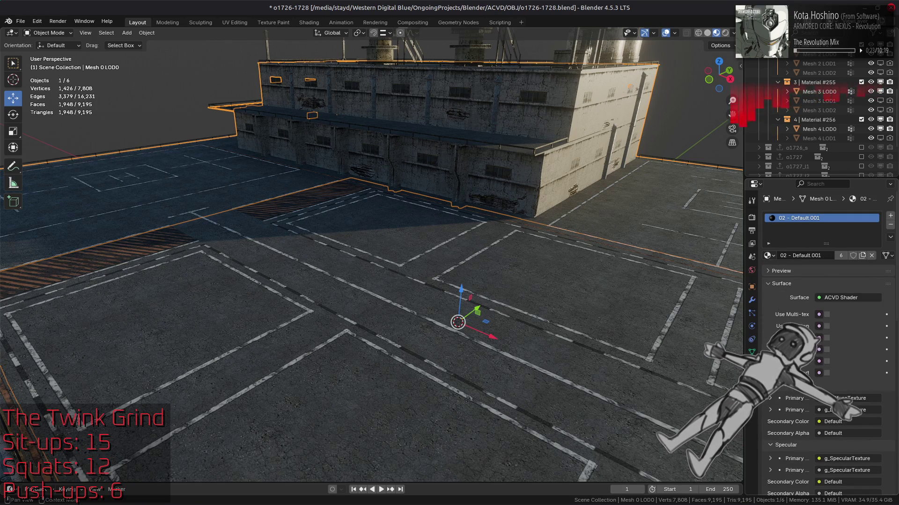
pyautogui.click(752, 218)
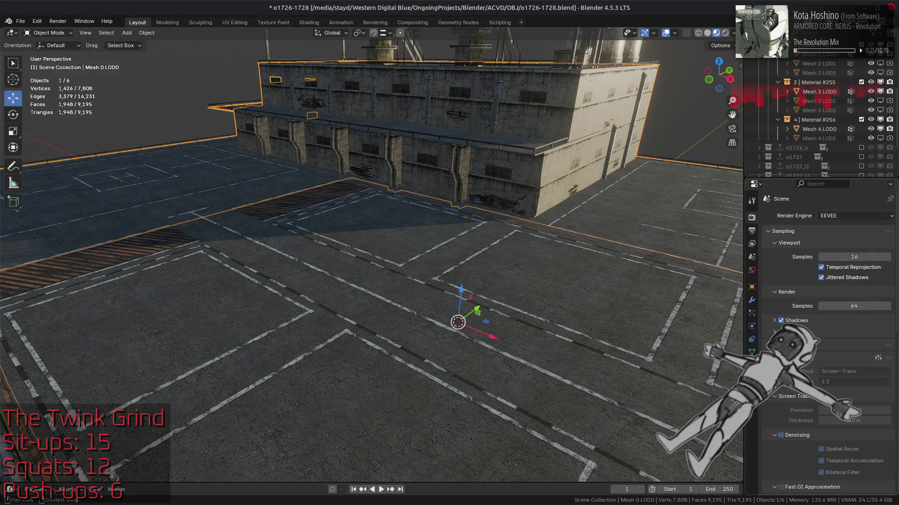
pyautogui.moveTo(553, 252); pyautogui.dragTo(576, 319, button='middle')
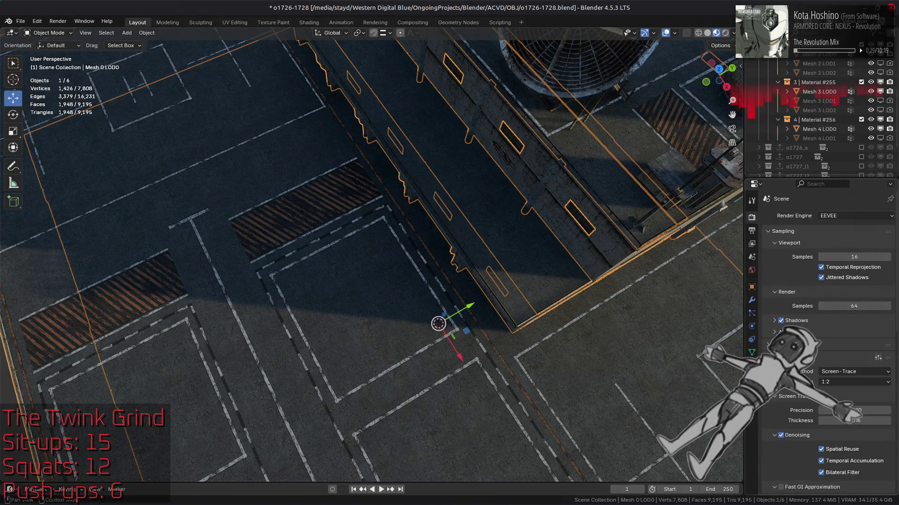
pyautogui.scroll(-5, 485, 265)
pyautogui.moveTo(486, 264)
pyautogui.mouseDown(button='middle')
pyautogui.moveTo(635, 302)
pyautogui.moveTo(557, 292)
pyautogui.moveTo(639, 285)
pyautogui.mouseUp(button='middle')
pyautogui.scroll(5, 581, 290)
# Deselect all and compare the deck with raytracing off and on, leaving it on
pyautogui.hotkey('alt', 'a')
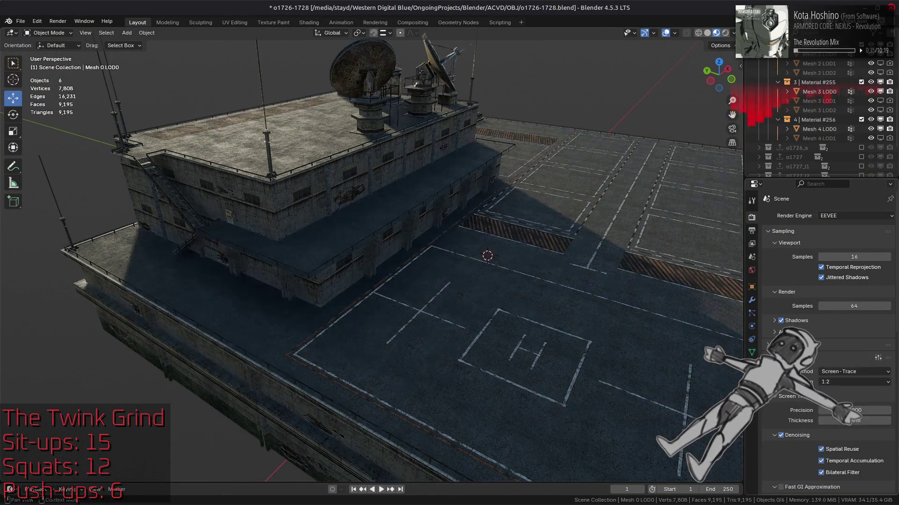
pyautogui.click(781, 345)
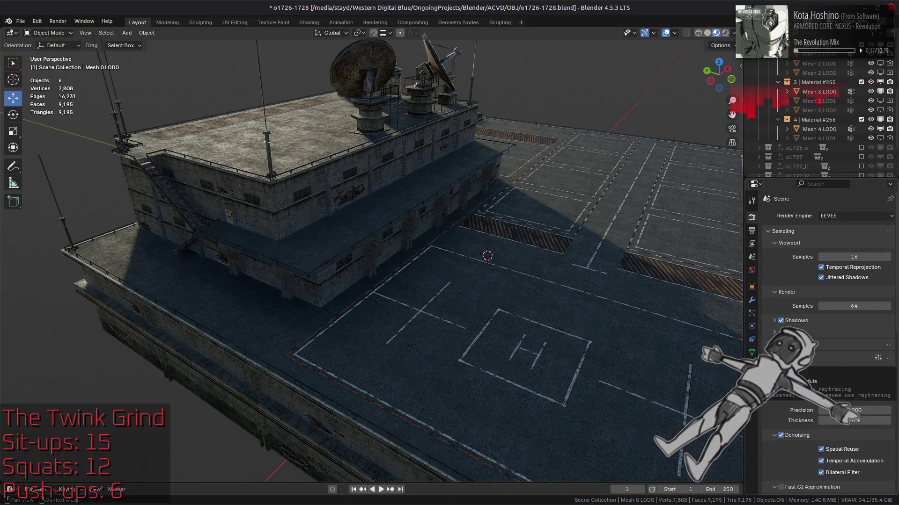
pyautogui.click(780, 345)
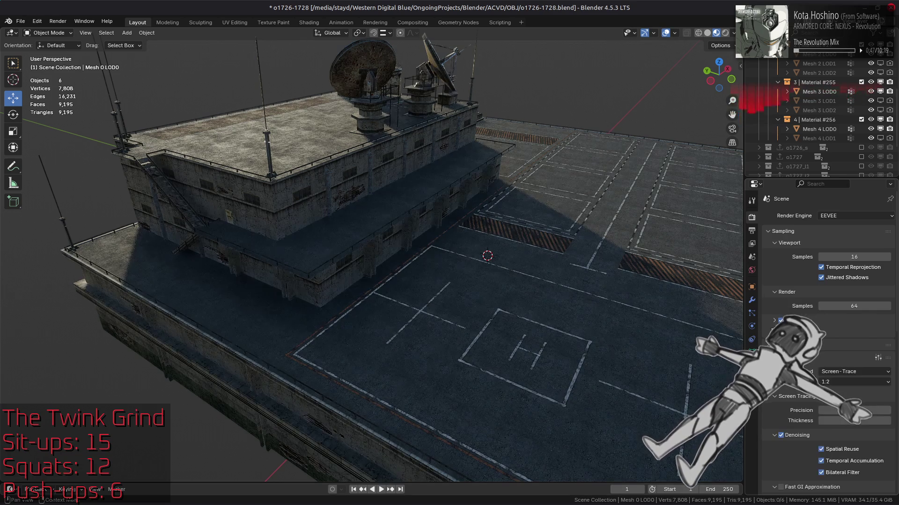
# Lower the World sun threshold from 1.000 to 0.500
pyautogui.click(752, 270)
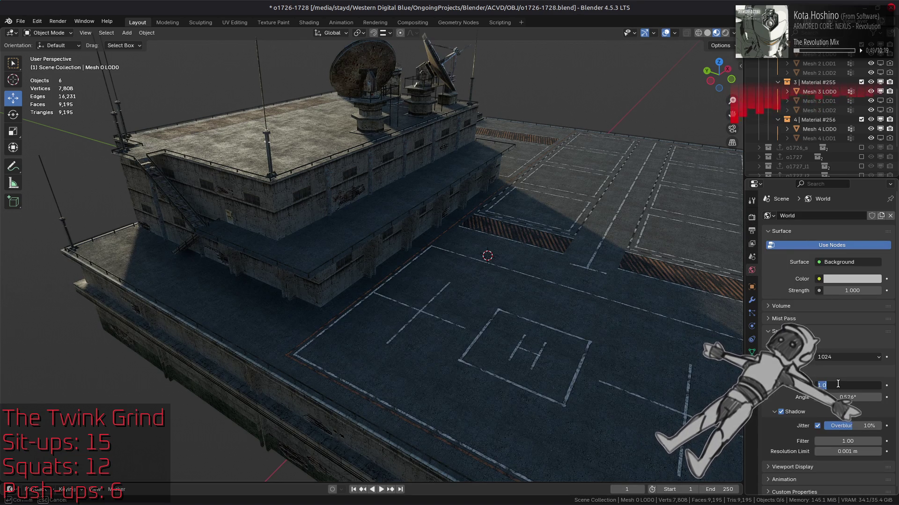
pyautogui.doubleClick(835, 384)
pyautogui.write('5')
pyautogui.press('BackSpace')
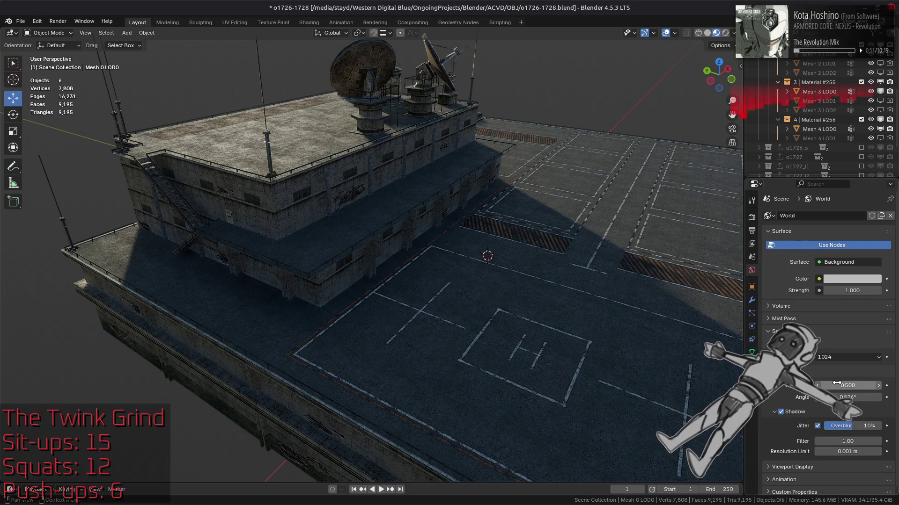
pyautogui.write('10')
pyautogui.press('Return')
pyautogui.doubleClick(836, 383)
pyautogui.write('0.5')
pyautogui.press('Return')
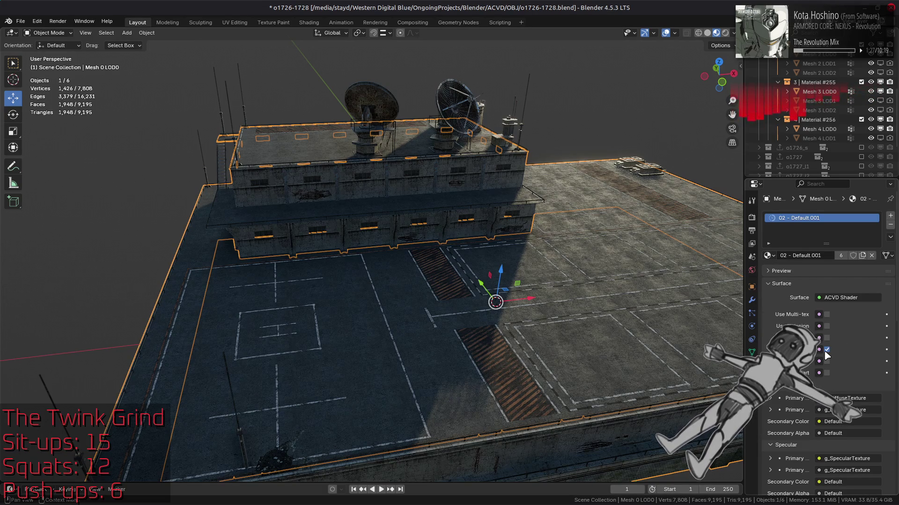
# Clear the selection, return to Render settings and save o1726-1728.blend
pyautogui.hotkey('alt', 'a')
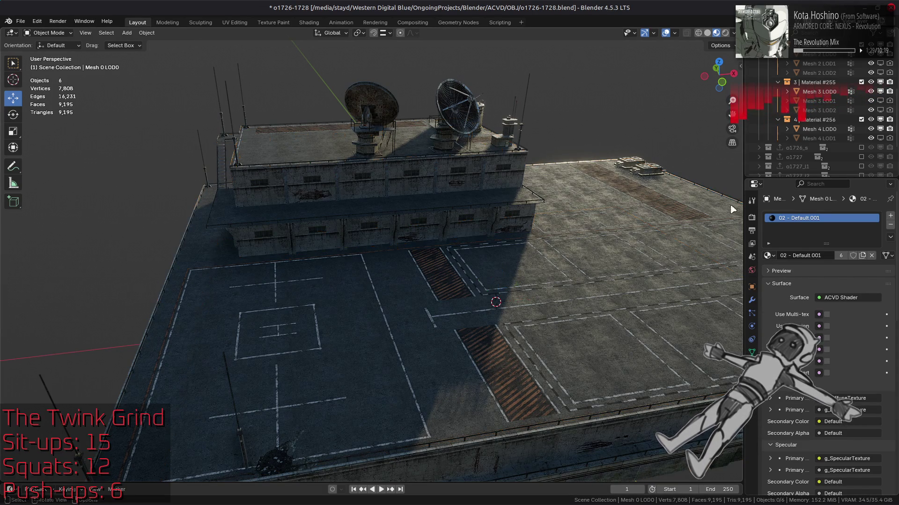
pyautogui.click(752, 217)
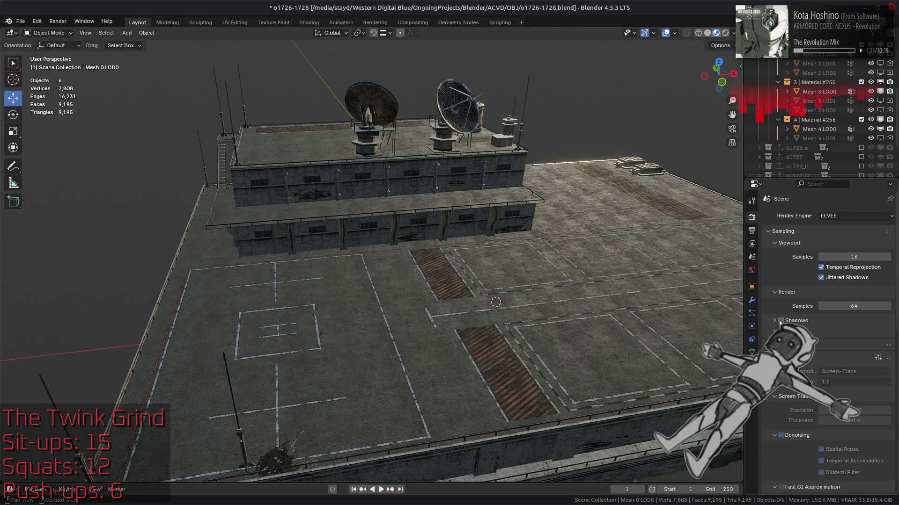
pyautogui.moveTo(470, 266); pyautogui.dragTo(485, 239, button='middle')
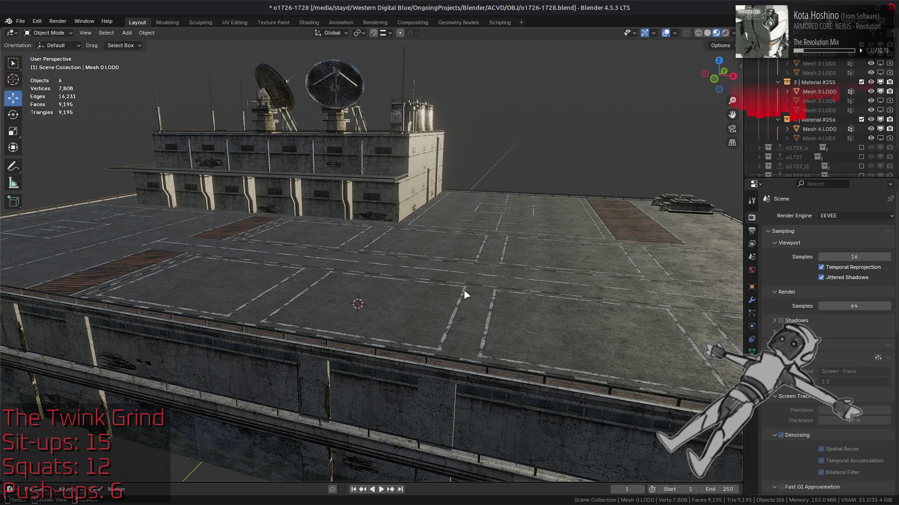
pyautogui.hotkey('ctrl', 's')
pyautogui.click(21, 21)
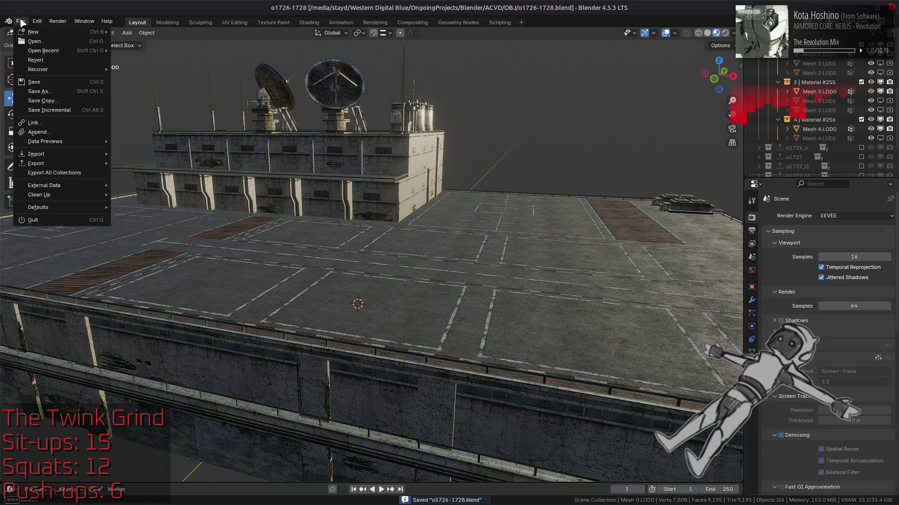
# Open m3130 meshes.blend from recent files and view the floor's material in the Shading workspace
pyautogui.moveTo(43, 50)
pyautogui.click(152, 59)
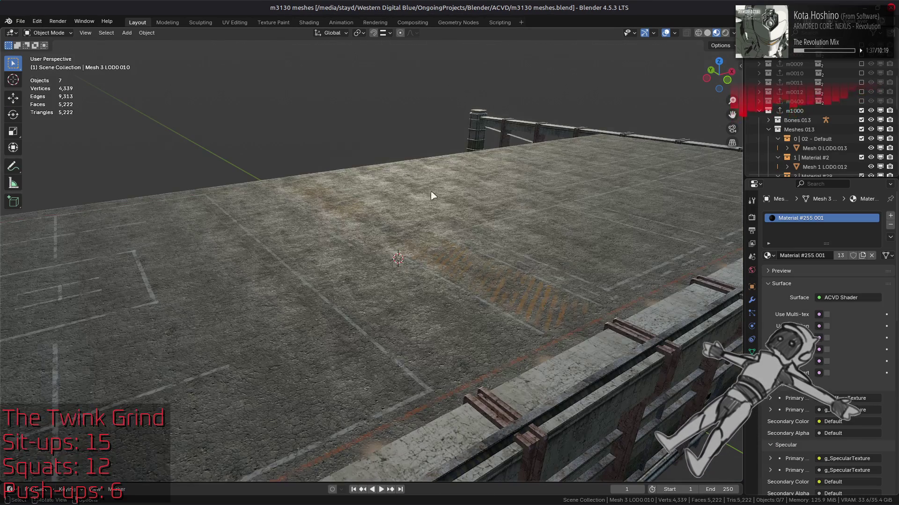
pyautogui.click(523, 280)
pyautogui.click(302, 23)
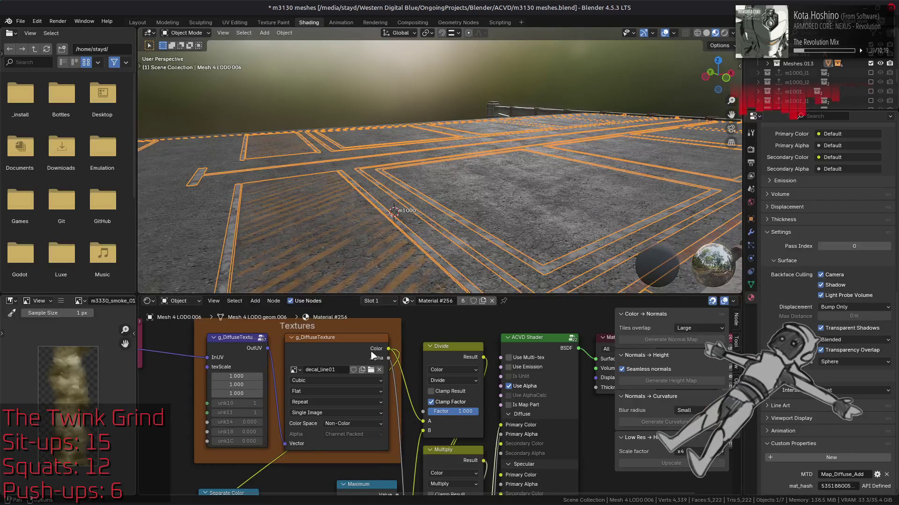
pyautogui.moveTo(370, 426); pyautogui.dragTo(460, 327, button='middle')
# Inspect the floor's Separate Color, Maximum and Multiply nodes and the Textures frame
pyautogui.click(348, 381)
pyautogui.keyDown('shift'); pyautogui.click(468, 382); pyautogui.keyUp('shift')
pyautogui.keyDown('shift'); pyautogui.click(471, 441); pyautogui.keyUp('shift')
pyautogui.moveTo(471, 441); pyautogui.dragTo(343, 321, button='middle')
pyautogui.keyDown('shift'); pyautogui.click(355, 384); pyautogui.keyUp('shift')
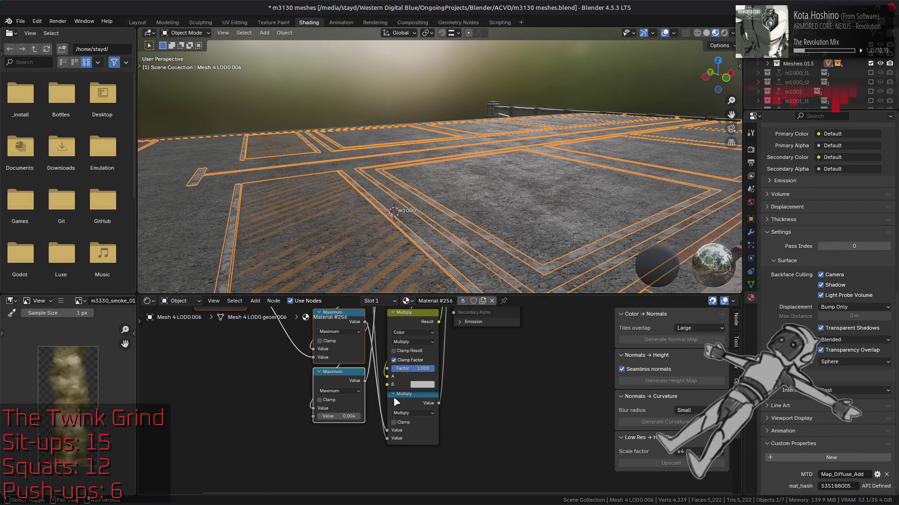
pyautogui.moveTo(380, 353); pyautogui.dragTo(403, 461, button='middle')
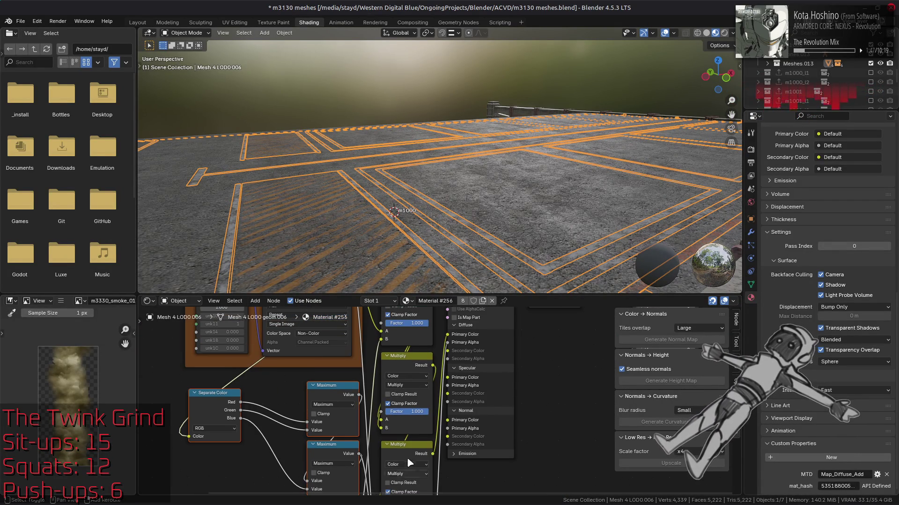
pyautogui.keyDown('shift'); pyautogui.click(404, 461); pyautogui.keyUp('shift')
pyautogui.moveTo(400, 363); pyautogui.dragTo(403, 464, button='middle')
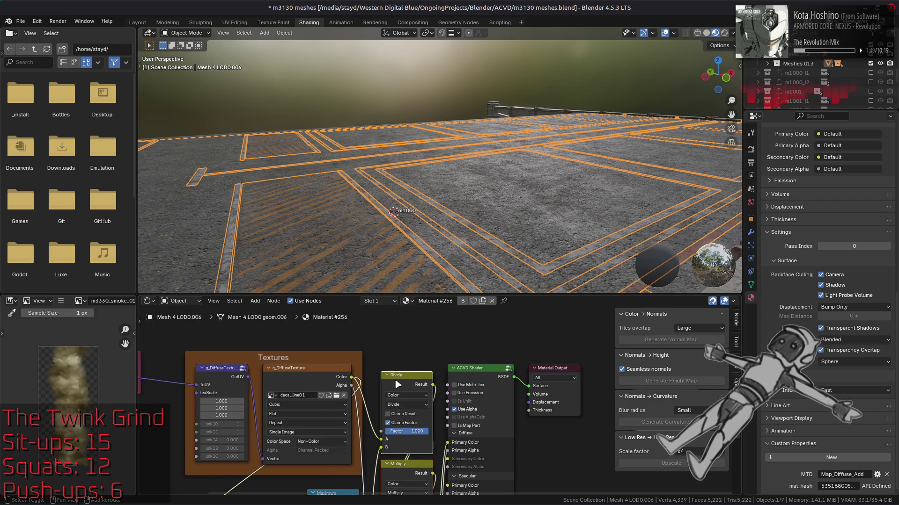
pyautogui.rightClick(397, 385)
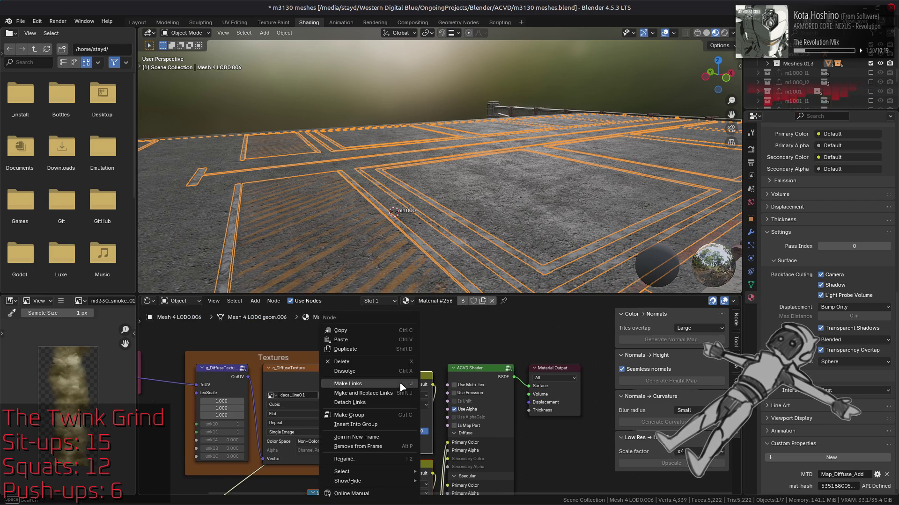
# Reopen o1726-1728.blend from recent files, discarding changes to m3130 meshes.blend
pyautogui.click(20, 21)
pyautogui.moveTo(93, 50)
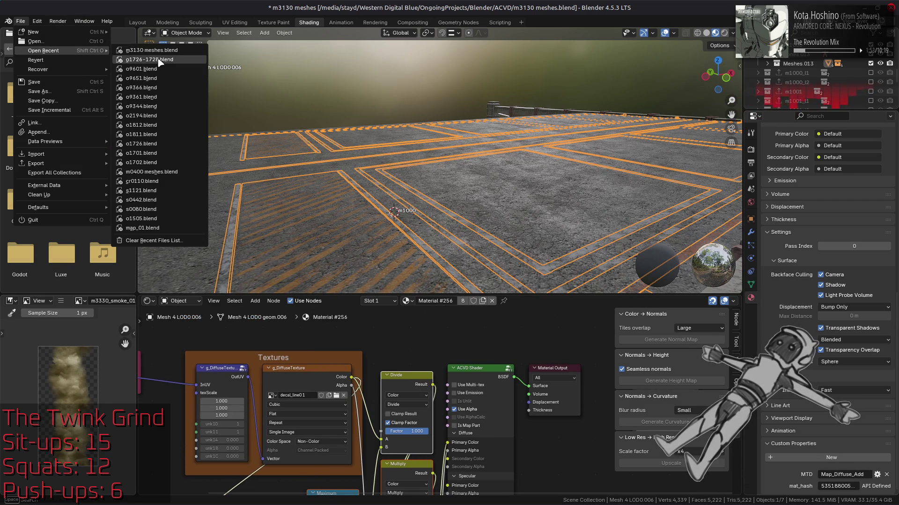
pyautogui.click(159, 59)
pyautogui.click(405, 273)
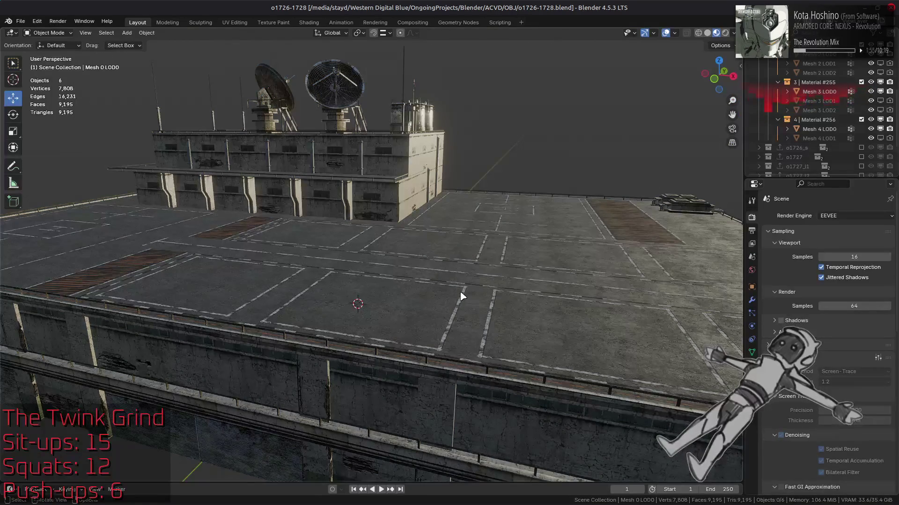
# Show the rooftop floor's node tree in Shading and paste the copied math nodes
pyautogui.click(462, 296)
pyautogui.click(309, 23)
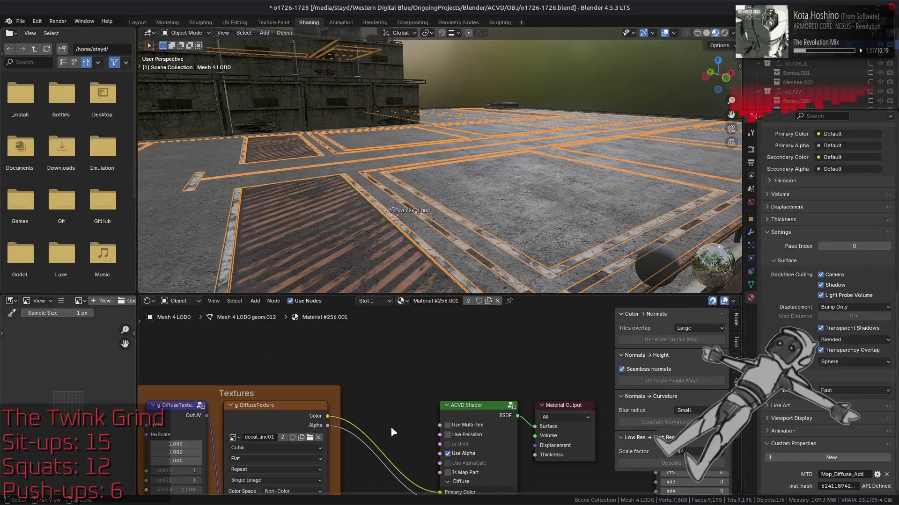
pyautogui.press('Home')
pyautogui.rightClick(433, 385)
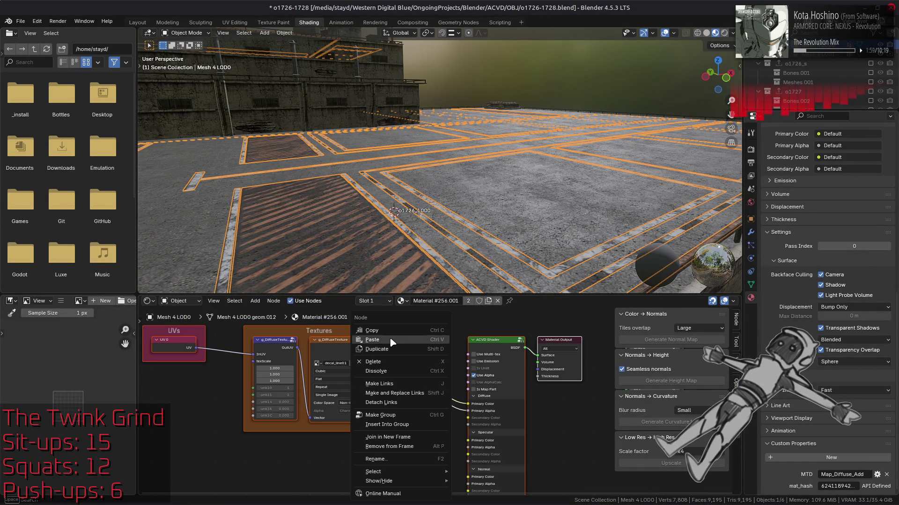
pyautogui.click(403, 349)
# Link the decal texture's Color and Alpha outputs into the pasted nodes
pyautogui.moveTo(387, 349); pyautogui.dragTo(393, 368)
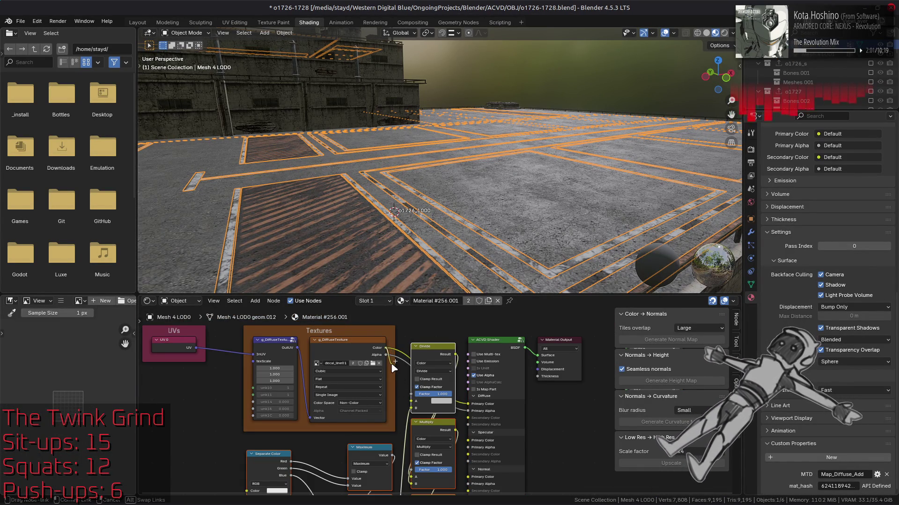
pyautogui.moveTo(410, 405)
pyautogui.mouseDown()
pyautogui.moveTo(397, 362)
pyautogui.moveTo(192, 486)
pyautogui.moveTo(247, 452)
pyautogui.mouseUp()
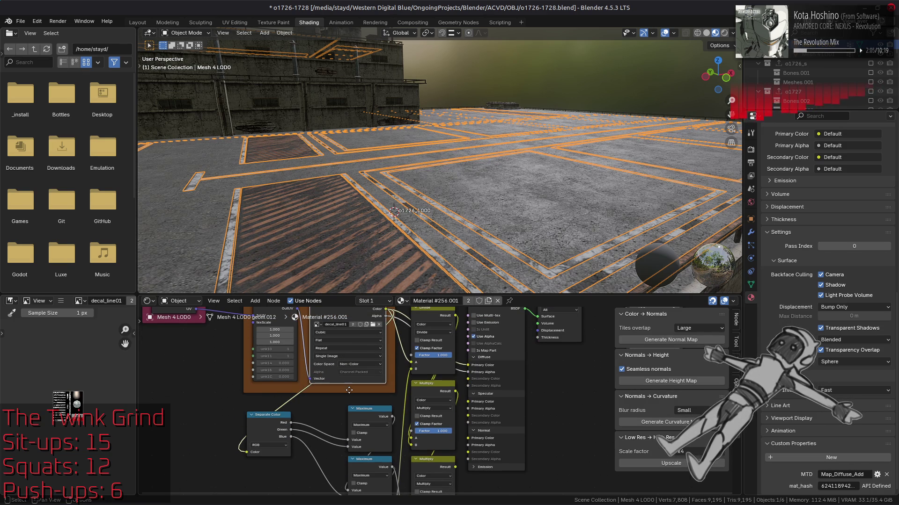
pyautogui.moveTo(397, 354); pyautogui.dragTo(387, 375, button='middle')
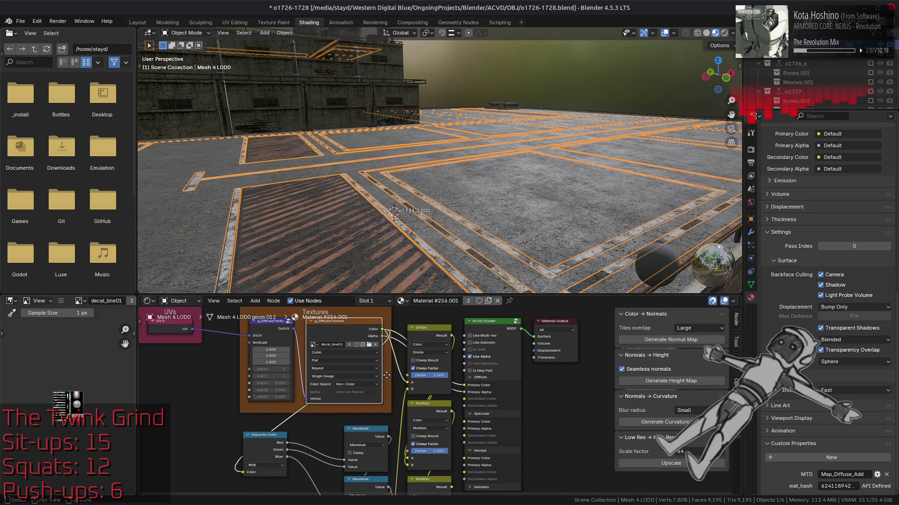
pyautogui.moveTo(382, 337)
pyautogui.mouseDown()
pyautogui.moveTo(372, 496)
pyautogui.moveTo(406, 411)
pyautogui.mouseUp()
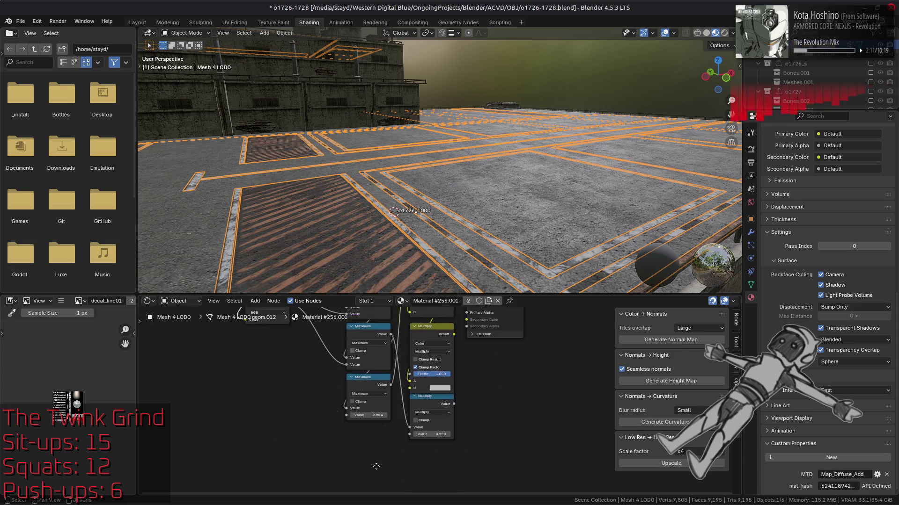
pyautogui.keyDown('shift'); pyautogui.scroll(5, 398, 353); pyautogui.keyUp('shift')
pyautogui.moveTo(387, 355)
pyautogui.mouseDown()
pyautogui.moveTo(402, 492)
pyautogui.moveTo(421, 439)
pyautogui.moveTo(413, 415)
pyautogui.mouseUp()
# Feed texture Alpha into Multiply and route the Multiply results toward the Divide node
pyautogui.moveTo(466, 385); pyautogui.dragTo(426, 445, button='middle')
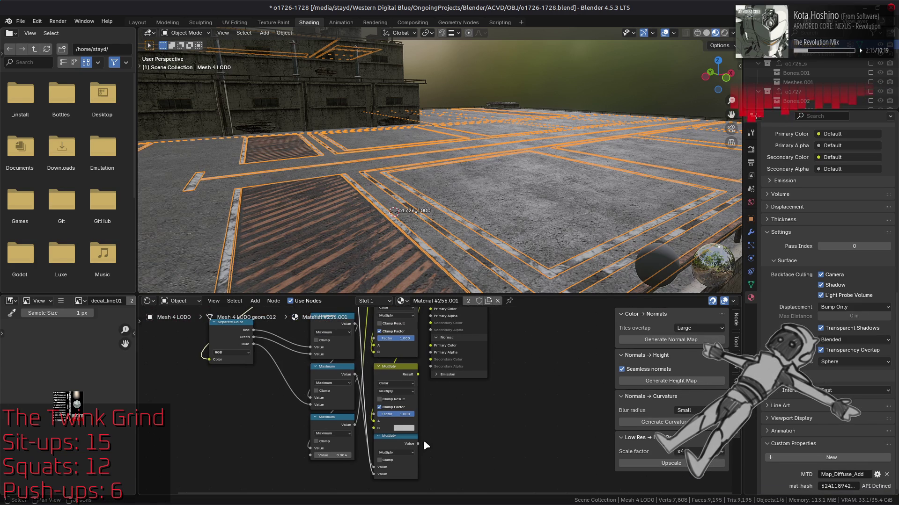
pyautogui.moveTo(435, 393); pyautogui.dragTo(423, 451, button='middle')
pyautogui.moveTo(410, 442)
pyautogui.mouseDown()
pyautogui.moveTo(411, 341)
pyautogui.moveTo(427, 412)
pyautogui.mouseUp()
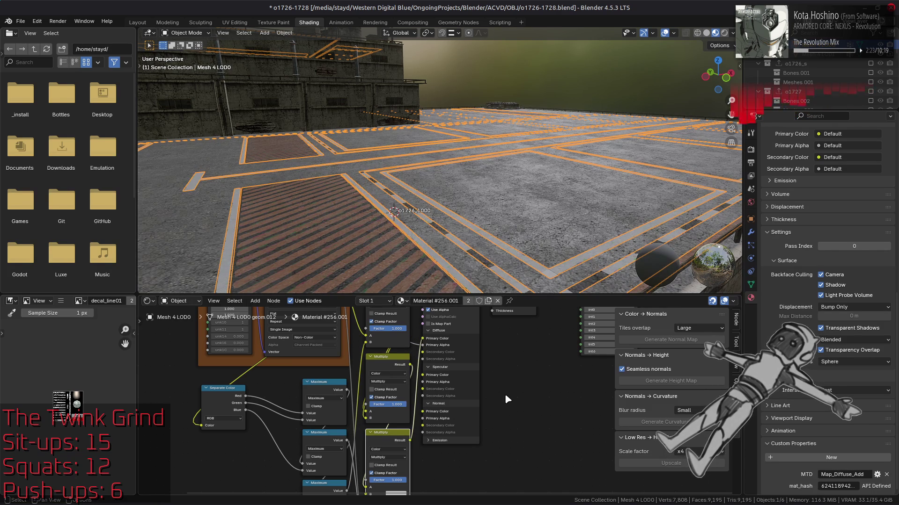
pyautogui.moveTo(485, 417); pyautogui.dragTo(497, 338, button='middle')
pyautogui.moveTo(423, 430); pyautogui.dragTo(427, 417)
pyautogui.moveTo(410, 333)
pyautogui.mouseDown()
pyautogui.moveTo(403, 310)
pyautogui.moveTo(395, 387)
pyautogui.moveTo(438, 397)
pyautogui.mouseUp()
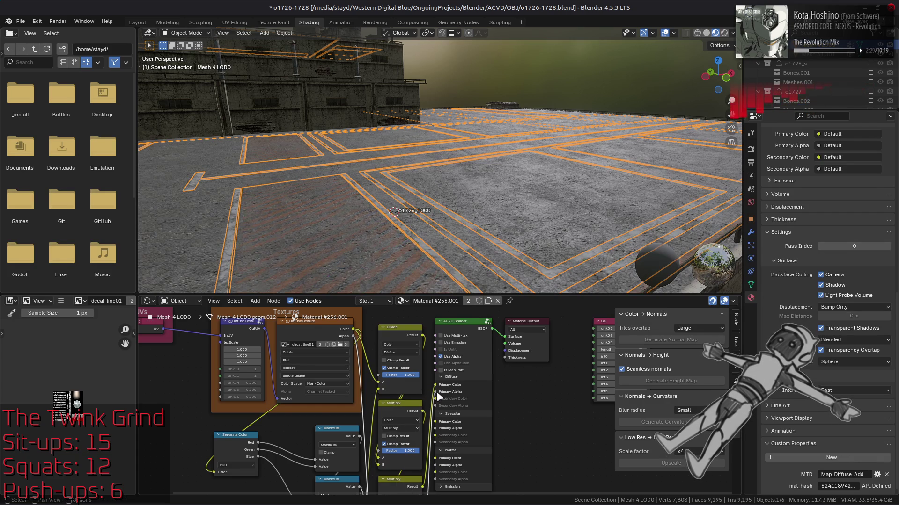
# Wire a Multiply Result into the ACVD Shader's Primary Color and the middle Multiply into Primary Alpha
pyautogui.moveTo(356, 330); pyautogui.dragTo(436, 384)
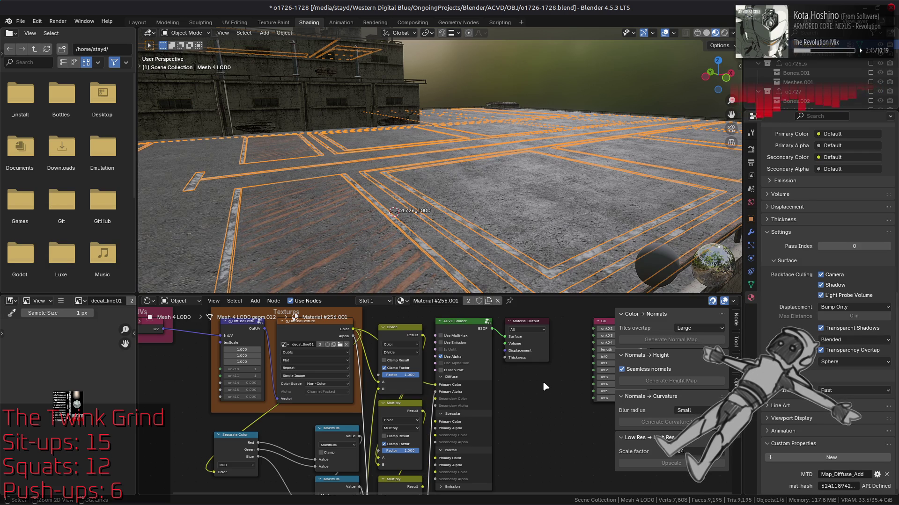
pyautogui.moveTo(522, 414); pyautogui.dragTo(548, 319, button='middle')
pyautogui.moveTo(456, 383); pyautogui.dragTo(431, 444, button='middle')
pyautogui.moveTo(423, 453); pyautogui.dragTo(424, 429)
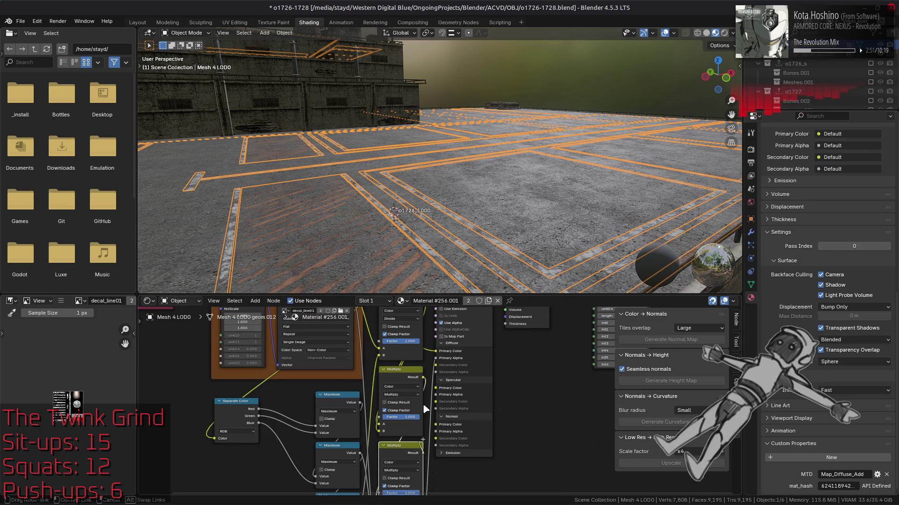
pyautogui.moveTo(424, 355); pyautogui.dragTo(436, 354)
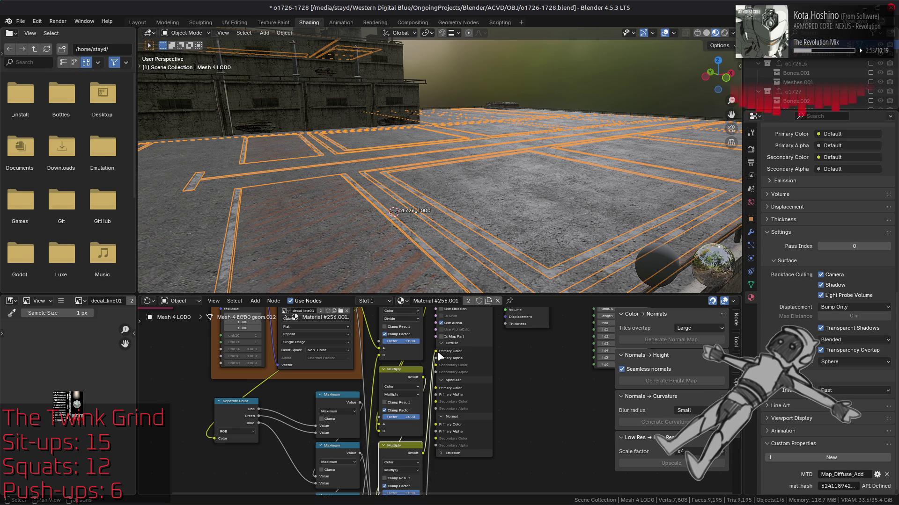
pyautogui.click(406, 374)
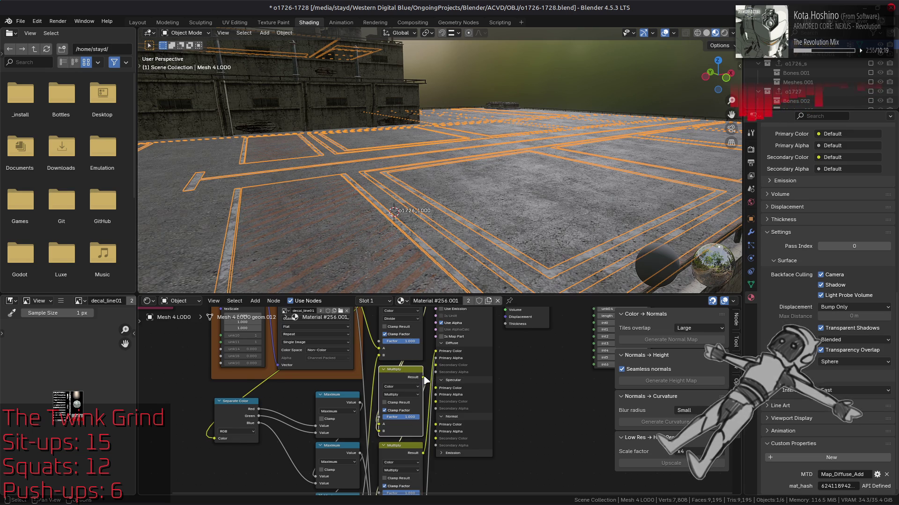
pyautogui.moveTo(423, 377); pyautogui.dragTo(436, 359)
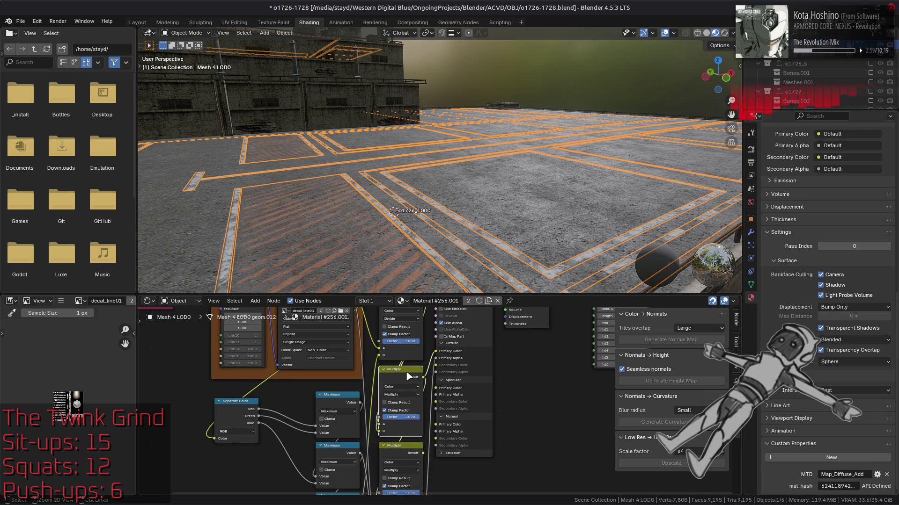
# Relink g_DiffuseTexture Color and feed the lower Multiply Result into Primary Alpha
pyautogui.keyDown('shift'); pyautogui.scroll(3, 419, 358); pyautogui.keyUp('shift')
pyautogui.moveTo(353, 341)
pyautogui.mouseDown()
pyautogui.moveTo(406, 391)
pyautogui.moveTo(438, 397)
pyautogui.mouseUp()
pyautogui.keyDown('shift'); pyautogui.scroll(-3, 431, 396); pyautogui.keyUp('shift')
pyautogui.moveTo(418, 456); pyautogui.dragTo(420, 445)
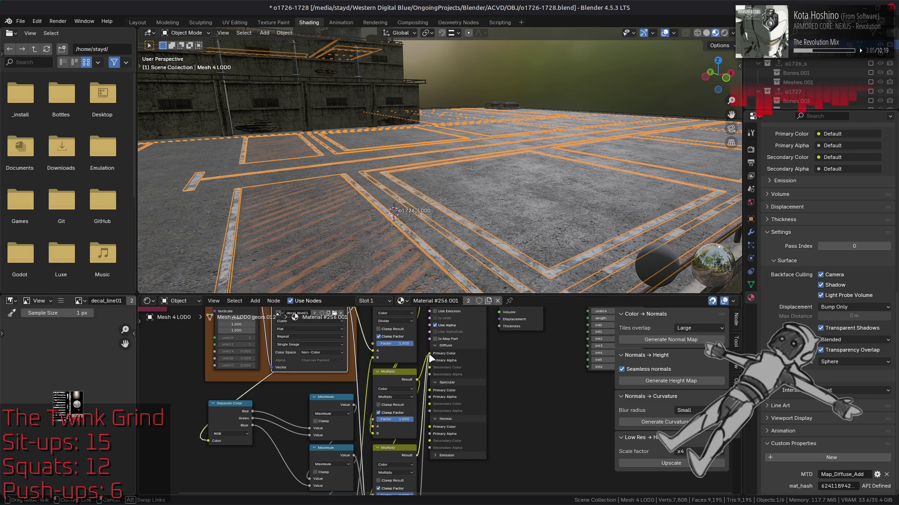
pyautogui.moveTo(430, 358); pyautogui.dragTo(430, 360)
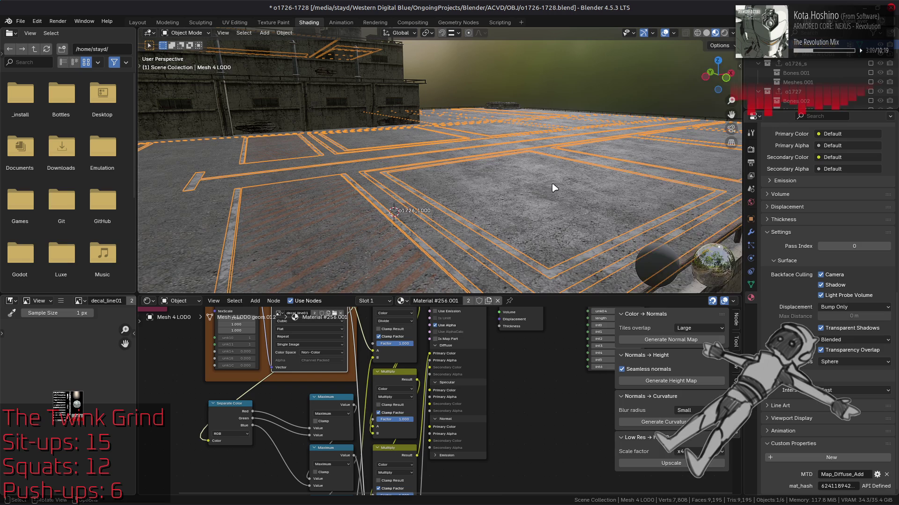
pyautogui.press('n')
pyautogui.press('n')
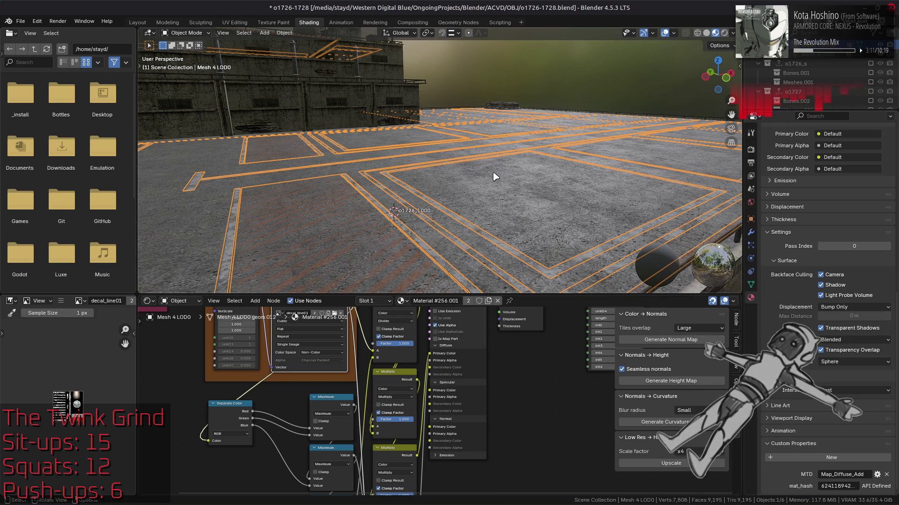
# Back in the Layout workspace, select the rooftop floor mesh and show its material settings
pyautogui.click(138, 23)
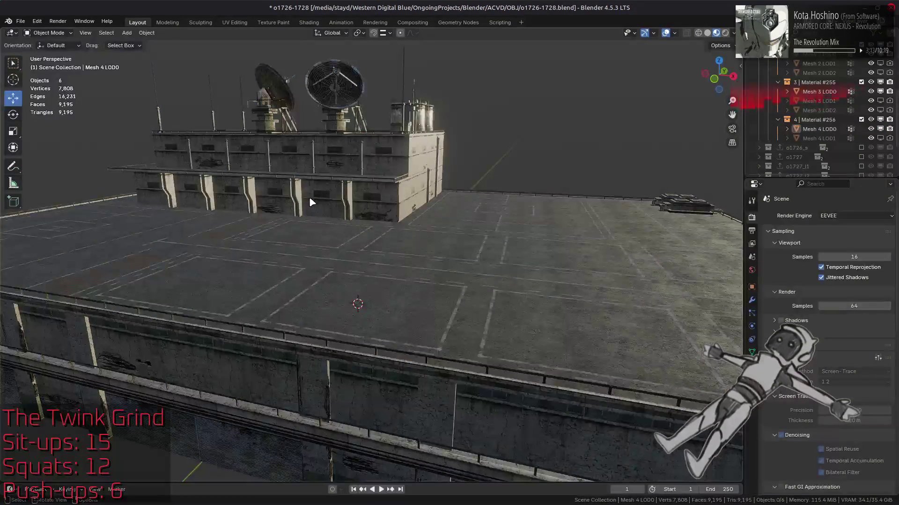
pyautogui.scroll(3, 309, 202)
pyautogui.click(420, 320)
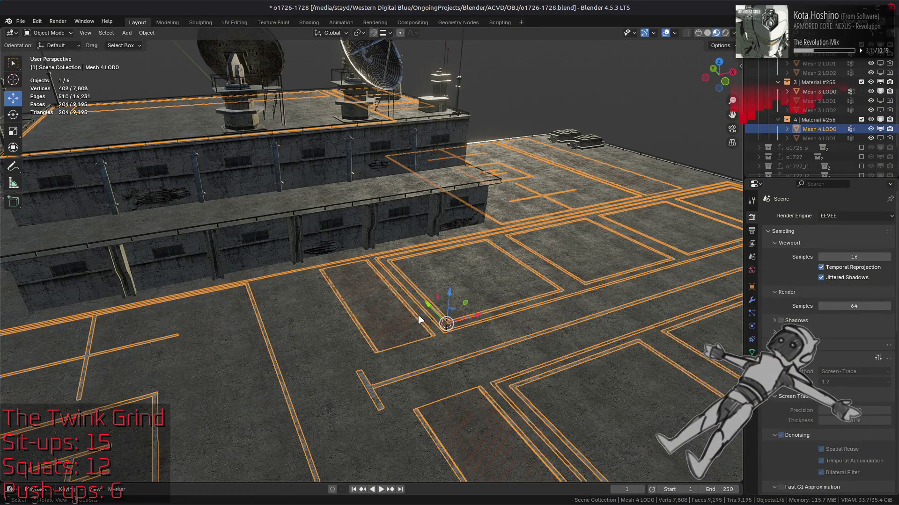
pyautogui.click(752, 366)
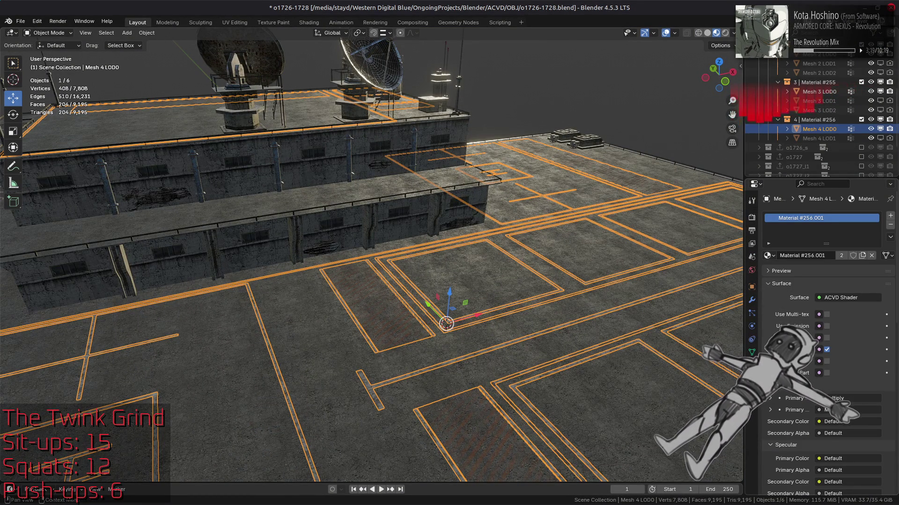
pyautogui.scroll(-10, 823, 337)
pyautogui.scroll(10, 824, 337)
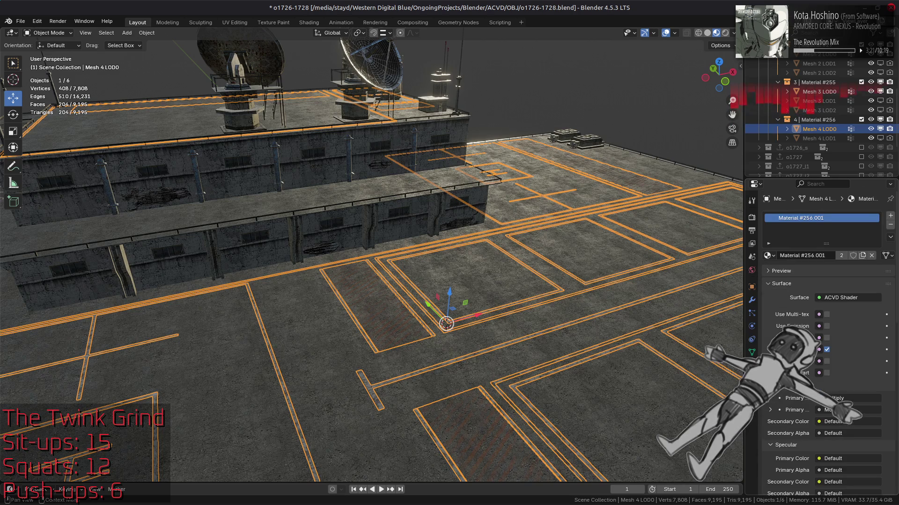
# Deselect all, save o1726-1728.blend, and compare the floor with Use Alpha off and on
pyautogui.hotkey('alt', 'a')
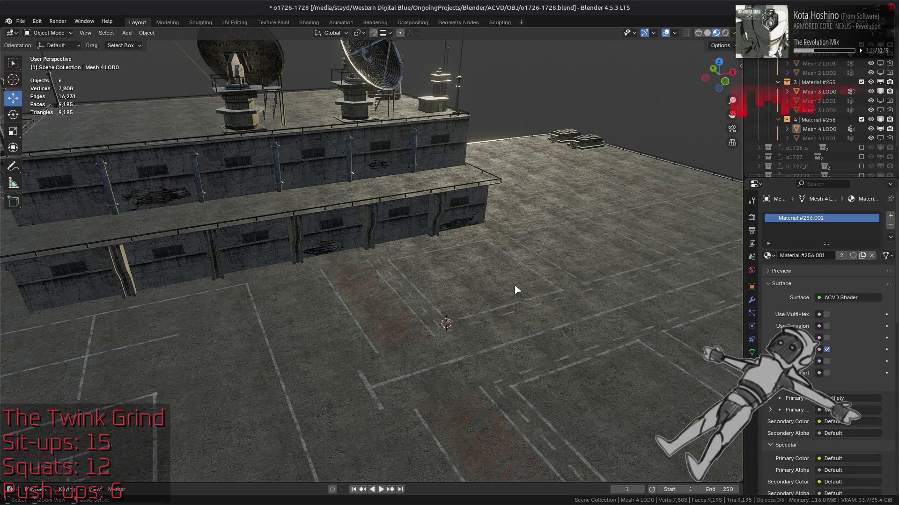
pyautogui.hotkey('ctrl', 's')
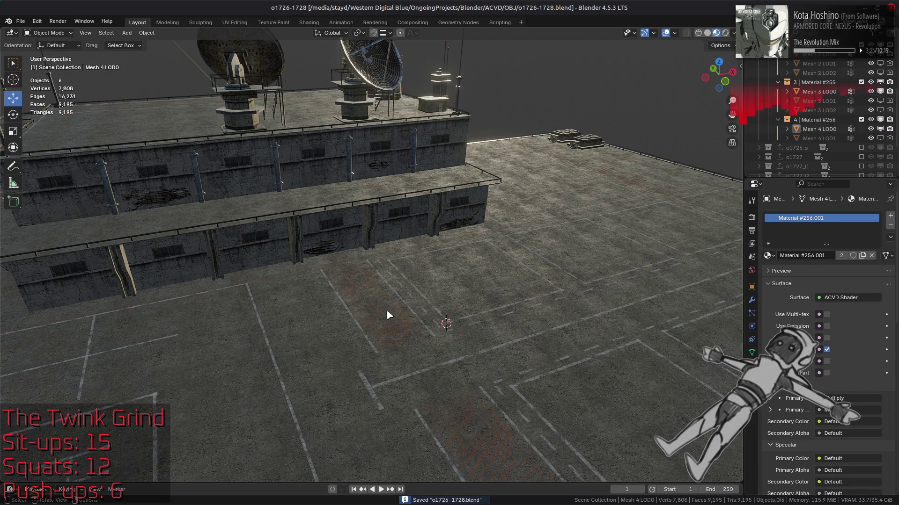
pyautogui.click(828, 350)
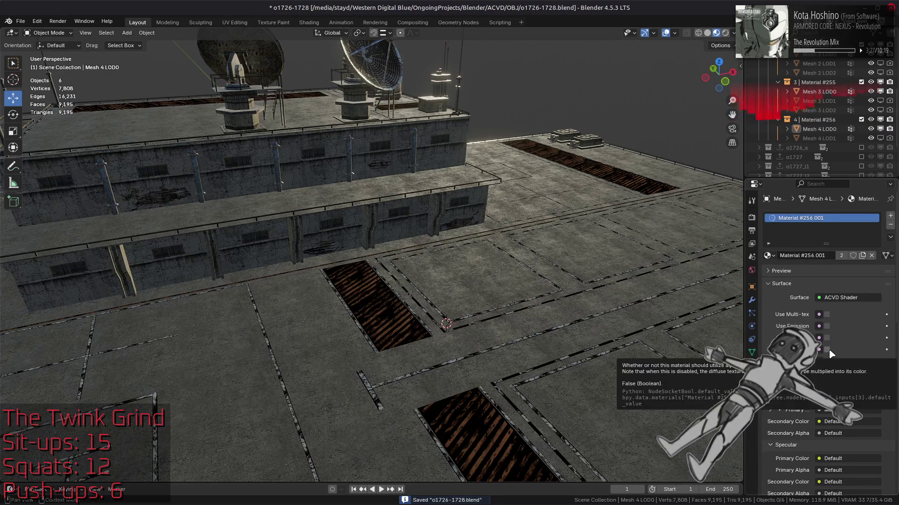
pyautogui.click(827, 349)
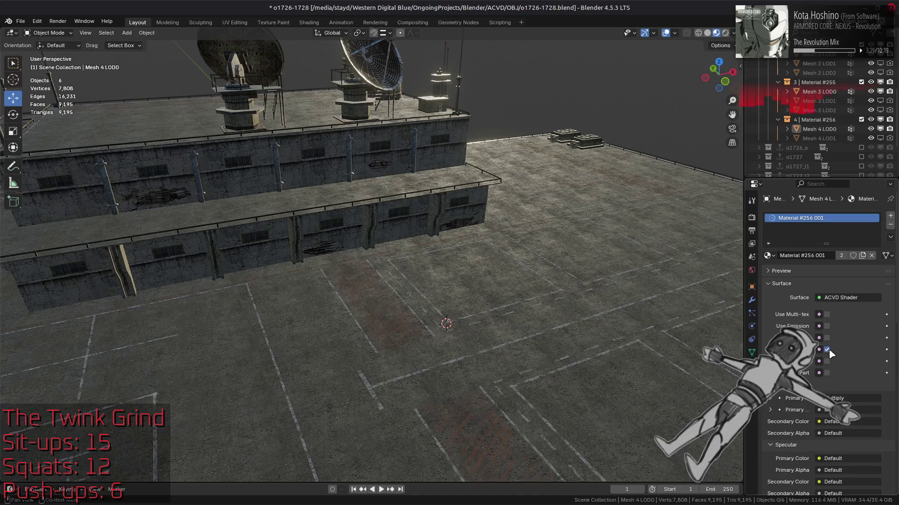
pyautogui.click(827, 350)
pyautogui.click(827, 350)
# Recheck the rooftop with the floor's alpha off, then re-enable Use Alpha and deselect
pyautogui.scroll(-5, 423, 305)
pyautogui.moveTo(423, 305)
pyautogui.mouseDown(button='middle')
pyautogui.moveTo(414, 333)
pyautogui.moveTo(515, 321)
pyautogui.moveTo(431, 345)
pyautogui.mouseUp(button='middle')
pyautogui.scroll(8, 450, 339)
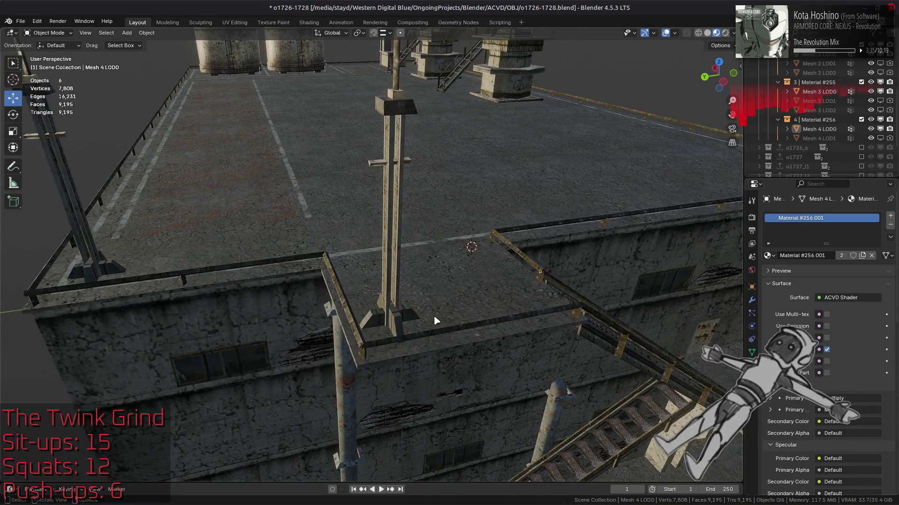
pyautogui.click(291, 252)
pyautogui.moveTo(292, 252)
pyautogui.mouseDown(button='middle')
pyautogui.moveTo(336, 243)
pyautogui.moveTo(336, 270)
pyautogui.mouseUp(button='middle')
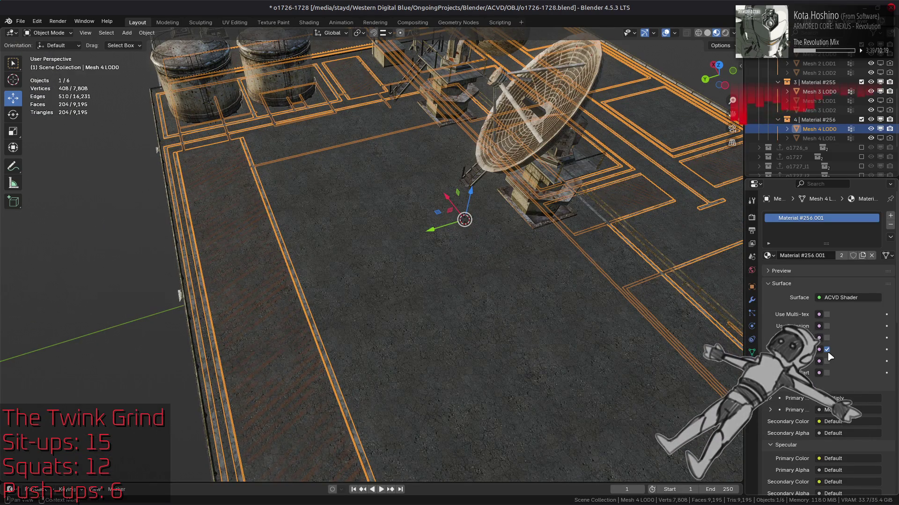
pyautogui.click(828, 352)
pyautogui.scroll(-4, 591, 311)
pyautogui.moveTo(533, 330)
pyautogui.mouseDown(button='middle')
pyautogui.moveTo(197, 380)
pyautogui.moveTo(417, 311)
pyautogui.mouseUp(button='middle')
pyautogui.moveTo(457, 275); pyautogui.dragTo(608, 321, button='middle')
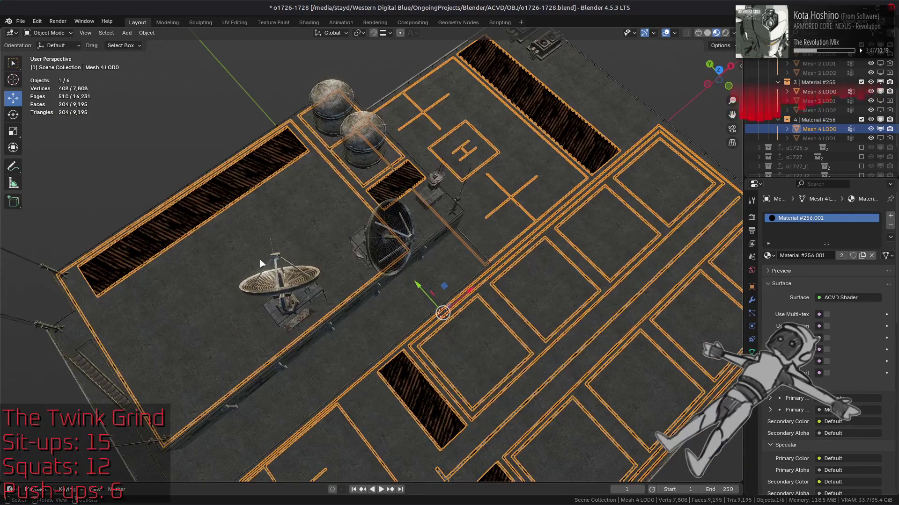
pyautogui.click(826, 350)
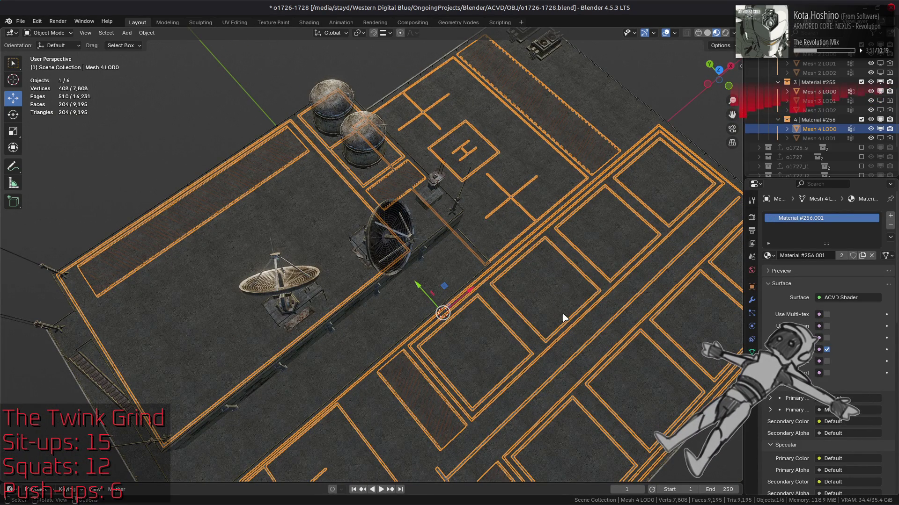
pyautogui.click(562, 313)
pyautogui.moveTo(561, 313); pyautogui.dragTo(522, 261, button='middle')
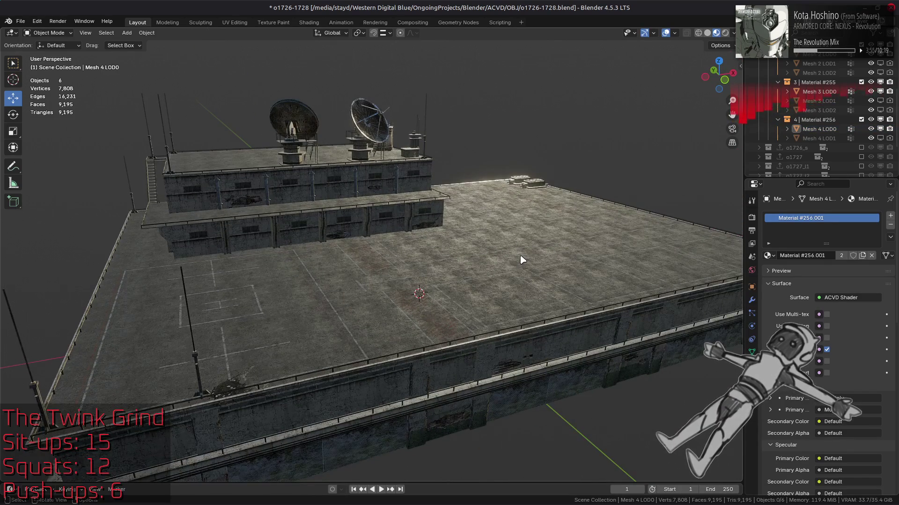
pyautogui.click(752, 218)
# Enable shadows and choose a bright neutral HDRI for the viewport lighting
pyautogui.click(780, 321)
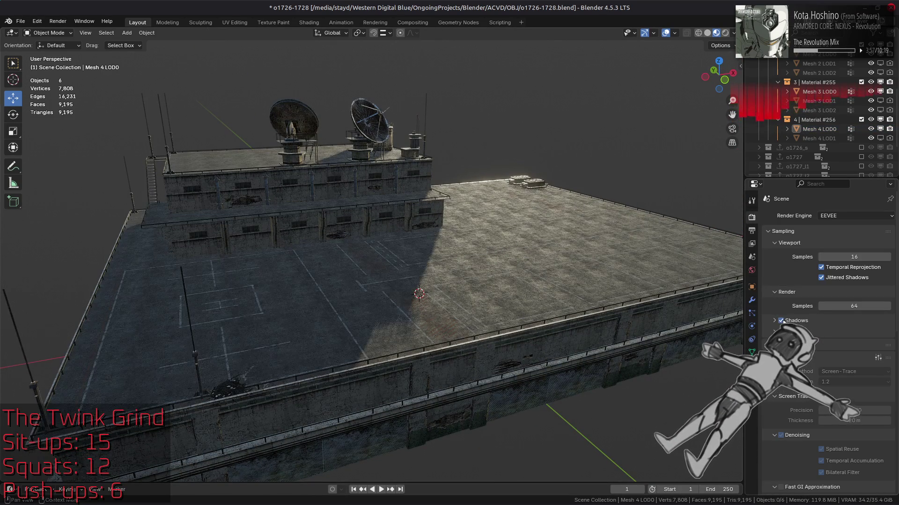
pyautogui.click(732, 32)
pyautogui.click(729, 111)
pyautogui.click(664, 142)
pyautogui.click(748, 107)
pyautogui.click(707, 144)
pyautogui.click(729, 111)
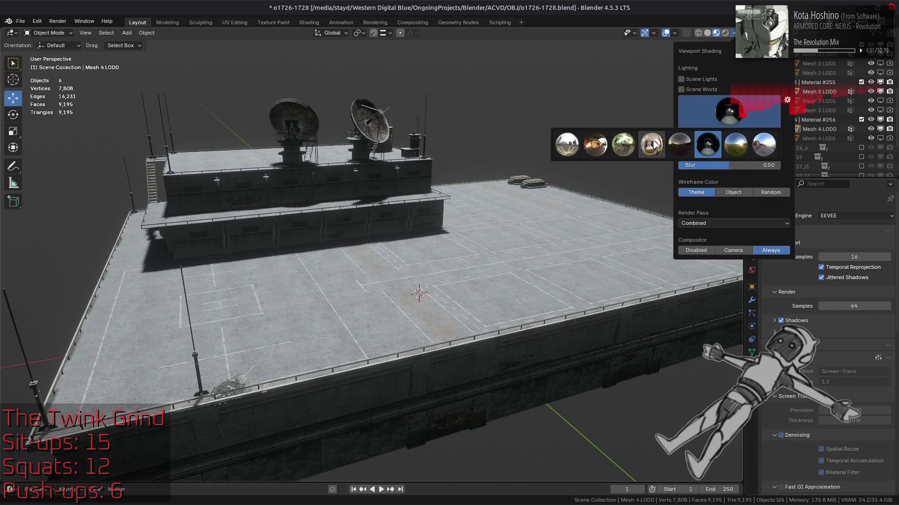
pyautogui.click(656, 143)
pyautogui.click(728, 111)
pyautogui.click(595, 144)
pyautogui.click(729, 112)
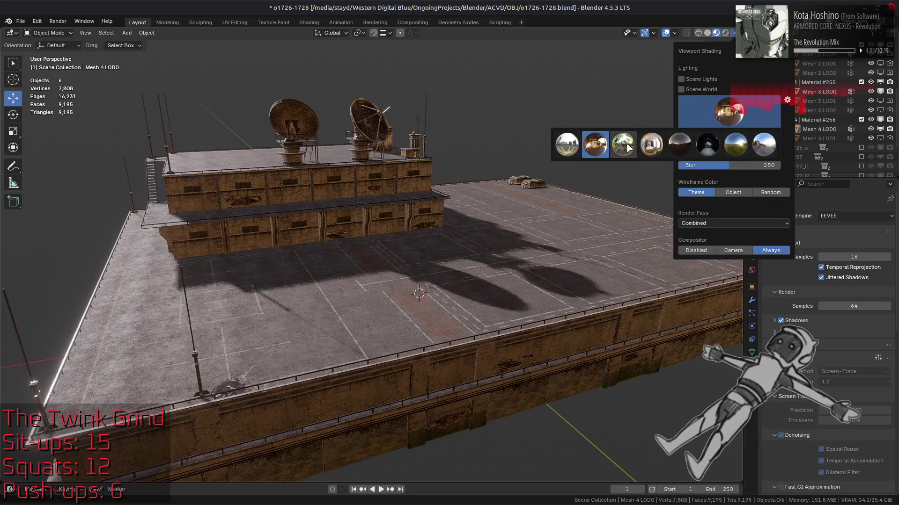
pyautogui.click(623, 145)
pyautogui.click(729, 111)
pyautogui.click(569, 147)
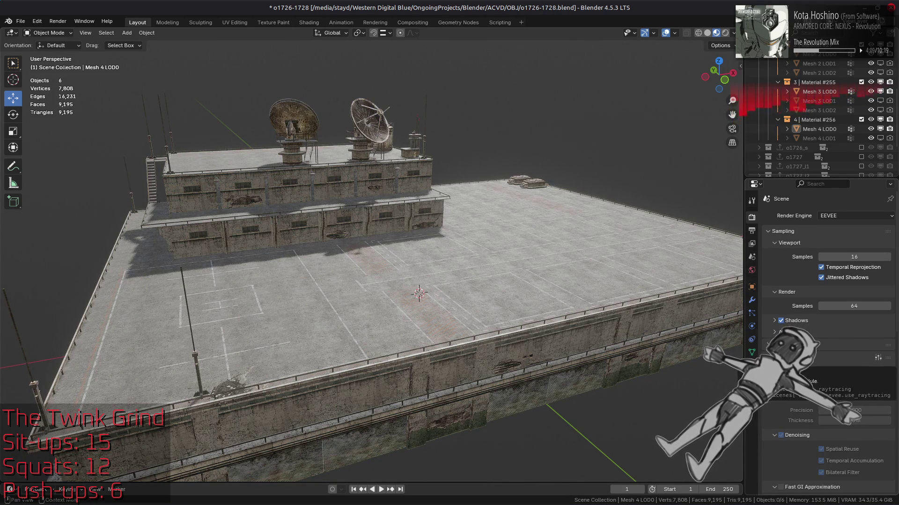
# Set the viewport lighting strength to 0.5 and turn off raytracing
pyautogui.click(733, 34)
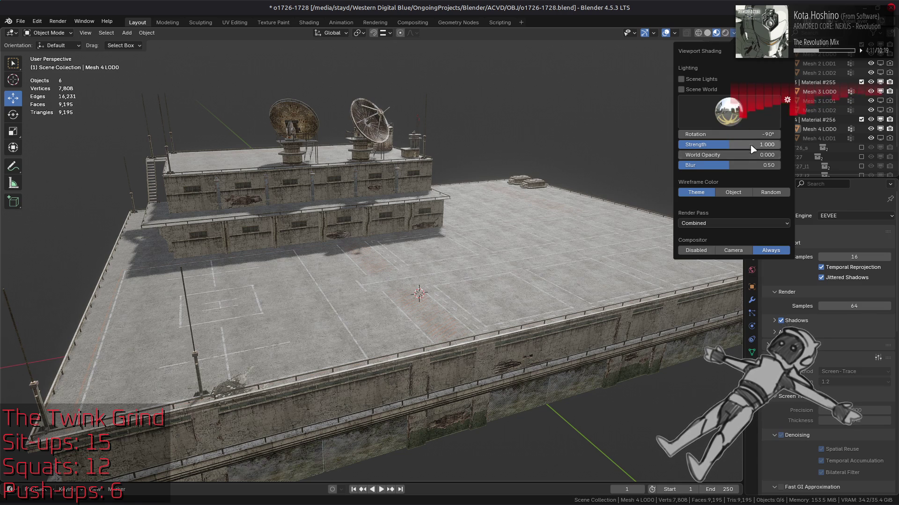
pyautogui.write('0.5')
pyautogui.press('Return')
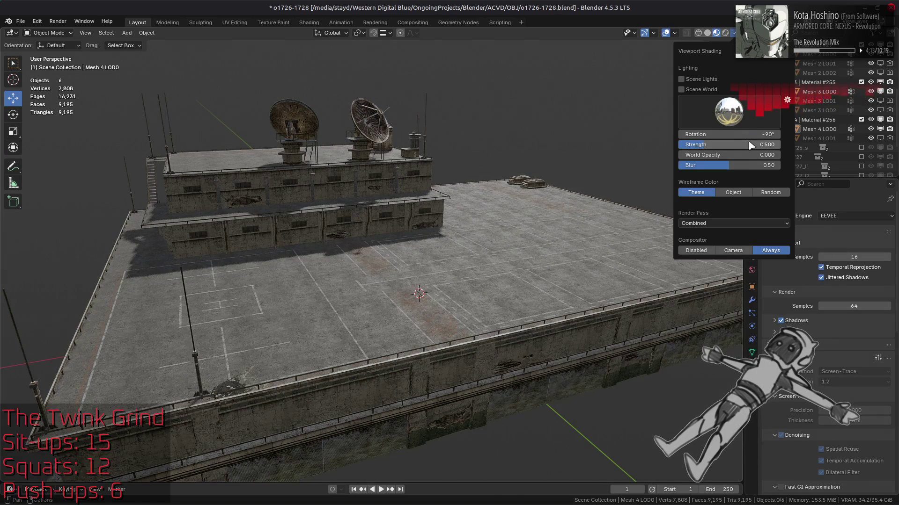
pyautogui.moveTo(571, 251)
pyautogui.mouseDown(button='middle')
pyautogui.moveTo(477, 268)
pyautogui.moveTo(485, 276)
pyautogui.mouseUp(button='middle')
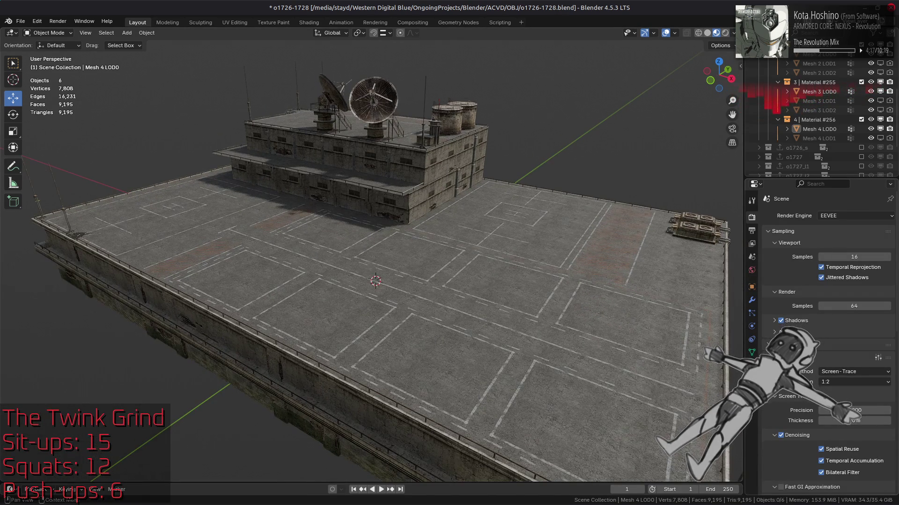
pyautogui.click(780, 345)
pyautogui.moveTo(472, 284)
pyautogui.mouseDown(button='middle')
pyautogui.moveTo(525, 287)
pyautogui.moveTo(537, 330)
pyautogui.moveTo(538, 322)
pyautogui.moveTo(521, 345)
pyautogui.mouseUp(button='middle')
pyautogui.scroll(4, 525, 286)
pyautogui.click(415, 398)
# In Edit Mode on Mesh 4 LOD0, select all striped floor panels, expanded to linked faces
pyautogui.scroll(5, 417, 395)
pyautogui.press('Tab')
pyautogui.scroll(3, 396, 283)
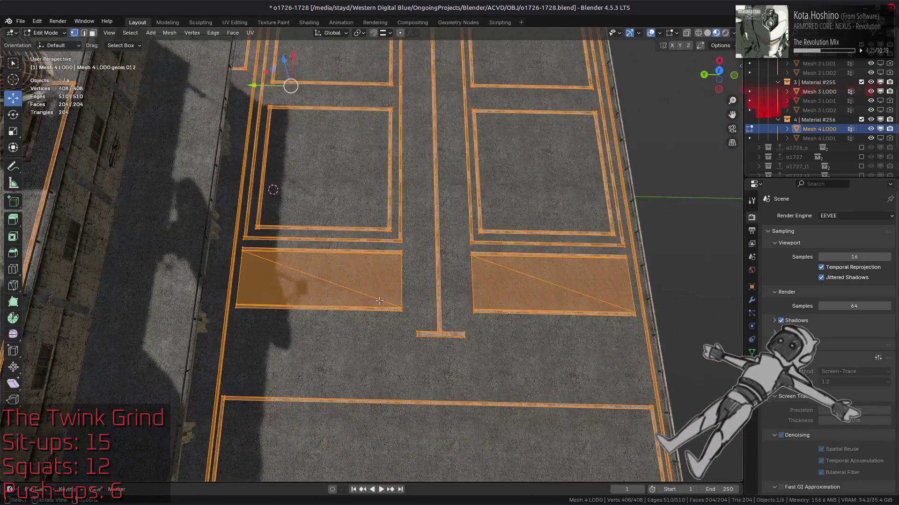
pyautogui.click(307, 285)
pyautogui.keyDown('shift'); pyautogui.click(307, 285); pyautogui.keyUp('shift')
pyautogui.keyDown('shift'); pyautogui.click(577, 274); pyautogui.keyUp('shift')
pyautogui.scroll(-6, 577, 273)
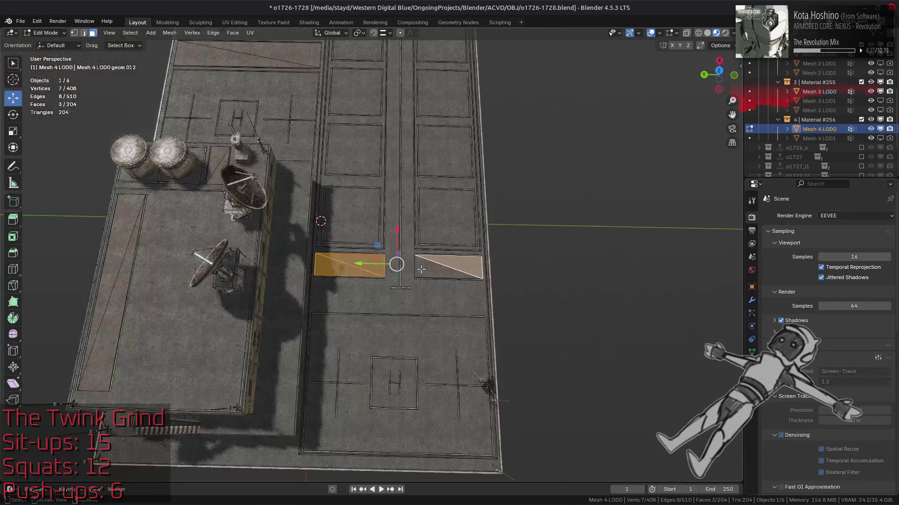
pyautogui.moveTo(391, 278)
pyautogui.mouseDown(button='middle')
pyautogui.moveTo(375, 253)
pyautogui.moveTo(409, 242)
pyautogui.moveTo(340, 238)
pyautogui.moveTo(356, 262)
pyautogui.mouseUp(button='middle')
pyautogui.keyDown('shift'); pyautogui.click(431, 239); pyautogui.keyUp('shift')
pyautogui.scroll(3, 355, 262)
pyautogui.keyDown('shift'); pyautogui.click(425, 221); pyautogui.keyUp('shift')
pyautogui.keyDown('shift'); pyautogui.click(269, 320); pyautogui.keyUp('shift')
pyautogui.hotkey('ctrl', 'l')
pyautogui.scroll(-4, 406, 305)
pyautogui.moveTo(405, 305); pyautogui.dragTo(355, 220, button='middle')
pyautogui.scroll(2, 351, 201)
# Switch to Vertex Paint and set the paint colour to orange: hue 0.1, saturation 0.75
pyautogui.click(51, 37)
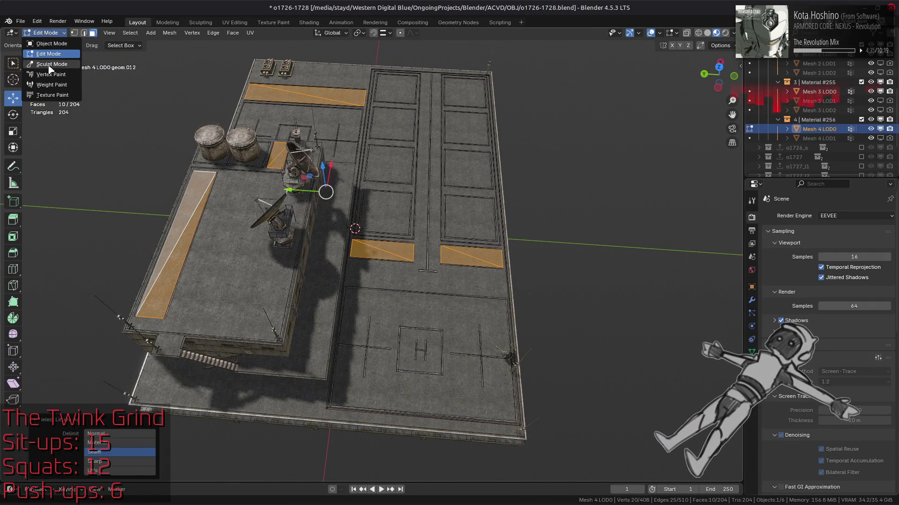
pyautogui.click(52, 73)
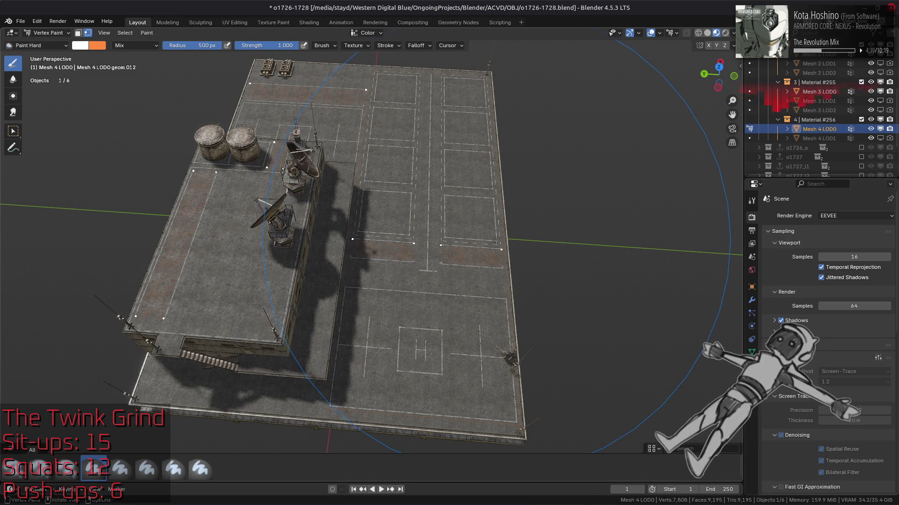
pyautogui.click(96, 47)
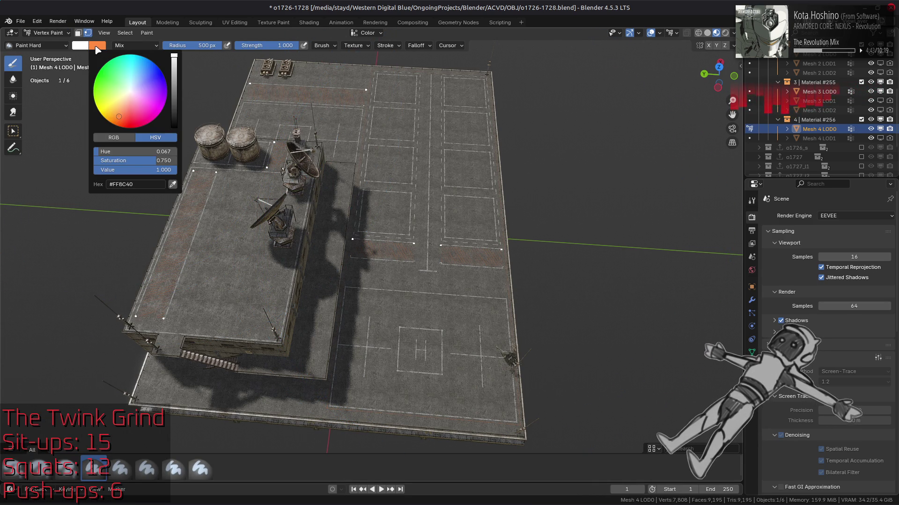
pyautogui.click(90, 49)
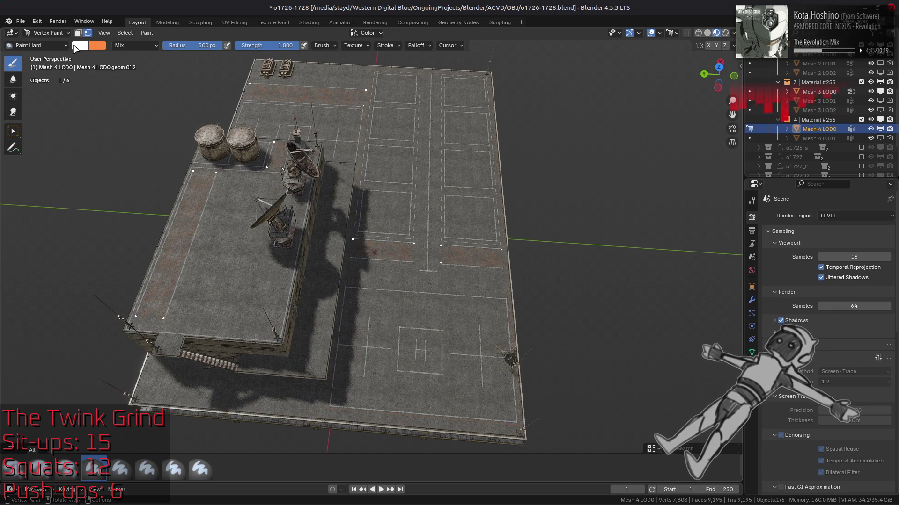
pyautogui.click(75, 49)
pyautogui.click(142, 152)
pyautogui.press('BackSpace')
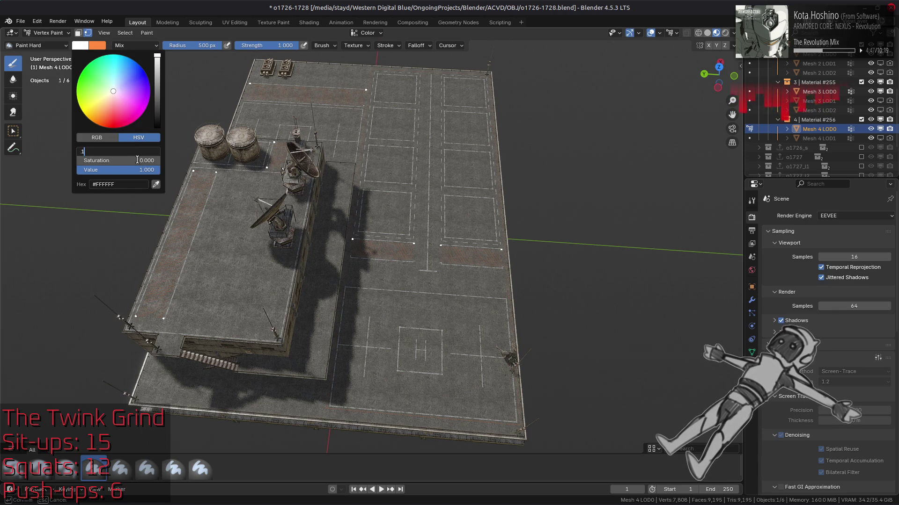
pyautogui.write('0.1')
pyautogui.press('Tab')
pyautogui.press('BackSpace')
pyautogui.write('5')
pyautogui.press('Return')
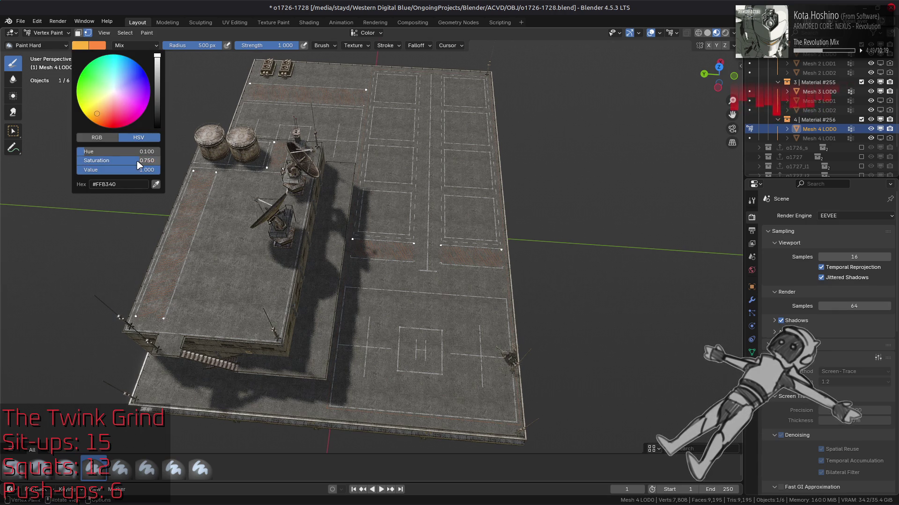
# Fill the selected panels with the orange colour, then return to Object Mode
pyautogui.scroll(3, 226, 360)
pyautogui.hotkey('shift', 'k')
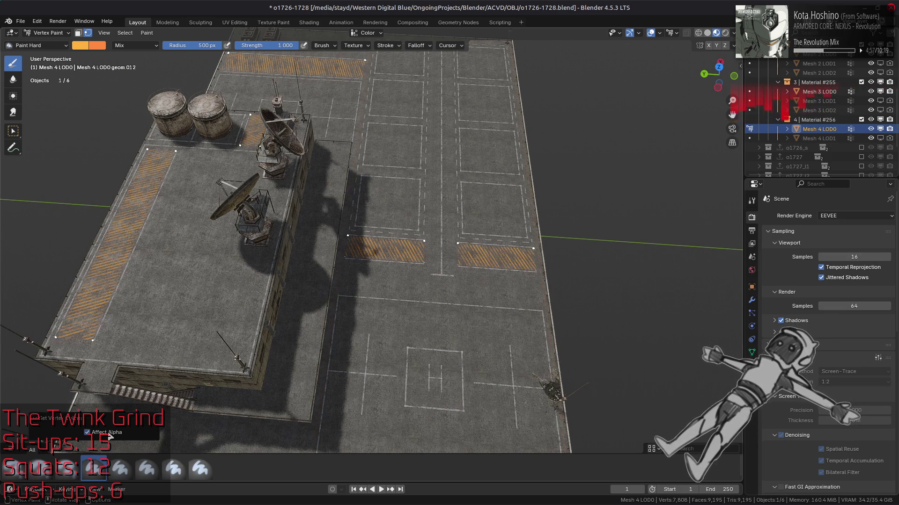
pyautogui.click(108, 434)
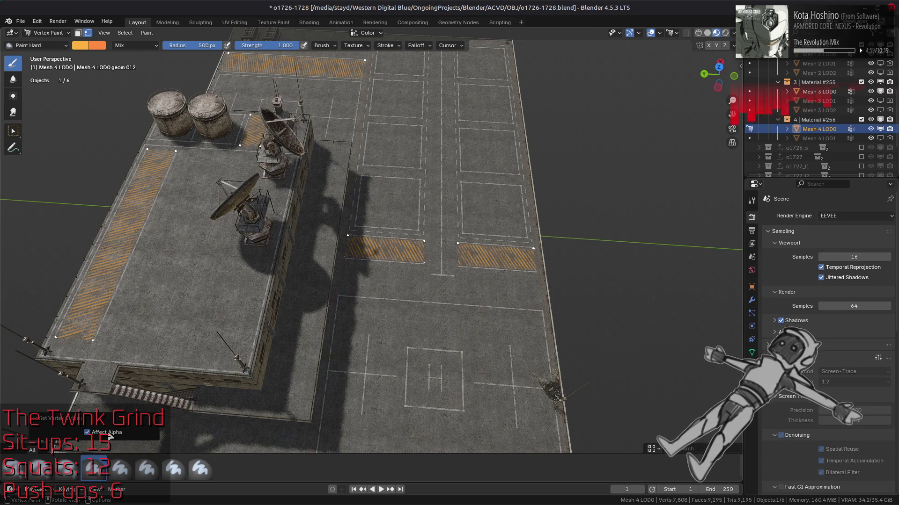
pyautogui.click(109, 434)
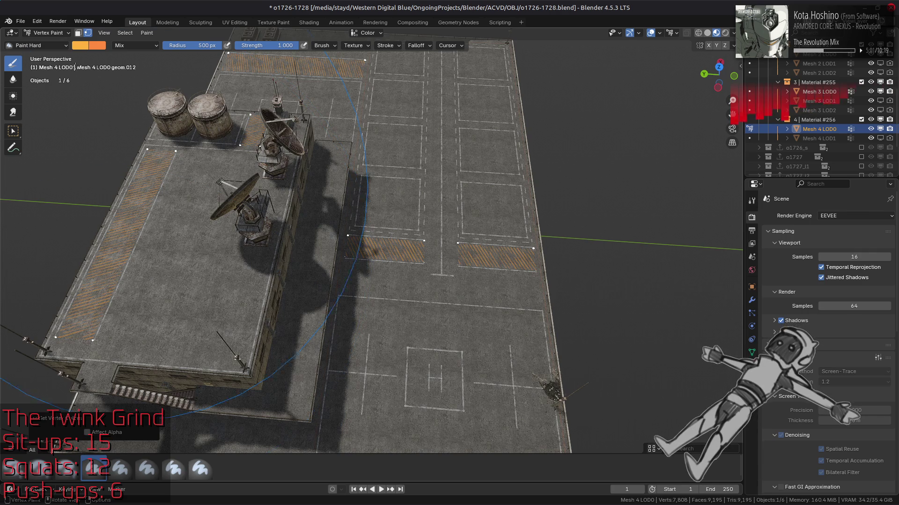
pyautogui.click(48, 33)
pyautogui.click(52, 44)
pyautogui.moveTo(431, 235); pyautogui.dragTo(381, 201, button='middle')
pyautogui.scroll(4, 381, 208)
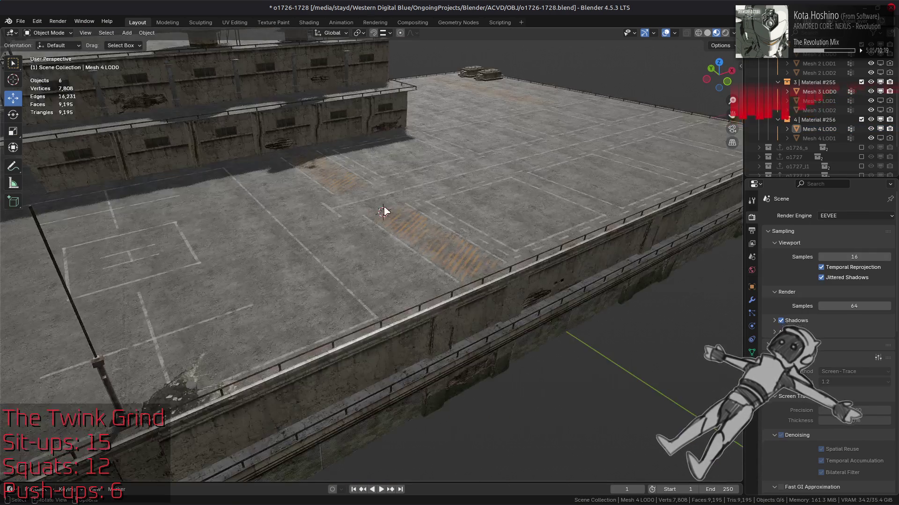
# Save the file and switch the viewport to solid shading
pyautogui.hotkey('ctrl', 's')
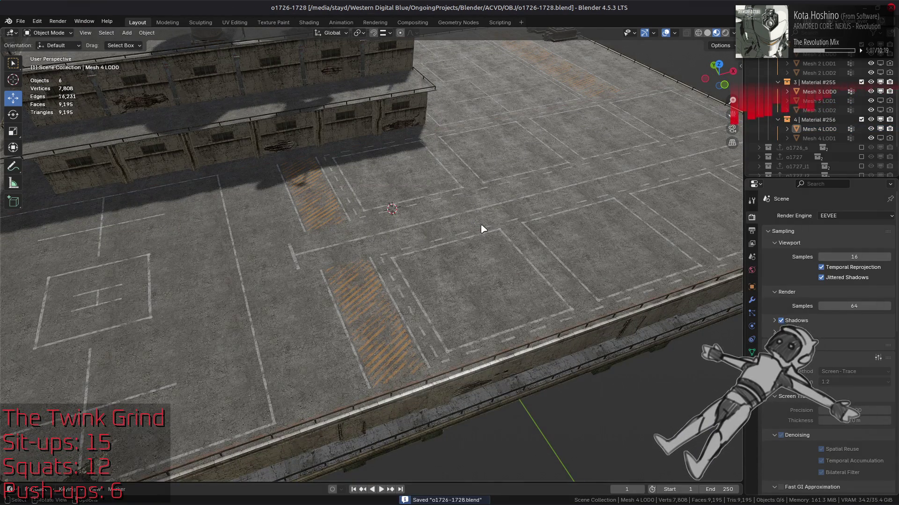
pyautogui.moveTo(450, 245)
pyautogui.mouseDown(button='middle')
pyautogui.moveTo(387, 206)
pyautogui.moveTo(488, 224)
pyautogui.moveTo(453, 225)
pyautogui.moveTo(579, 315)
pyautogui.mouseUp(button='middle')
pyautogui.click(708, 32)
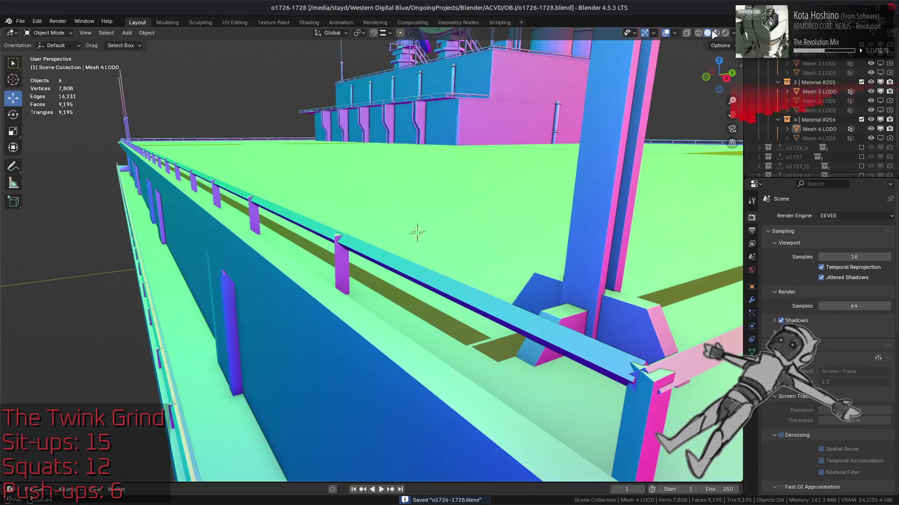
pyautogui.scroll(-10, 509, 265)
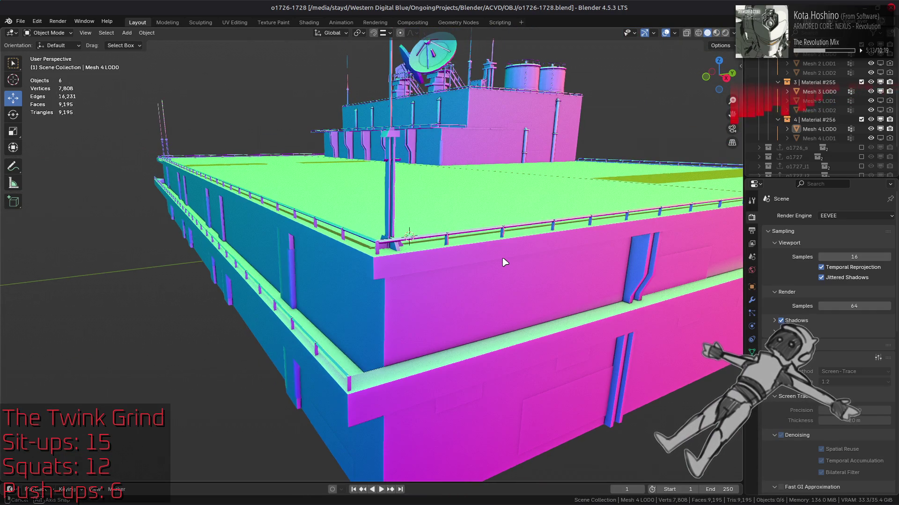
# Select the building hull Mesh 0 LOD0 and enter Edit Mode on it
pyautogui.click(442, 336)
pyautogui.moveTo(442, 336)
pyautogui.mouseDown(button='middle')
pyautogui.moveTo(572, 387)
pyautogui.moveTo(351, 315)
pyautogui.moveTo(599, 261)
pyautogui.moveTo(393, 294)
pyautogui.moveTo(312, 285)
pyautogui.mouseUp(button='middle')
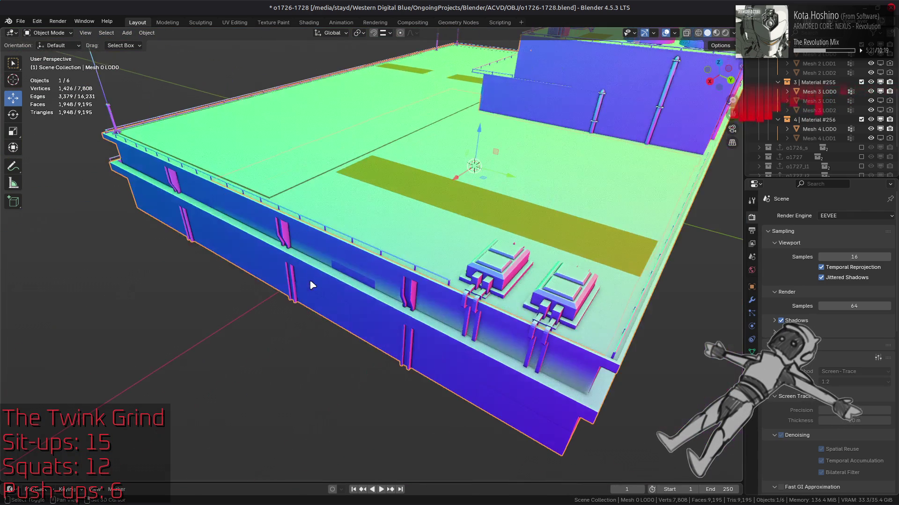
pyautogui.moveTo(451, 240); pyautogui.dragTo(482, 220, button='middle')
pyautogui.hotkey('alt', 'a')
pyautogui.scroll(3, 501, 228)
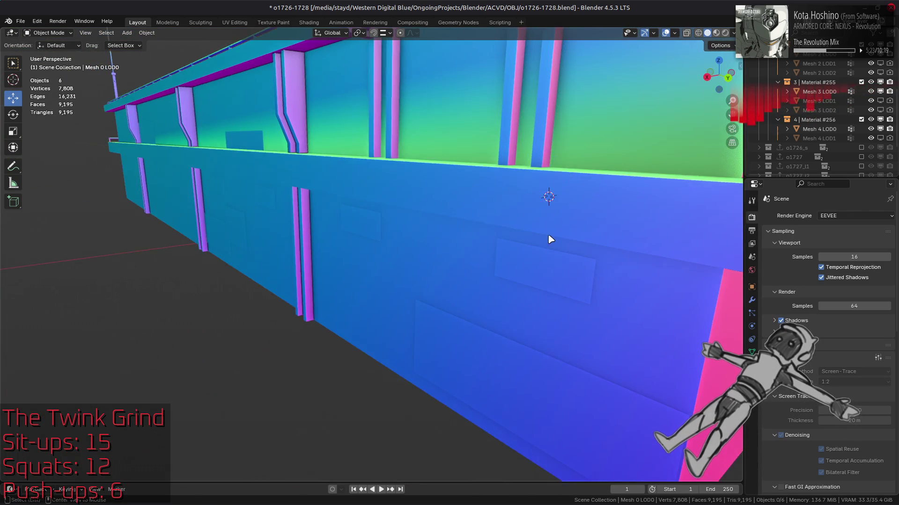
pyautogui.scroll(4, 550, 240)
pyautogui.click(380, 284)
pyautogui.press('Tab')
pyautogui.moveTo(380, 284); pyautogui.dragTo(434, 272, button='middle')
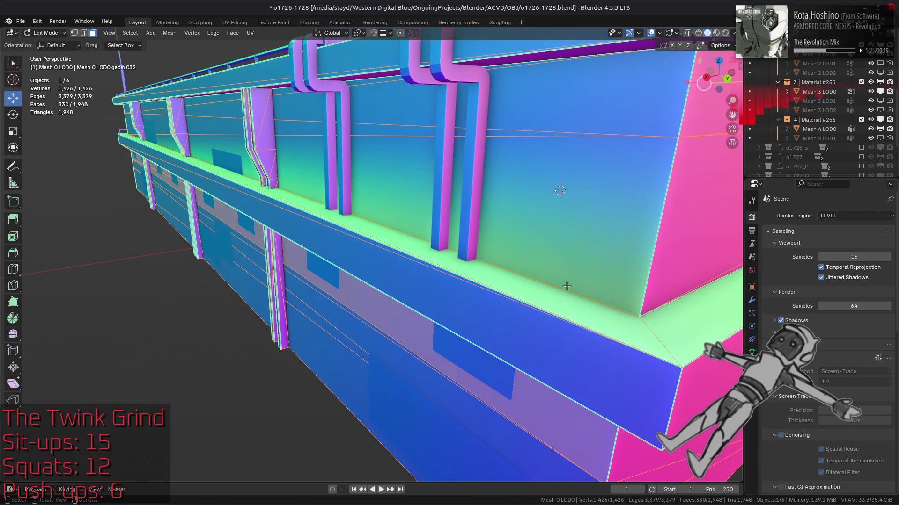
# Mark a single wall edge as sharp, then clear the edge selection
pyautogui.press('2')
pyautogui.click(567, 289)
pyautogui.moveTo(344, 234)
pyautogui.mouseDown(button='middle')
pyautogui.moveTo(360, 225)
pyautogui.moveTo(414, 284)
pyautogui.mouseUp(button='middle')
pyautogui.rightClick(414, 283)
pyautogui.click(411, 403)
pyautogui.moveTo(411, 403)
pyautogui.mouseDown(button='middle')
pyautogui.moveTo(405, 294)
pyautogui.moveTo(469, 259)
pyautogui.moveTo(486, 230)
pyautogui.mouseUp(button='middle')
pyautogui.scroll(-5, 469, 259)
pyautogui.scroll(8, 469, 258)
pyautogui.hotkey('alt', 'a')
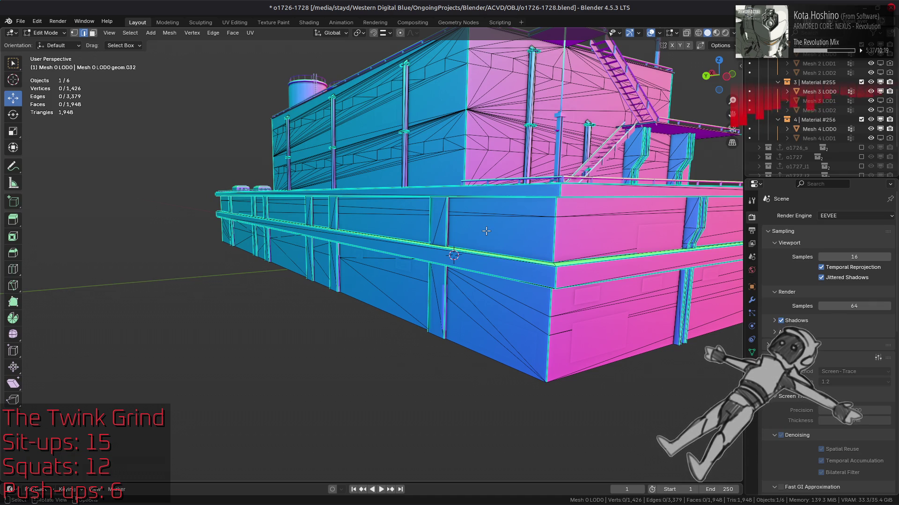
# In face select mode, pick the long top wall band and three wall faces at the right end
pyautogui.moveTo(429, 182)
pyautogui.mouseDown(button='middle')
pyautogui.moveTo(445, 215)
pyautogui.moveTo(397, 233)
pyautogui.mouseUp(button='middle')
pyautogui.scroll(5, 450, 224)
pyautogui.scroll(-3, 456, 232)
pyautogui.scroll(5, 397, 233)
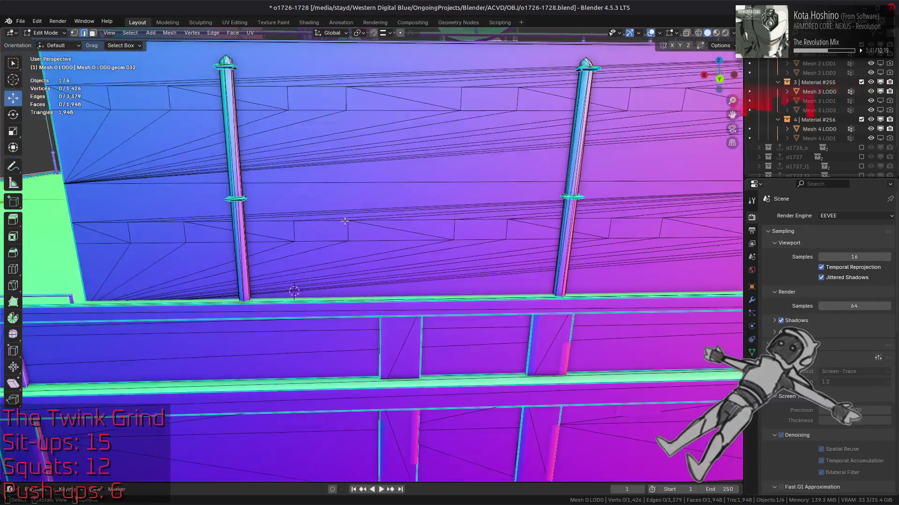
pyautogui.scroll(-1, 397, 233)
pyautogui.scroll(3, 397, 234)
pyautogui.scroll(-3, 397, 233)
pyautogui.moveTo(397, 233); pyautogui.dragTo(292, 169, button='middle')
pyautogui.press('3')
pyautogui.click(316, 171)
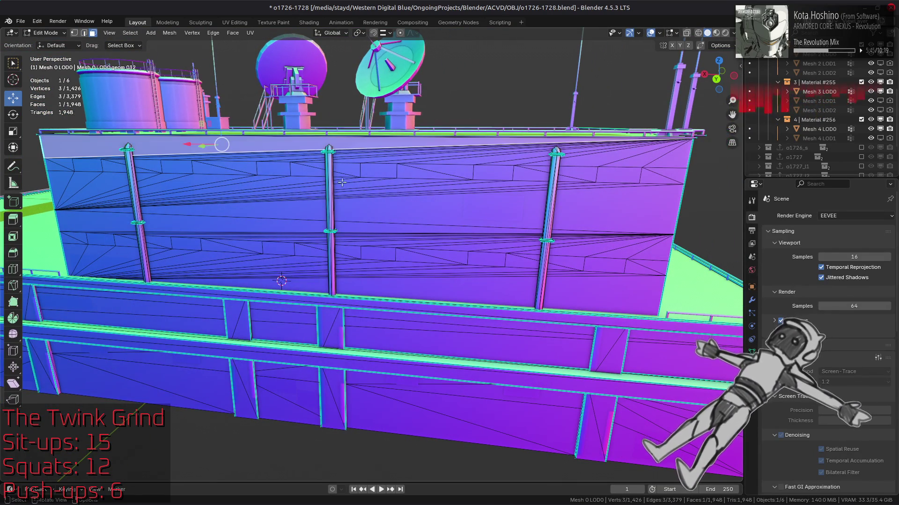
pyautogui.keyDown('shift'); pyautogui.click(617, 209); pyautogui.keyUp('shift')
pyautogui.moveTo(618, 209)
pyautogui.mouseDown(button='middle')
pyautogui.moveTo(369, 212)
pyautogui.moveTo(463, 257)
pyautogui.moveTo(636, 190)
pyautogui.moveTo(631, 244)
pyautogui.mouseUp(button='middle')
pyautogui.keyDown('shift'); pyautogui.click(336, 197); pyautogui.keyUp('shift')
pyautogui.keyDown('shift'); pyautogui.click(635, 190); pyautogui.keyUp('shift')
# Add eight more wall faces around the purple wall and building front to the selection
pyautogui.moveTo(507, 210)
pyautogui.mouseDown(button='middle')
pyautogui.moveTo(527, 237)
pyautogui.moveTo(396, 228)
pyautogui.moveTo(258, 245)
pyautogui.mouseUp(button='middle')
pyautogui.keyDown('shift'); pyautogui.click(527, 237); pyautogui.keyUp('shift')
pyautogui.keyDown('shift'); pyautogui.click(534, 211); pyautogui.keyUp('shift')
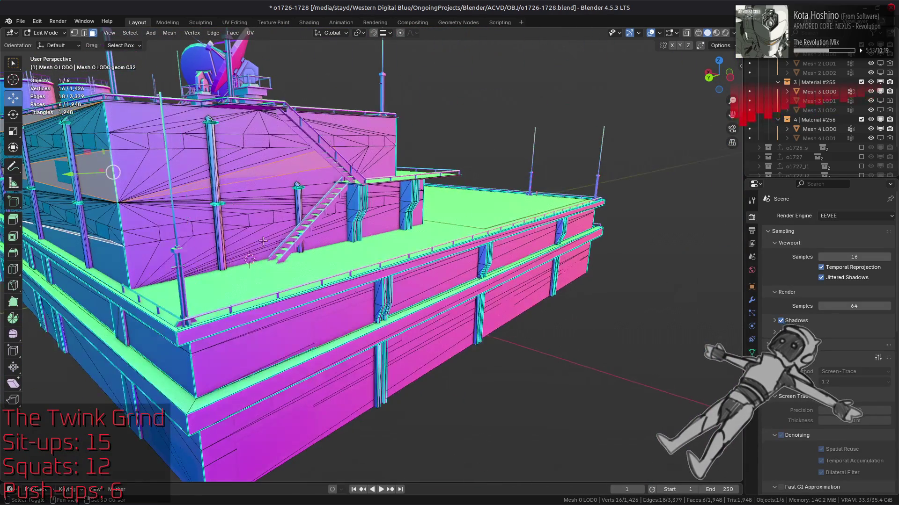
pyautogui.keyDown('shift'); pyautogui.click(318, 237); pyautogui.keyUp('shift')
pyautogui.keyDown('shift'); pyautogui.click(283, 201); pyautogui.keyUp('shift')
pyautogui.scroll(-4, 283, 201)
pyautogui.moveTo(283, 201); pyautogui.dragTo(347, 224, button='middle')
pyautogui.moveTo(276, 179); pyautogui.dragTo(371, 268, button='middle')
pyautogui.scroll(5, 299, 197)
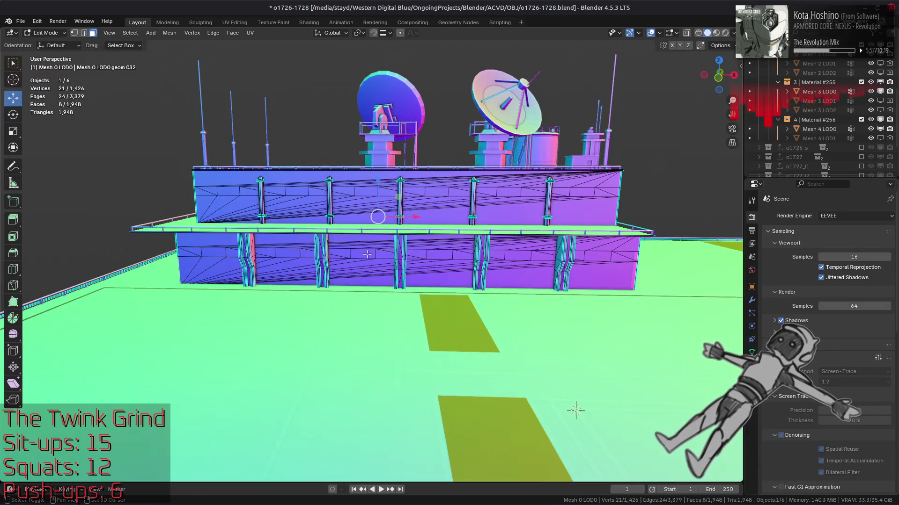
pyautogui.keyDown('shift'); pyautogui.click(439, 265); pyautogui.keyUp('shift')
pyautogui.keyDown('shift'); pyautogui.click(361, 267); pyautogui.keyUp('shift')
pyautogui.keyDown('shift'); pyautogui.click(361, 215); pyautogui.keyUp('shift')
pyautogui.keyDown('shift'); pyautogui.click(358, 176); pyautogui.keyUp('shift')
pyautogui.moveTo(358, 176)
pyautogui.mouseDown(button='middle')
pyautogui.moveTo(547, 259)
pyautogui.moveTo(461, 252)
pyautogui.mouseUp(button='middle')
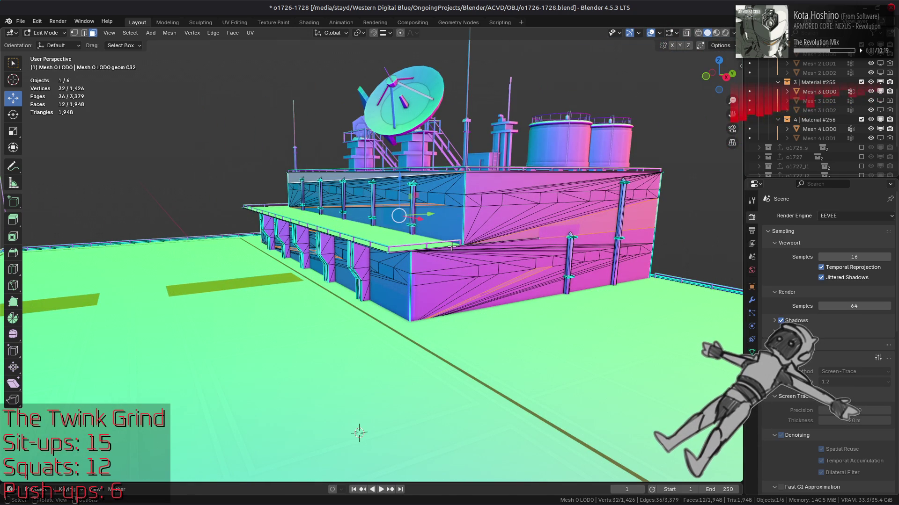
# Extend the selection to linked flat faces with a 5° sharpness
pyautogui.hotkey('ctrl', 'l')
pyautogui.click(422, 275)
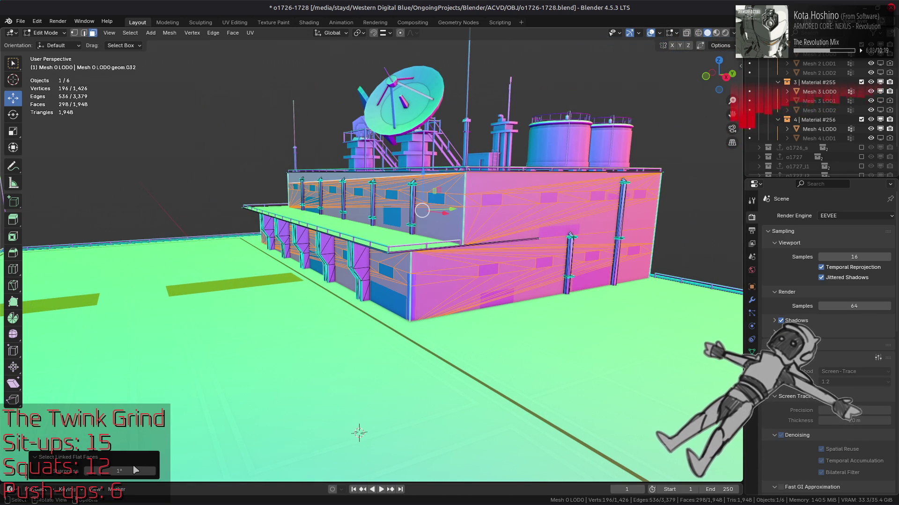
pyautogui.moveTo(132, 466); pyautogui.dragTo(170, 431)
pyautogui.moveTo(274, 241); pyautogui.dragTo(304, 271, button='middle')
# Beautify the selected faces with a 30° maximum angle
pyautogui.click(232, 32)
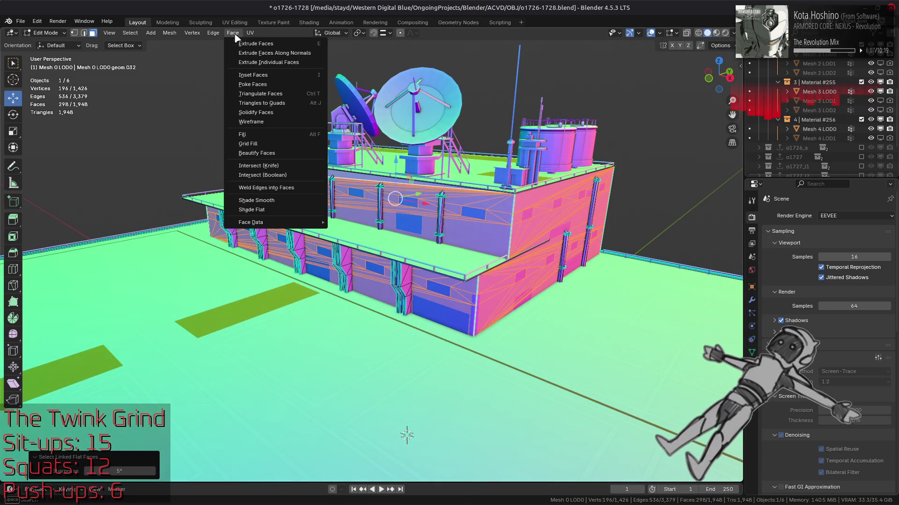
pyautogui.click(265, 153)
pyautogui.moveTo(119, 471); pyautogui.dragTo(119, 471)
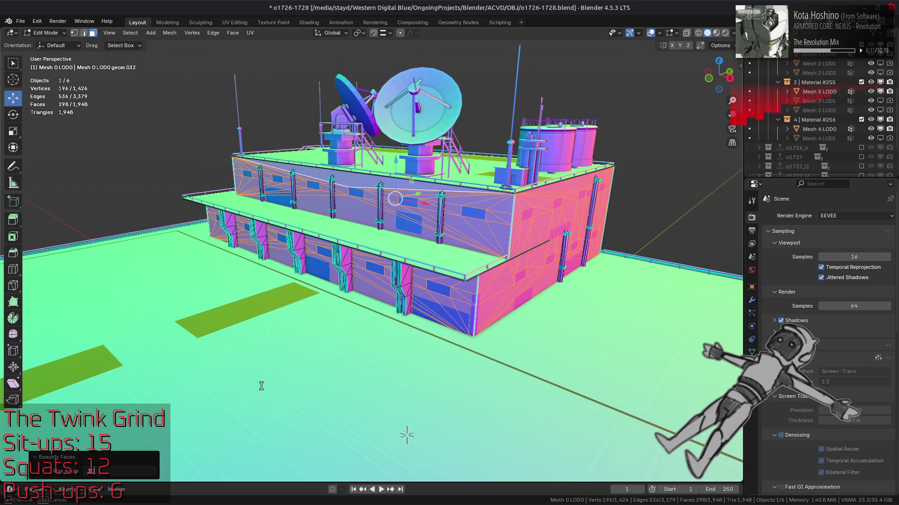
pyautogui.write('0')
pyautogui.press('Return')
# In Material Preview, compare the triangulation before and after, then view from the right in X-ray
pyautogui.click(717, 32)
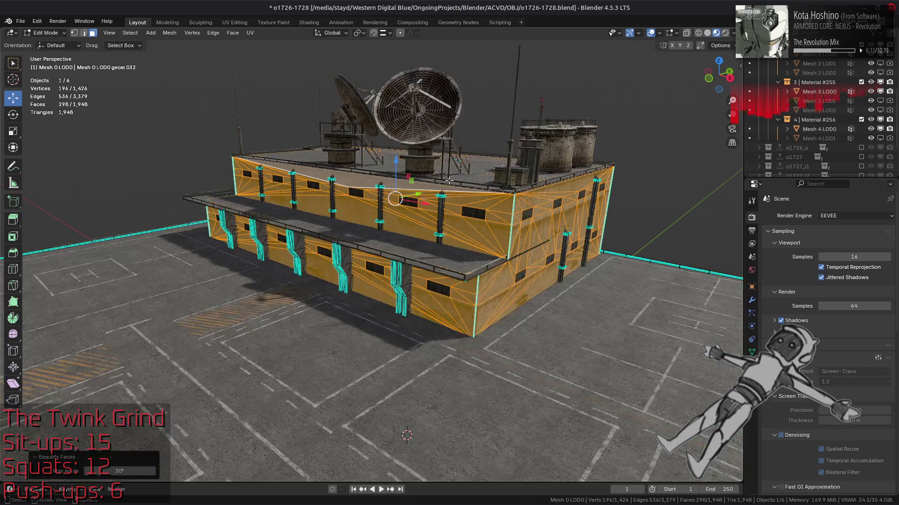
pyautogui.scroll(5, 514, 199)
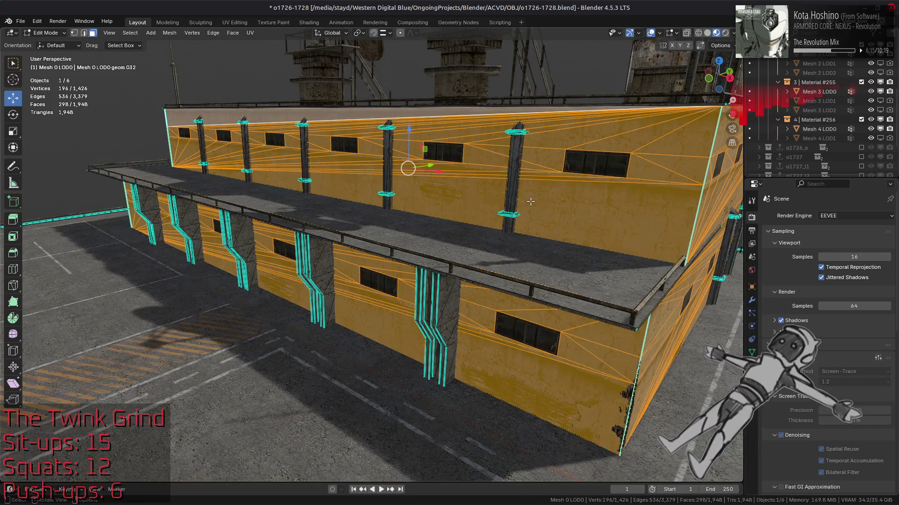
pyautogui.scroll(6, 517, 192)
pyautogui.hotkey('ctrl', 'z')
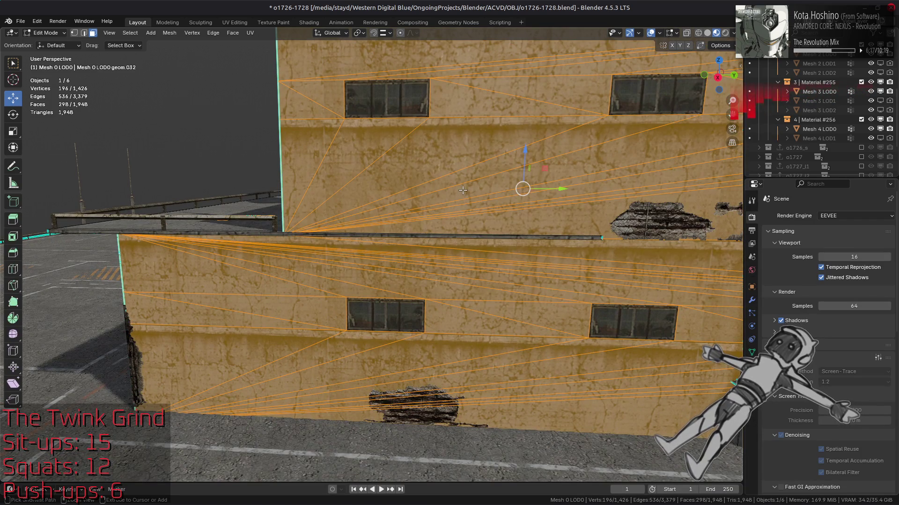
pyautogui.hotkey('ctrl', 'shift', 'z')
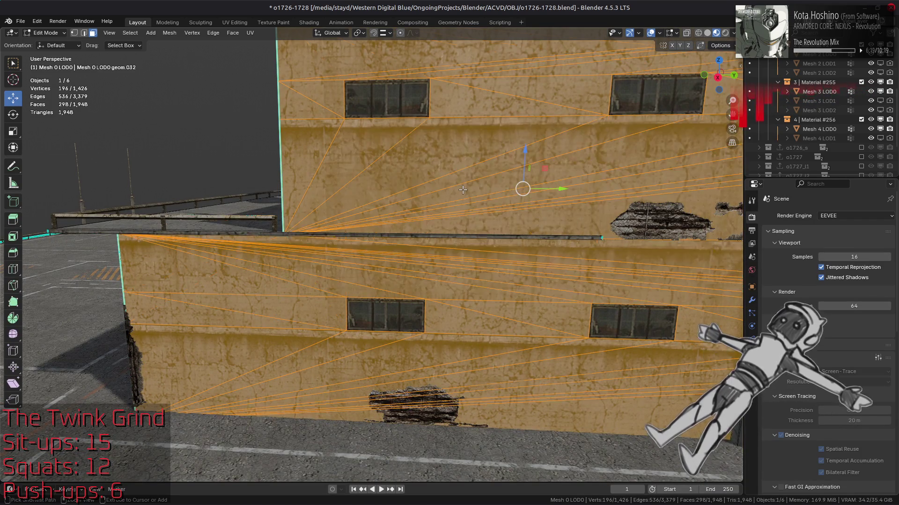
pyautogui.scroll(-8, 462, 189)
pyautogui.press('KP_3')
pyautogui.scroll(4, 346, 226)
pyautogui.hotkey('alt', 'z')
# Deselect the upper wall and beautify only the lower wall's faces
pyautogui.moveTo(175, 122)
pyautogui.mouseDown()
pyautogui.moveTo(664, 240)
pyautogui.moveTo(748, 248)
pyautogui.mouseUp()
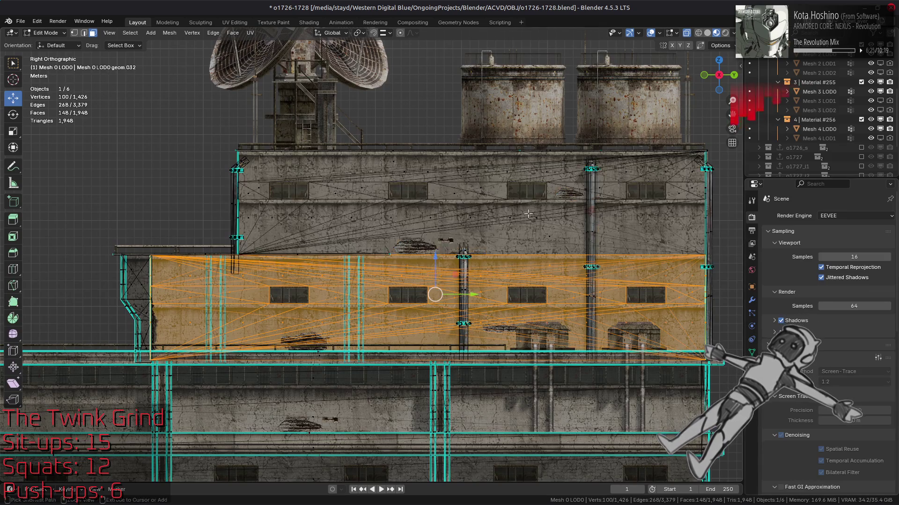
pyautogui.click(233, 33)
pyautogui.click(263, 153)
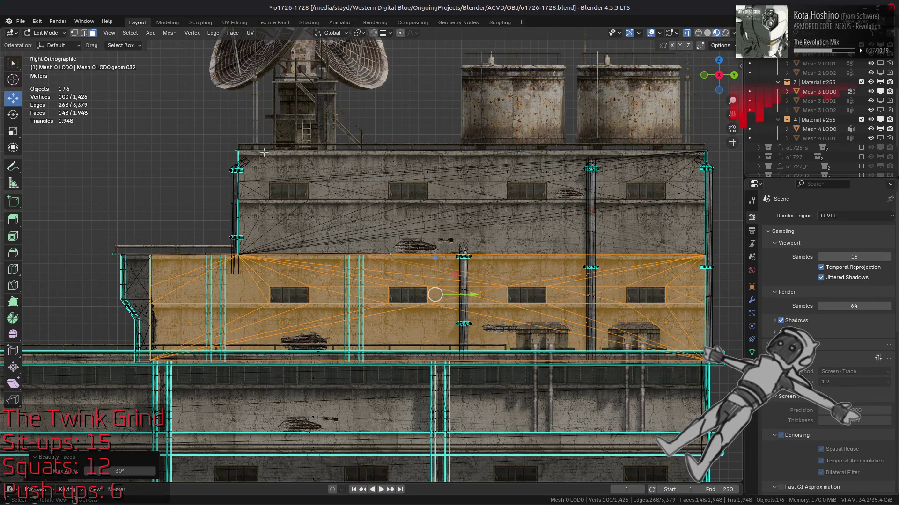
pyautogui.moveTo(202, 224); pyautogui.dragTo(458, 189, button='middle')
# Light the viewport with Scene World and set the world colour value to 0.7
pyautogui.click(733, 33)
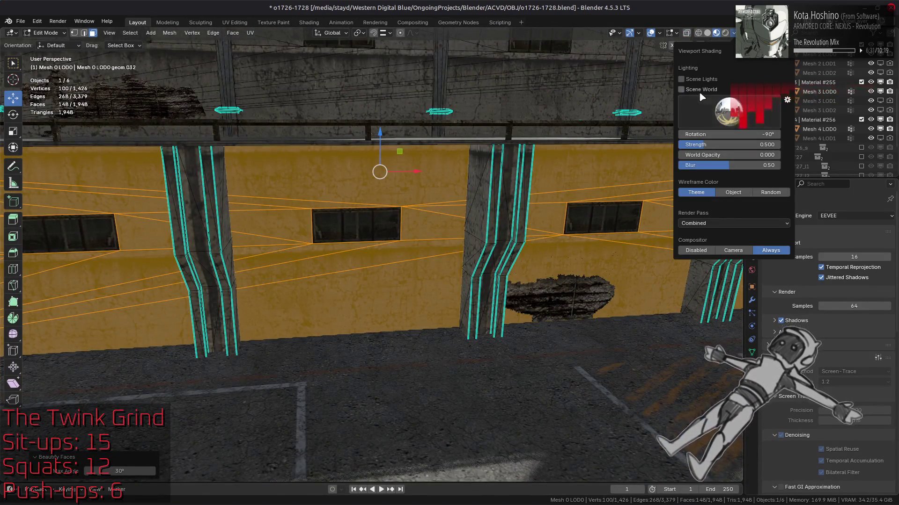
pyautogui.click(701, 94)
pyautogui.click(751, 270)
pyautogui.click(850, 280)
pyautogui.moveTo(824, 241); pyautogui.dragTo(874, 241)
pyautogui.scroll(-5, 354, 248)
pyautogui.moveTo(354, 247); pyautogui.dragTo(442, 246, button='middle')
pyautogui.click(877, 280)
pyautogui.doubleClick(850, 241)
pyautogui.write('0.7')
pyautogui.press('Return')
pyautogui.moveTo(356, 276)
pyautogui.mouseDown(button='middle')
pyautogui.moveTo(393, 277)
pyautogui.moveTo(385, 255)
pyautogui.moveTo(350, 268)
pyautogui.moveTo(330, 237)
pyautogui.moveTo(440, 255)
pyautogui.mouseUp(button='middle')
# Select the linked wall faces without the lower wall, beautify the upper wall, then undo back
pyautogui.click(329, 237)
pyautogui.hotkey('ctrl', 'l')
pyautogui.moveTo(531, 296)
pyautogui.mouseDown()
pyautogui.moveTo(191, 199)
pyautogui.moveTo(185, 188)
pyautogui.mouseUp()
pyautogui.moveTo(185, 188)
pyautogui.mouseDown(button='middle')
pyautogui.moveTo(385, 205)
pyautogui.moveTo(235, 124)
pyautogui.moveTo(277, 50)
pyautogui.mouseUp(button='middle')
pyautogui.click(232, 33)
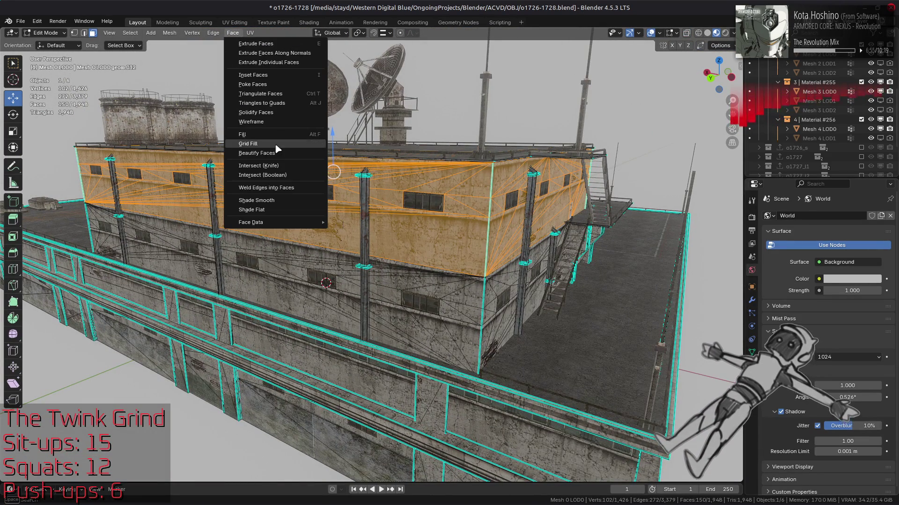
pyautogui.click(323, 154)
pyautogui.moveTo(400, 169)
pyautogui.mouseDown(button='middle')
pyautogui.moveTo(498, 200)
pyautogui.moveTo(463, 209)
pyautogui.moveTo(340, 194)
pyautogui.moveTo(420, 194)
pyautogui.mouseUp(button='middle')
pyautogui.hotkey('ctrl', 'z')
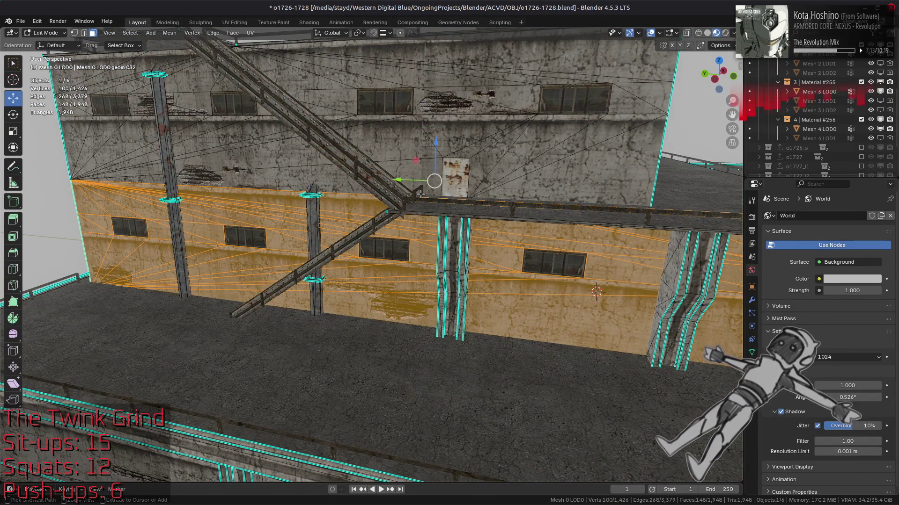
pyautogui.hotkey('ctrl', 'z')
pyautogui.hotkey('ctrl', 'z')
pyautogui.hotkey('ctrl', 'z')
pyautogui.hotkey('ctrl', 'z')
pyautogui.hotkey('ctrl', 'z')
pyautogui.hotkey('ctrl', 'z')
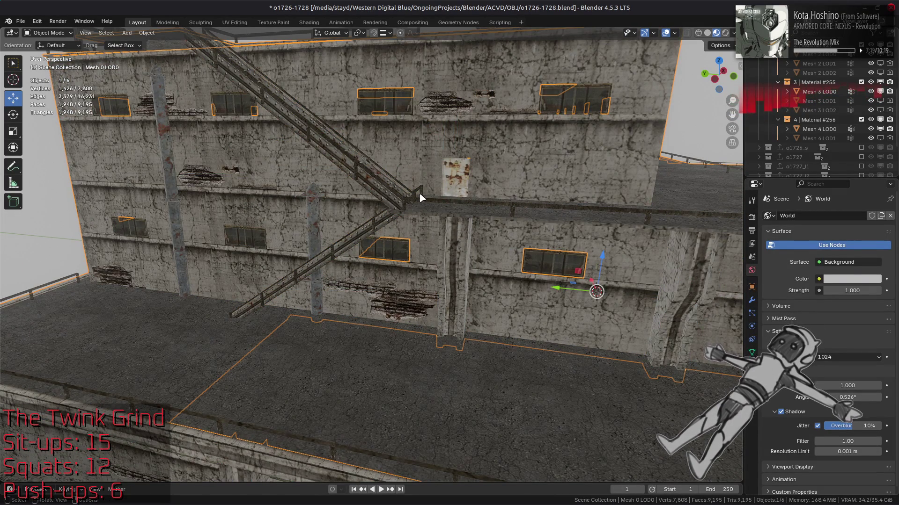
# Deselect everything and set the viewport Clip End to 1000 m in the sidebar View tab
pyautogui.hotkey('alt', 'a')
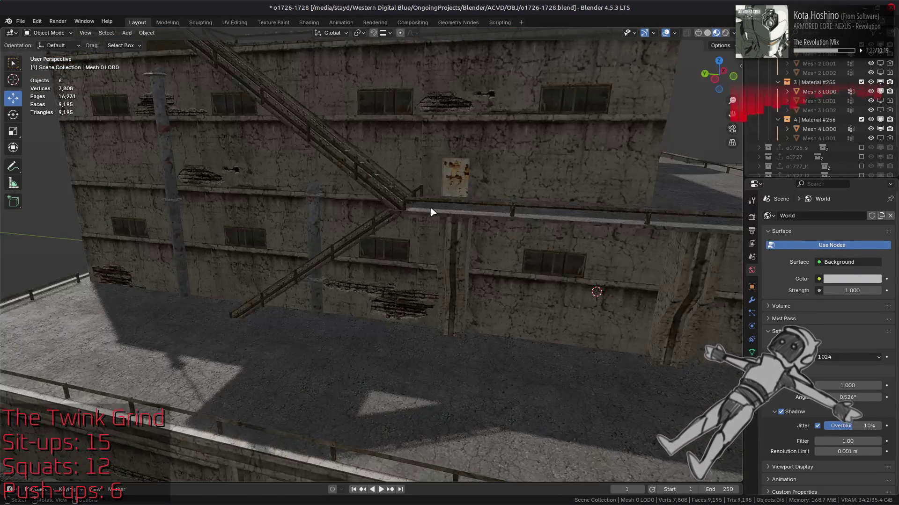
pyautogui.scroll(-5, 431, 212)
pyautogui.moveTo(451, 209); pyautogui.dragTo(382, 211, button='middle')
pyautogui.scroll(5, 365, 211)
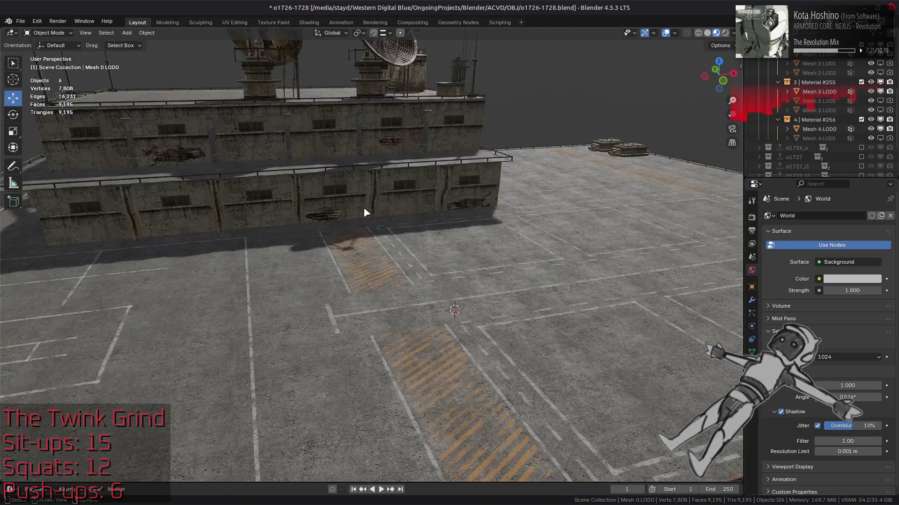
pyautogui.scroll(-3, 407, 241)
pyautogui.press('n')
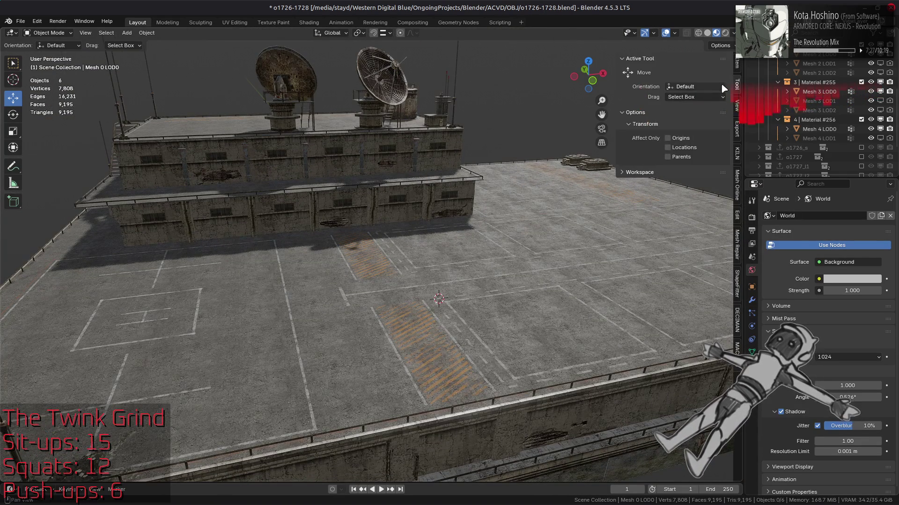
pyautogui.click(737, 105)
pyautogui.click(674, 92)
pyautogui.press('BackSpace')
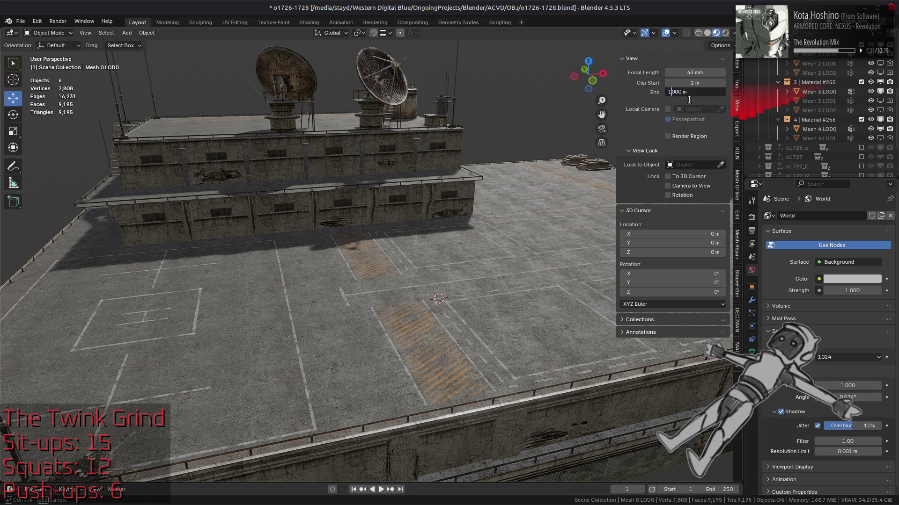
pyautogui.press('Return')
# Try Clip End at 5000 m and 500 m, settling back on 1000 m
pyautogui.click(689, 93)
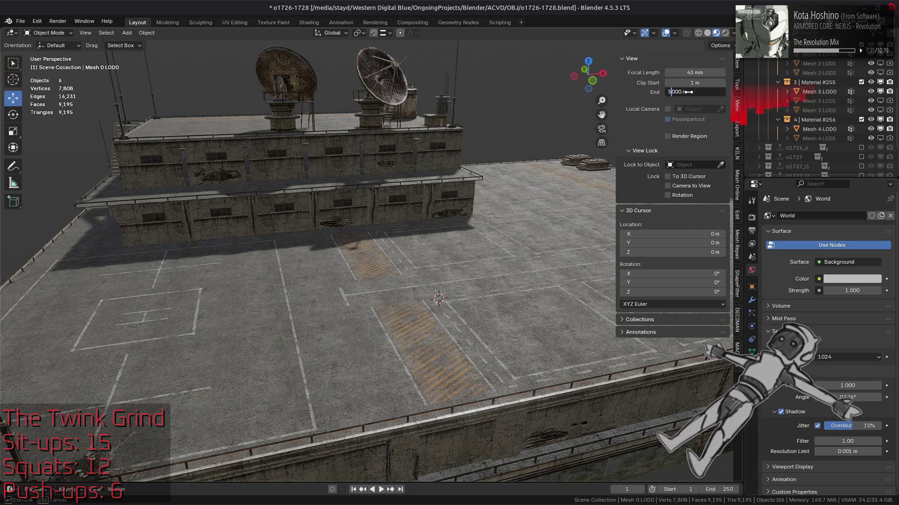
pyautogui.press('Return')
pyautogui.scroll(8, 492, 201)
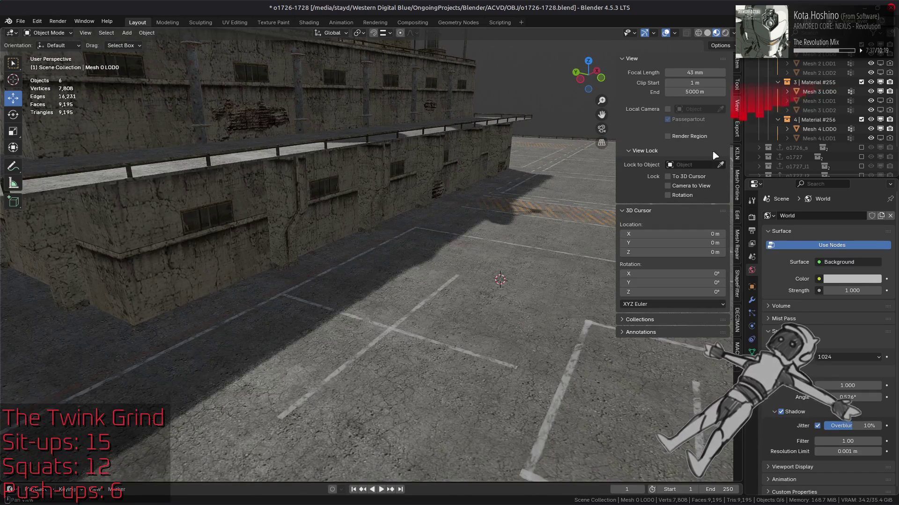
pyautogui.click(697, 92)
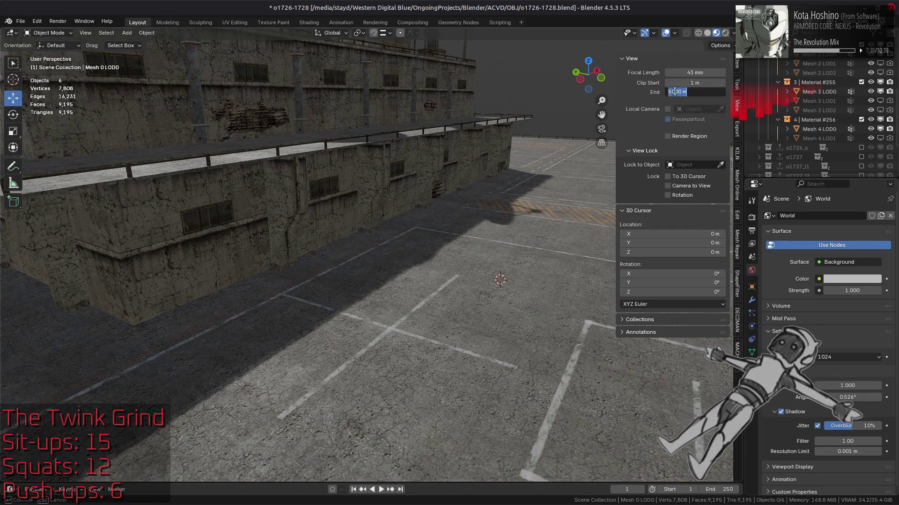
pyautogui.write('1')
pyautogui.press('Return')
pyautogui.click(703, 91)
pyautogui.write('5')
pyautogui.press('Return')
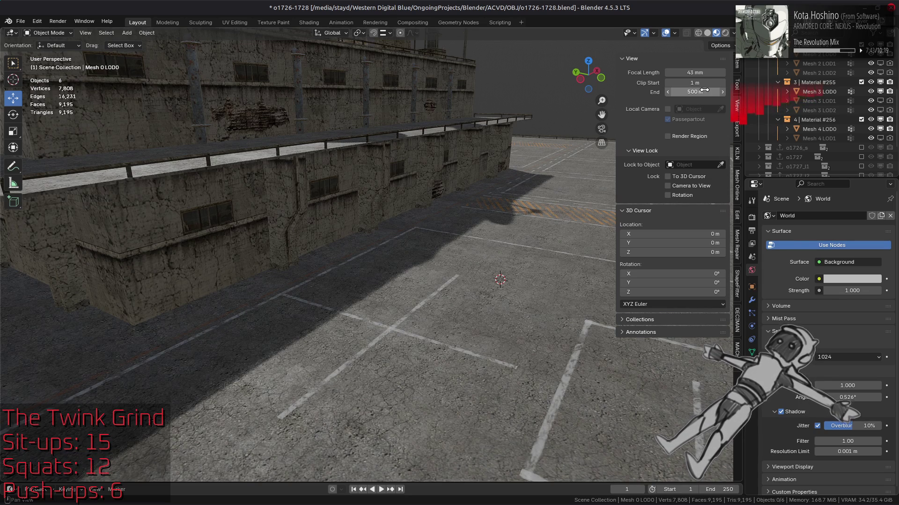
pyautogui.click(704, 91)
pyautogui.write('100')
pyautogui.press('Return')
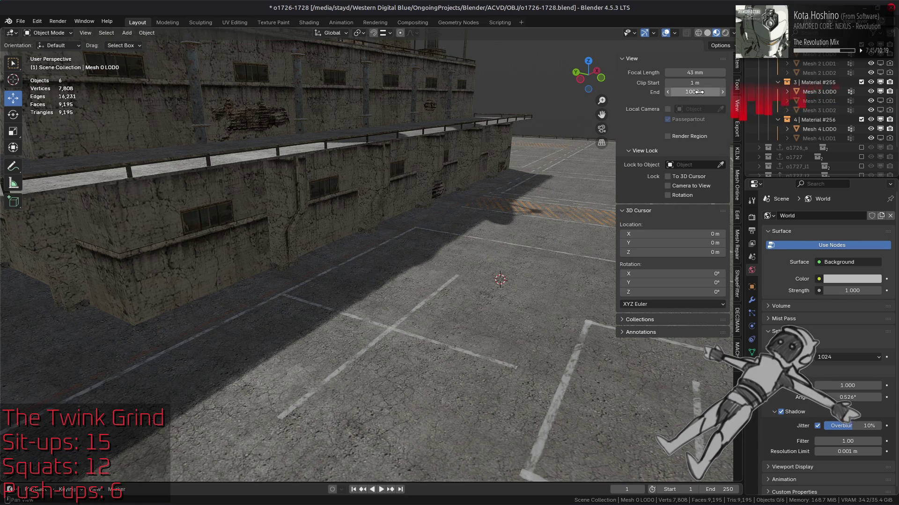
pyautogui.scroll(-10, 488, 207)
pyautogui.scroll(10, 488, 206)
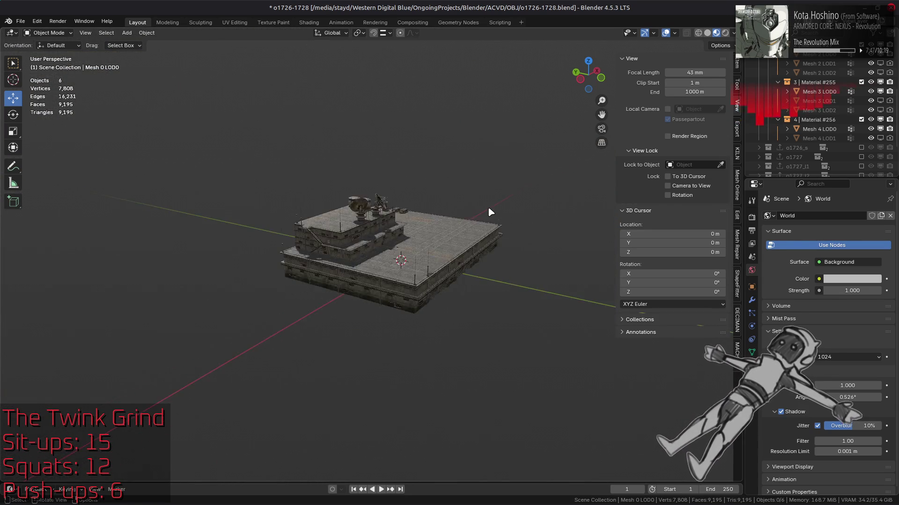
# Make Mesh 3 LOD0 the active object and show the Render properties
pyautogui.click(493, 260)
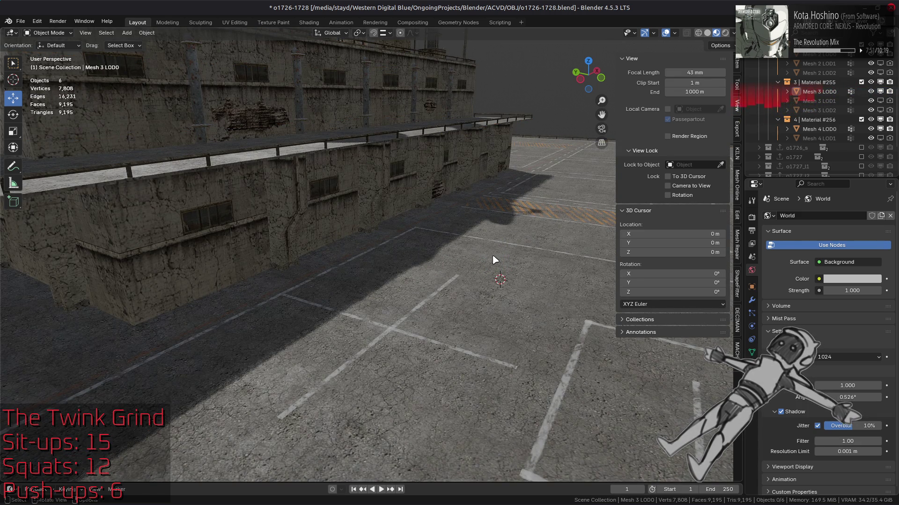
pyautogui.scroll(-2, 495, 260)
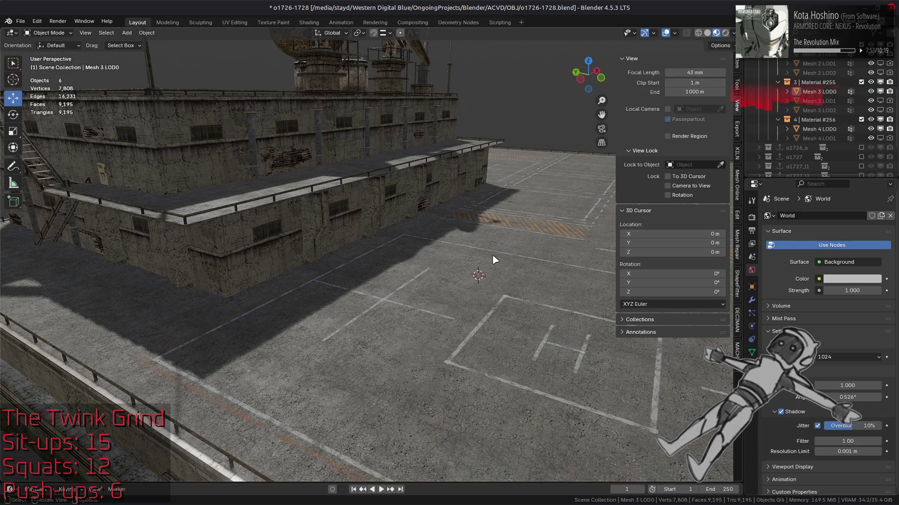
pyautogui.scroll(-2, 494, 259)
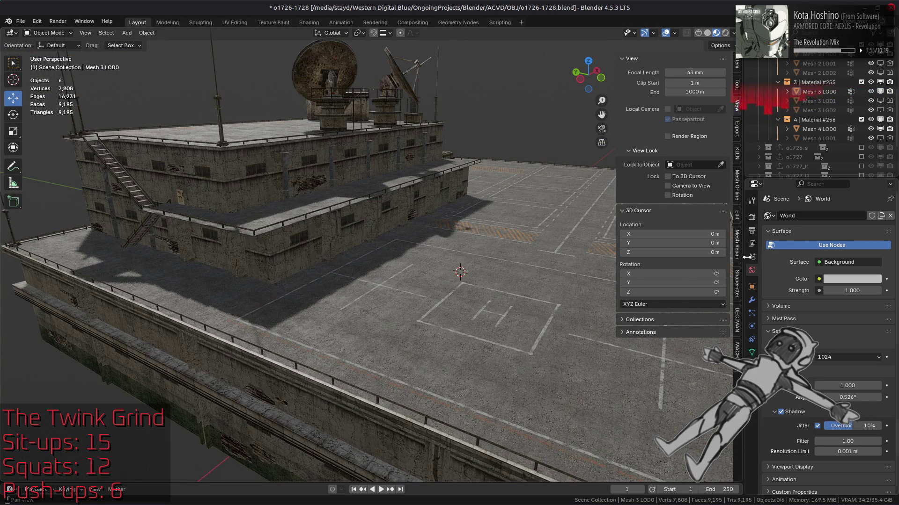
pyautogui.click(752, 217)
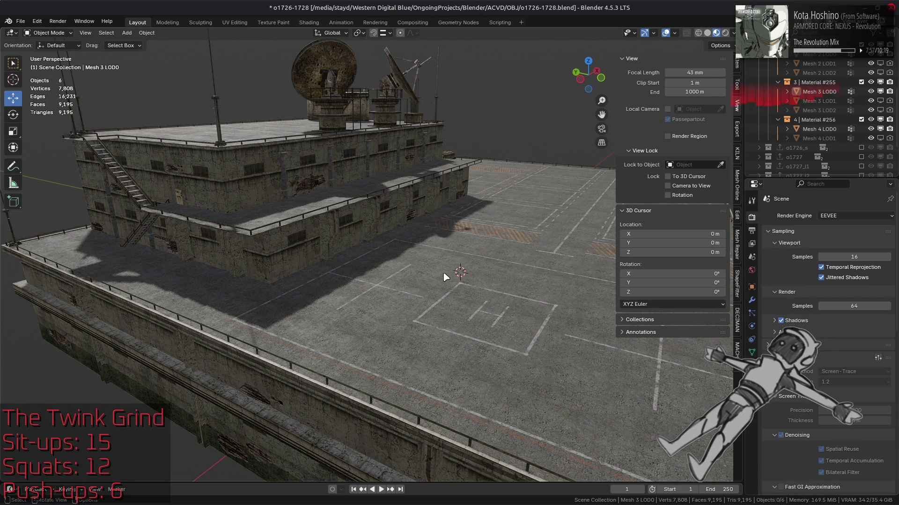
# Hide the sidebar and adjust the screen-tracing precision
pyautogui.press('n')
pyautogui.moveTo(646, 335)
pyautogui.mouseDown(button='middle')
pyautogui.moveTo(578, 327)
pyautogui.moveTo(623, 343)
pyautogui.mouseUp(button='middle')
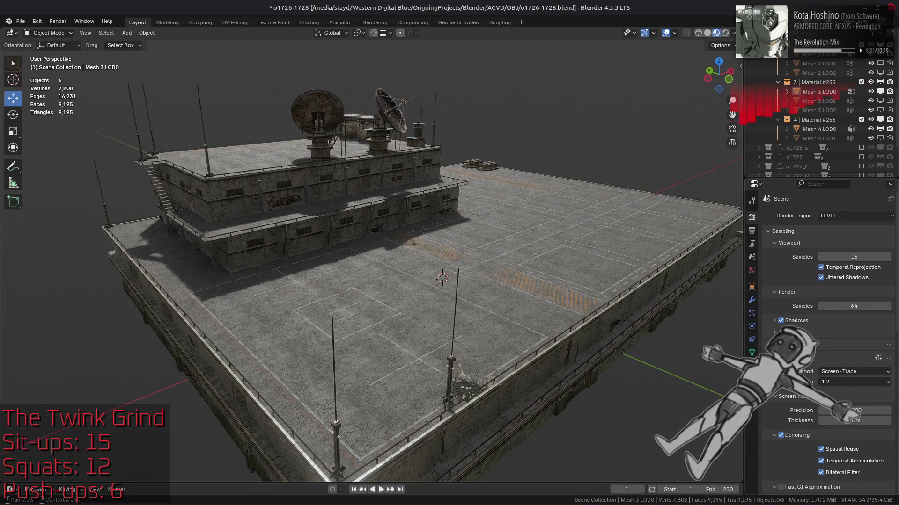
pyautogui.moveTo(838, 410)
pyautogui.mouseDown()
pyautogui.moveTo(870, 410)
pyautogui.moveTo(818, 411)
pyautogui.mouseUp()
pyautogui.scroll(-3, 823, 410)
pyautogui.scroll(-2, 824, 351)
# Enable Fast GI Approximation with a 15 m distance, then switch raytracing off
pyautogui.click(781, 394)
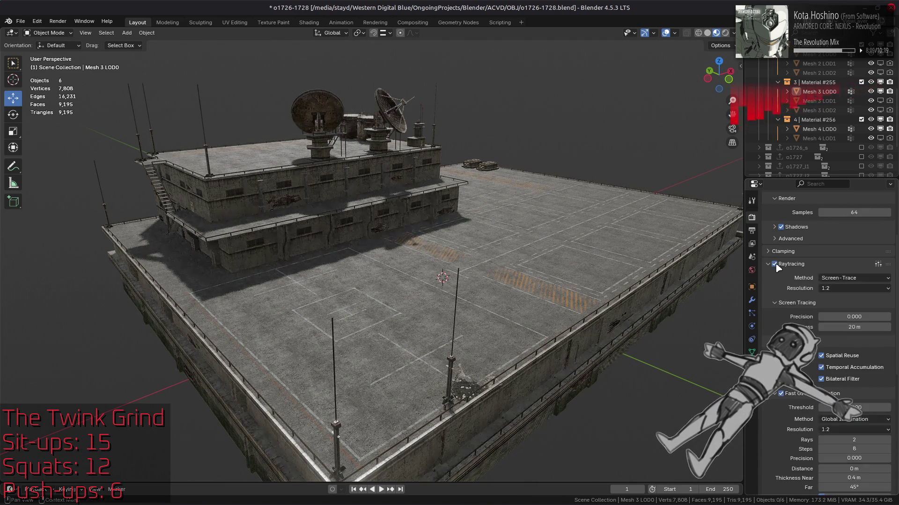
pyautogui.scroll(-3, 780, 271)
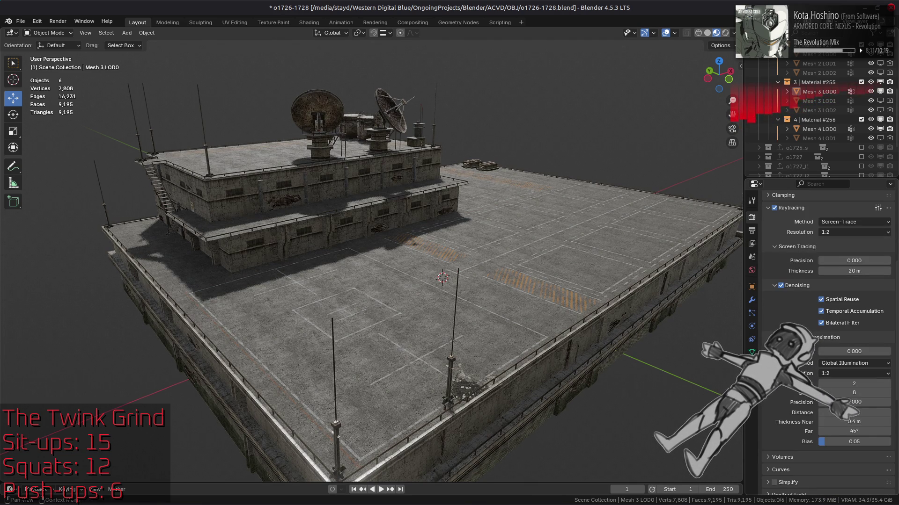
pyautogui.click(854, 431)
pyautogui.write('80')
pyautogui.press('Return')
pyautogui.press('Return')
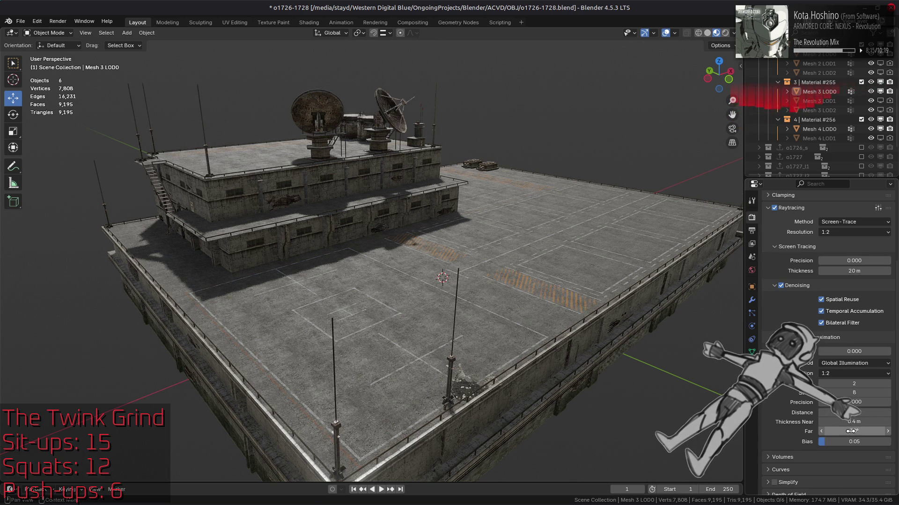
pyautogui.press('Return')
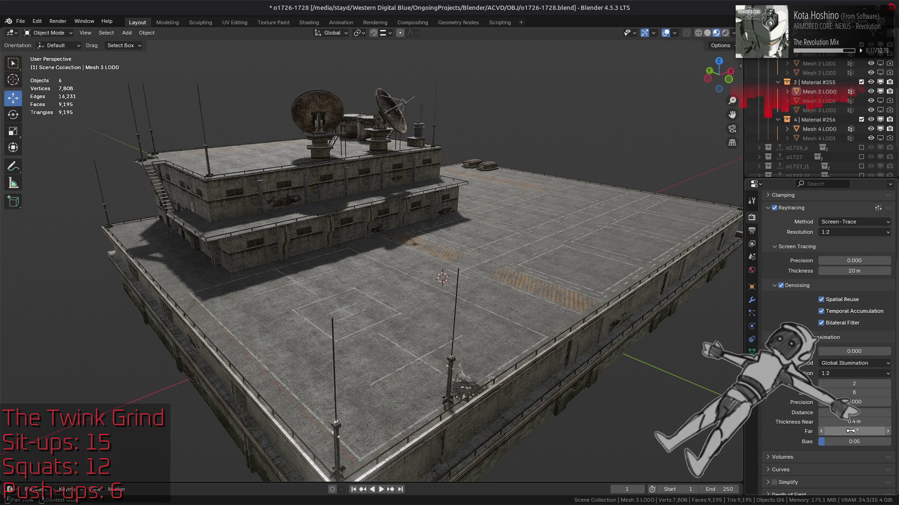
pyautogui.moveTo(854, 402); pyautogui.dragTo(810, 401)
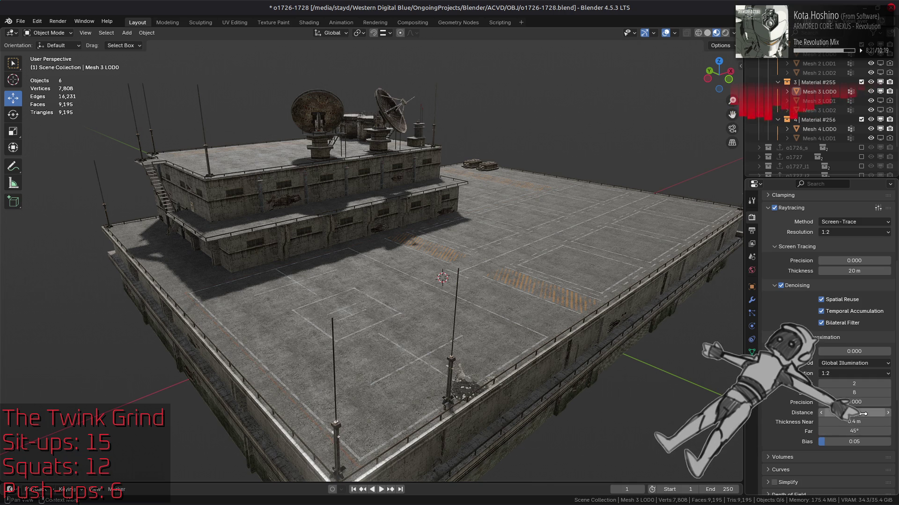
pyautogui.press('Return')
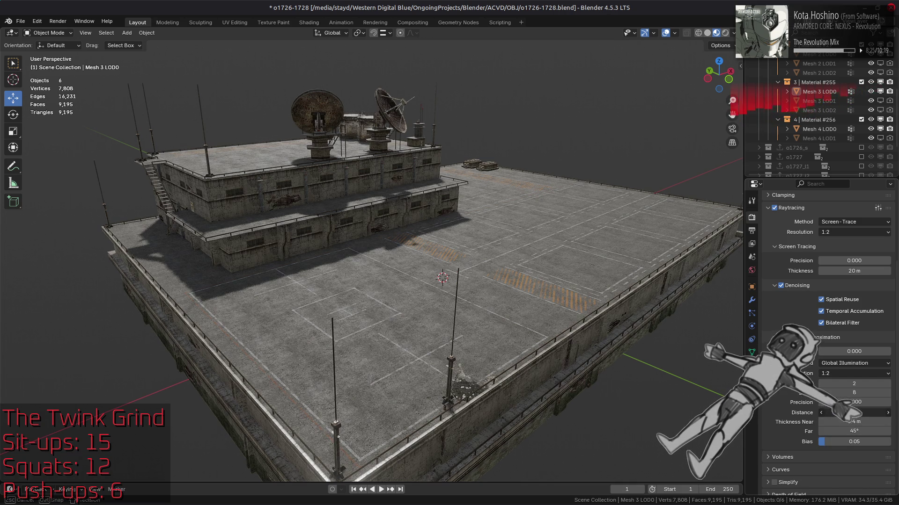
pyautogui.write('15')
pyautogui.press('Return')
pyautogui.press('Return')
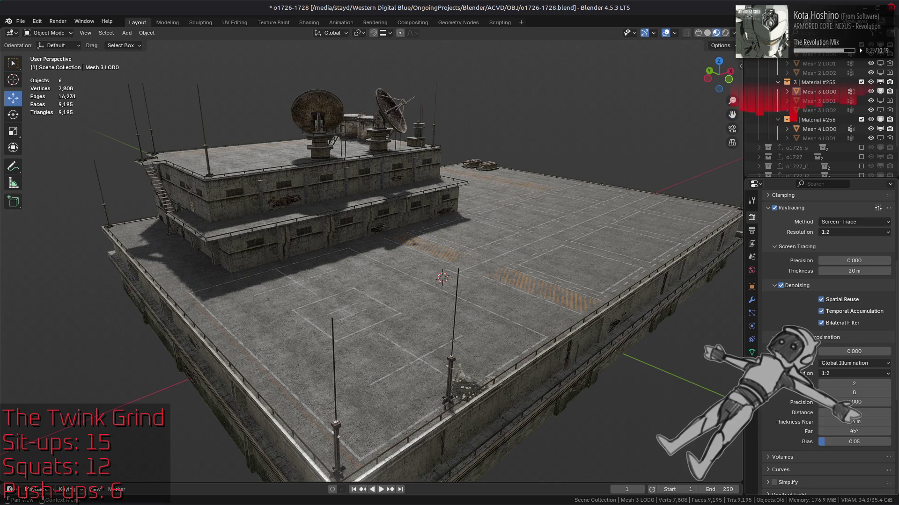
pyautogui.click(774, 208)
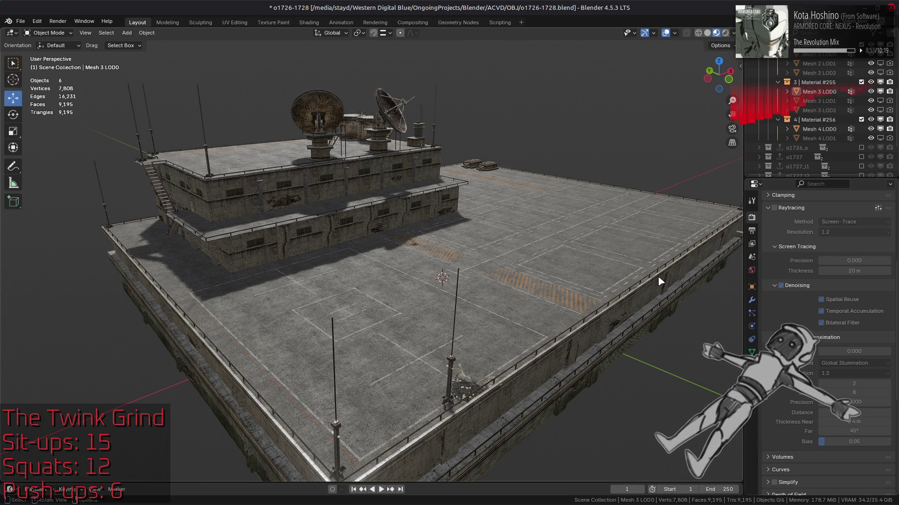
# Turn raytracing back on and orbit to a closer angle on the rooftop
pyautogui.scroll(3, 793, 294)
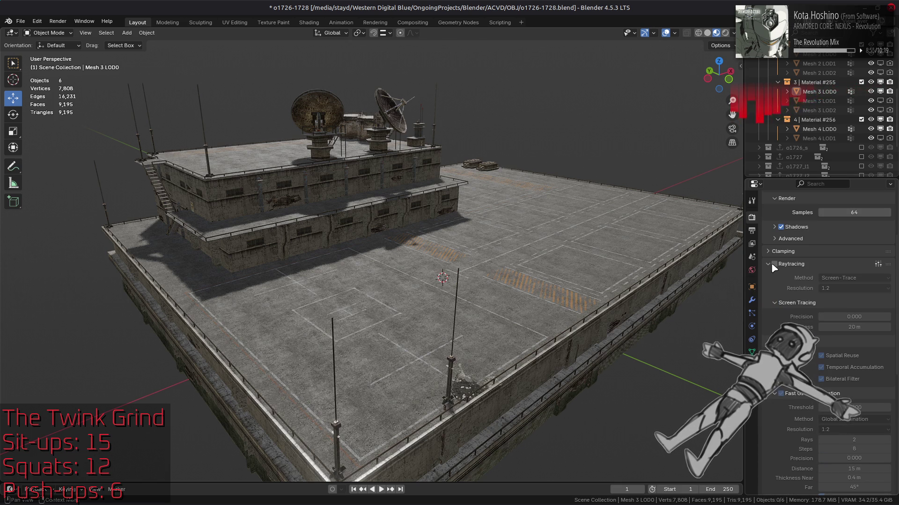
pyautogui.click(775, 264)
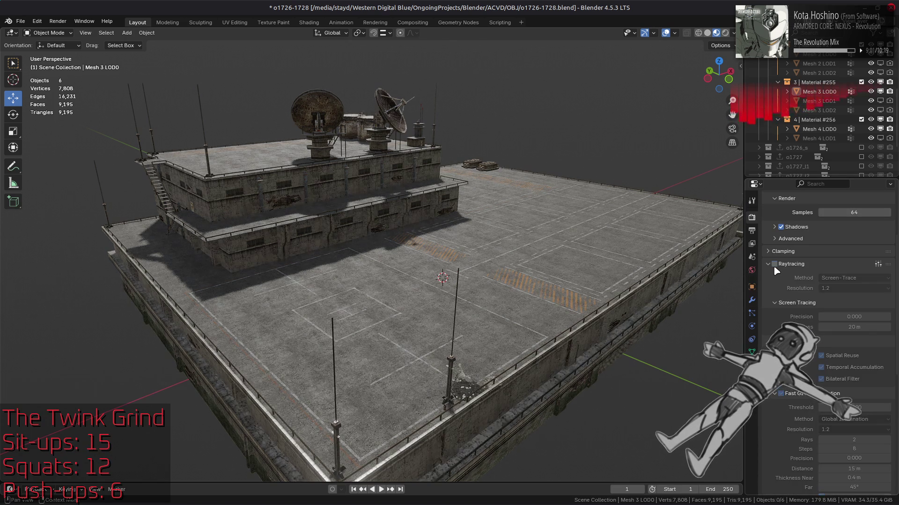
pyautogui.moveTo(509, 243)
pyautogui.mouseDown(button='middle')
pyautogui.moveTo(528, 245)
pyautogui.moveTo(467, 265)
pyautogui.moveTo(304, 262)
pyautogui.moveTo(505, 275)
pyautogui.moveTo(344, 281)
pyautogui.moveTo(421, 281)
pyautogui.mouseUp(button='middle')
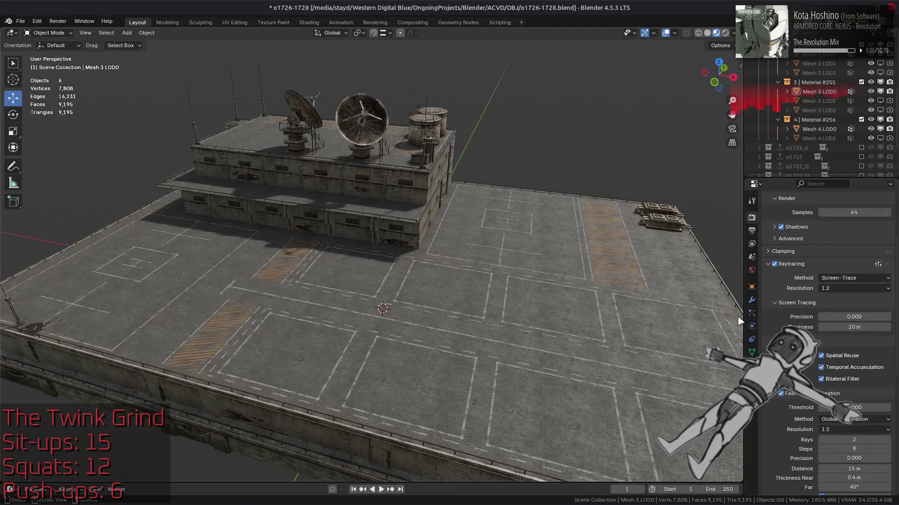
pyautogui.moveTo(538, 323); pyautogui.dragTo(686, 340, button='middle')
pyautogui.click(846, 368)
pyautogui.click(845, 380)
# Toggle raytracing repeatedly to compare the lighting, then collapse its panel
pyautogui.click(775, 264)
pyautogui.click(775, 264)
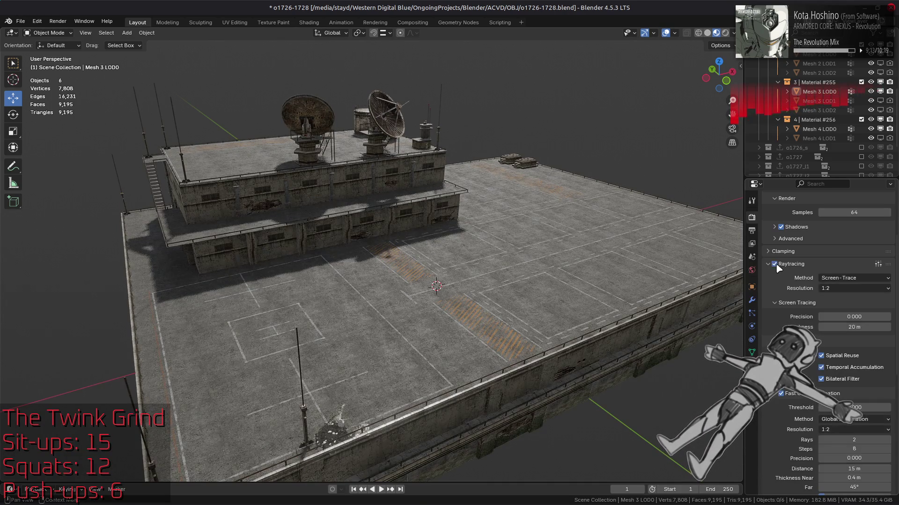
pyautogui.click(774, 264)
pyautogui.click(775, 264)
pyautogui.click(775, 264)
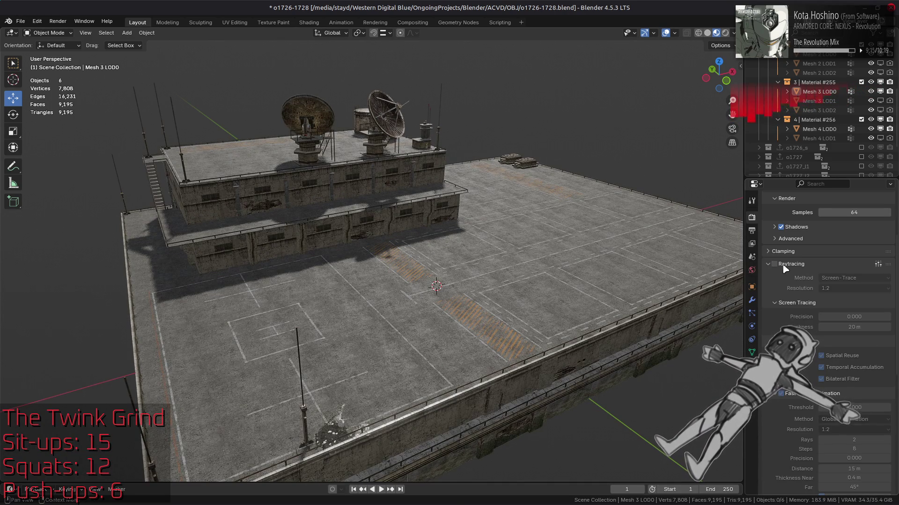
pyautogui.click(791, 264)
# Switch render shadows off and back on to compare
pyautogui.scroll(5, 792, 298)
pyautogui.click(781, 321)
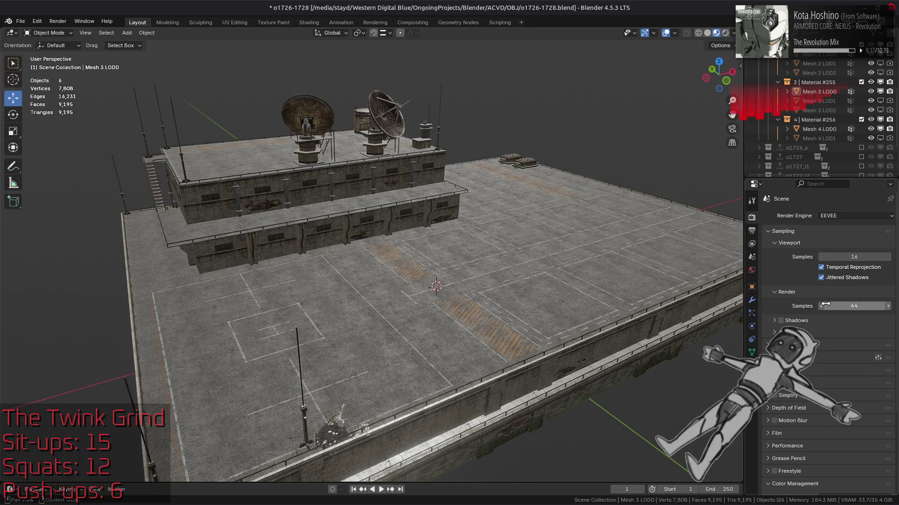
pyautogui.click(781, 320)
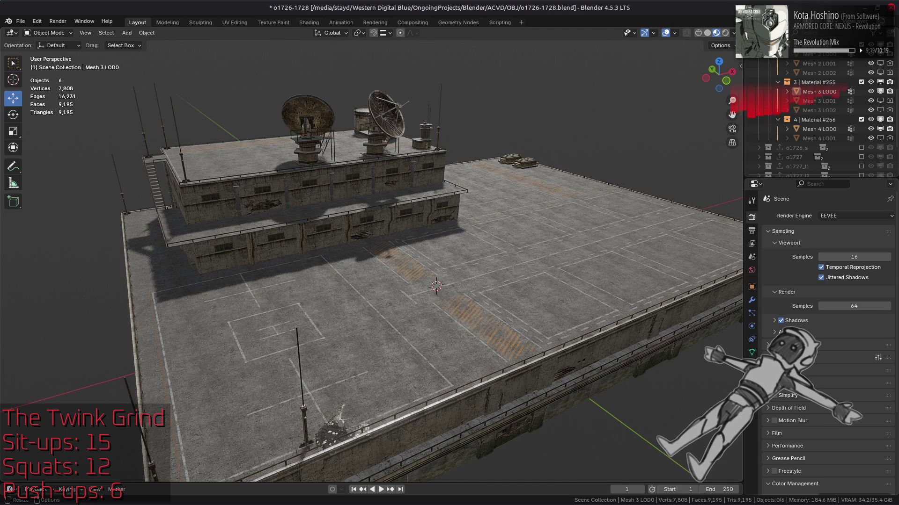
# Set the World's Sun value to 3, after briefly trying 0.5
pyautogui.click(751, 270)
pyautogui.doubleClick(847, 385)
pyautogui.write('0.5')
pyautogui.press('Return')
pyautogui.doubleClick(847, 384)
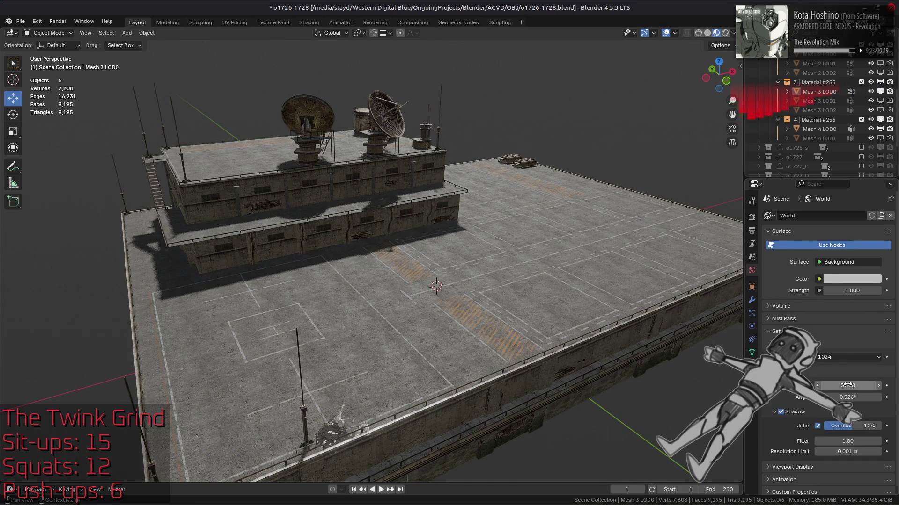
pyautogui.write('3')
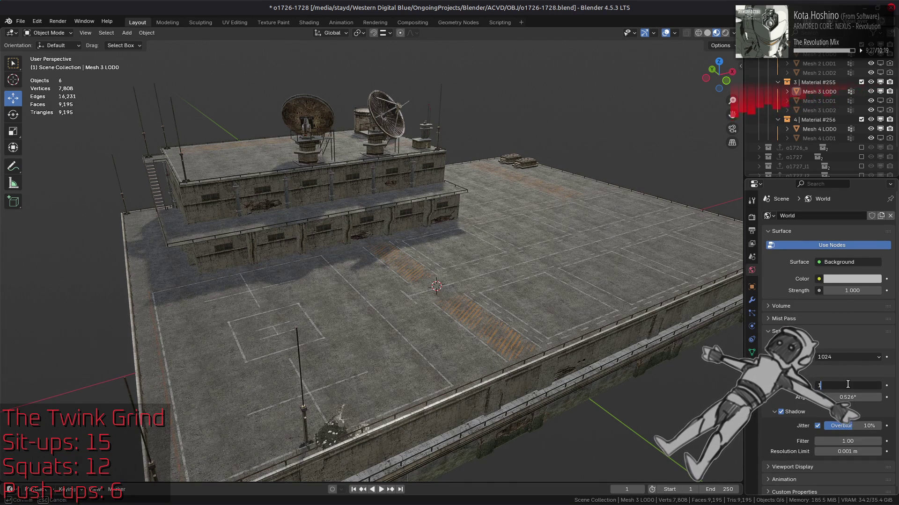
pyautogui.press('Return')
pyautogui.doubleClick(847, 385)
pyautogui.write('3')
pyautogui.press('Return')
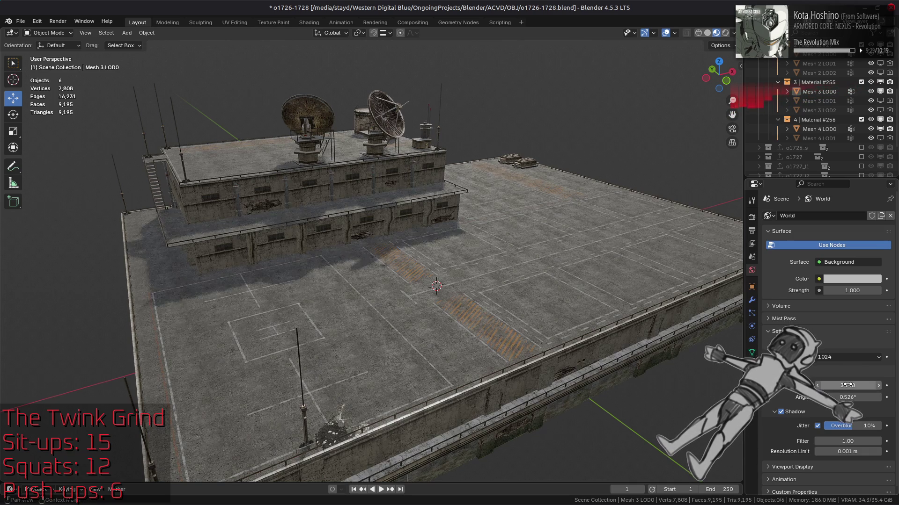
# Turn off Fast GI Approximation in the Render tab's Raytracing settings
pyautogui.click(752, 217)
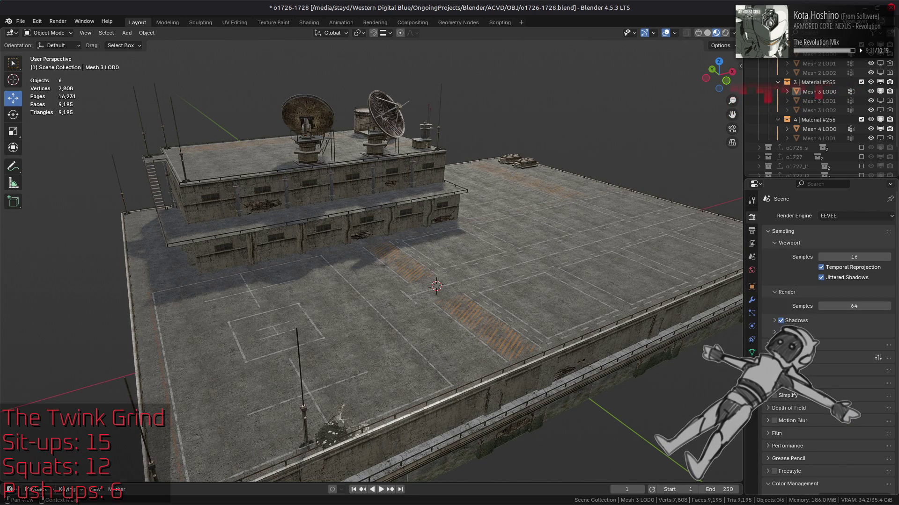
pyautogui.click(777, 345)
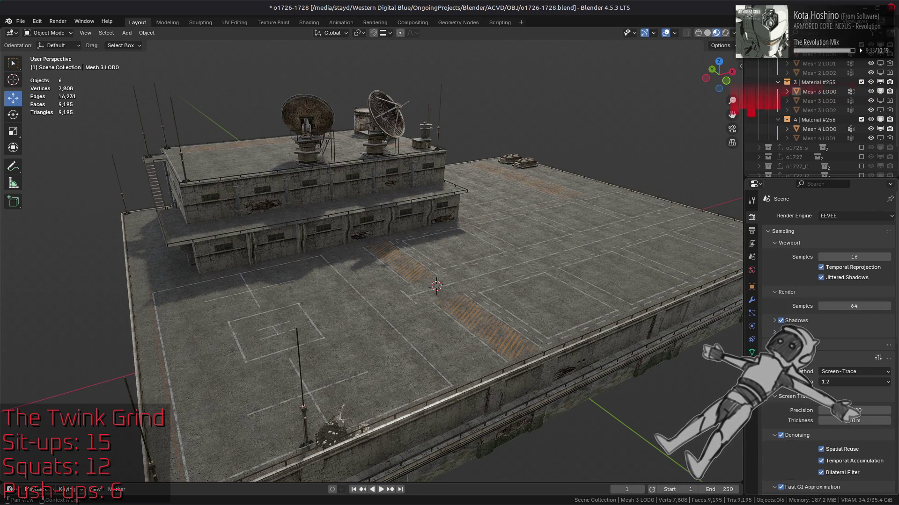
pyautogui.click(784, 488)
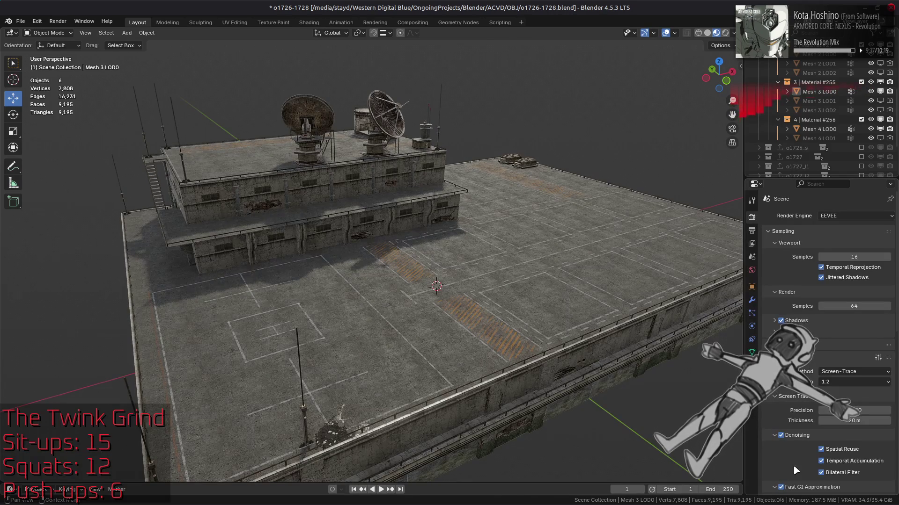
pyautogui.click(784, 489)
pyautogui.moveTo(656, 351)
pyautogui.mouseDown(button='middle')
pyautogui.moveTo(527, 285)
pyautogui.moveTo(561, 286)
pyautogui.mouseUp(button='middle')
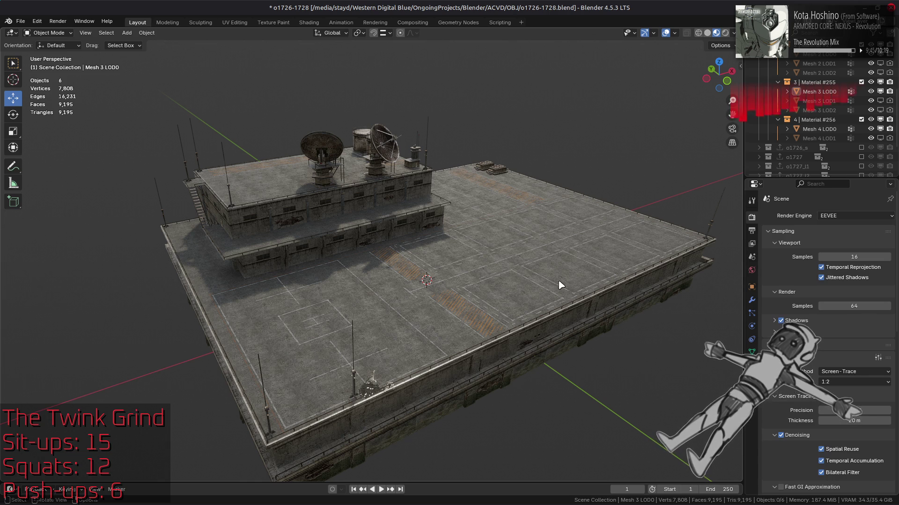
# Switch EEVEE raytracing off and save the blend file
pyautogui.click(775, 346)
pyautogui.scroll(3, 581, 290)
pyautogui.click(580, 291)
pyautogui.keyDown('ctrl'); pyautogui.click(580, 290); pyautogui.keyUp('ctrl')
pyautogui.hotkey('ctrl', 's')
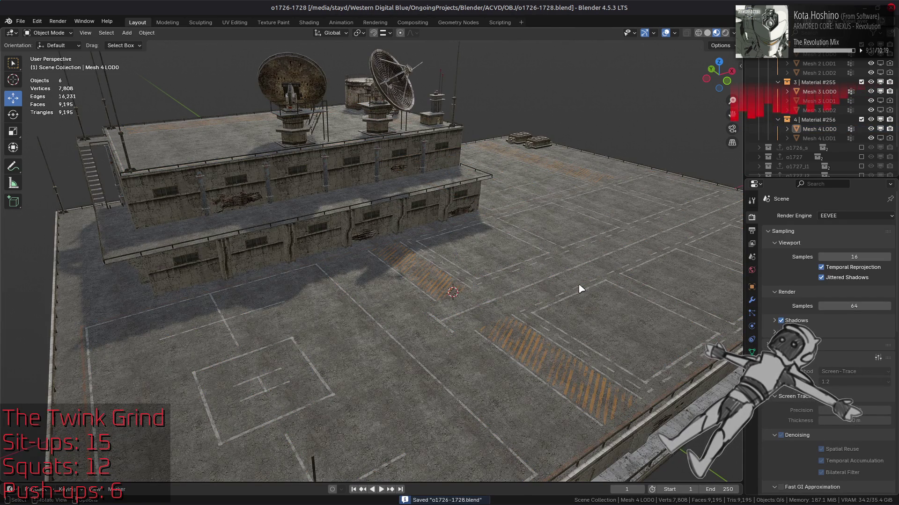
# Zoom and orbit around the rooftop to inspect the striped parking floor panels
pyautogui.scroll(3, 581, 289)
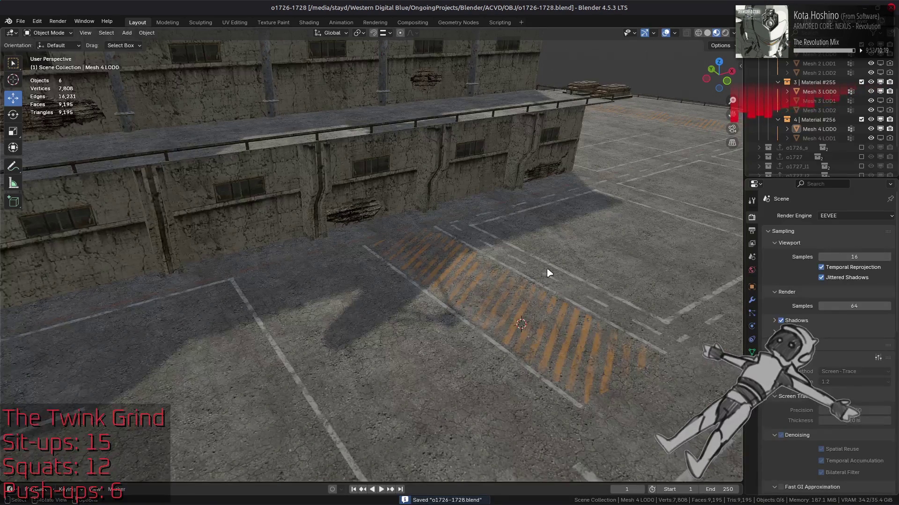
pyautogui.scroll(5, 549, 272)
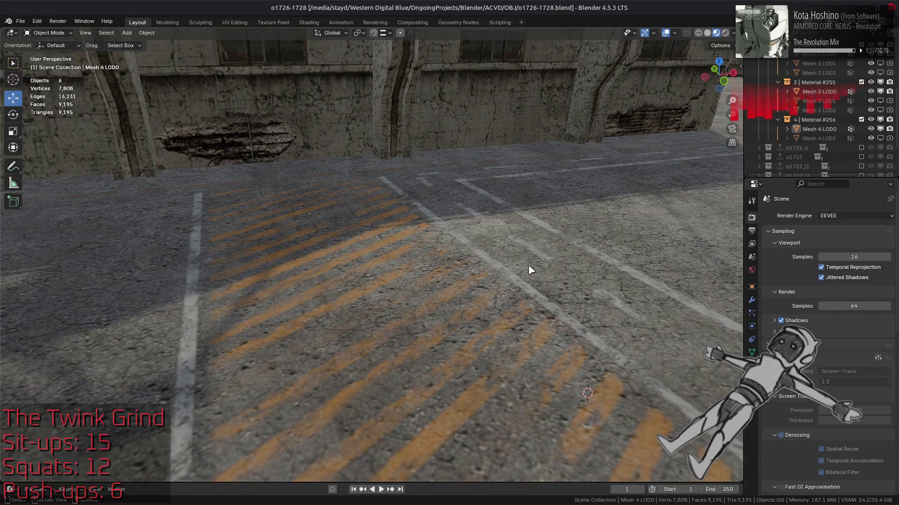
pyautogui.scroll(-3, 531, 270)
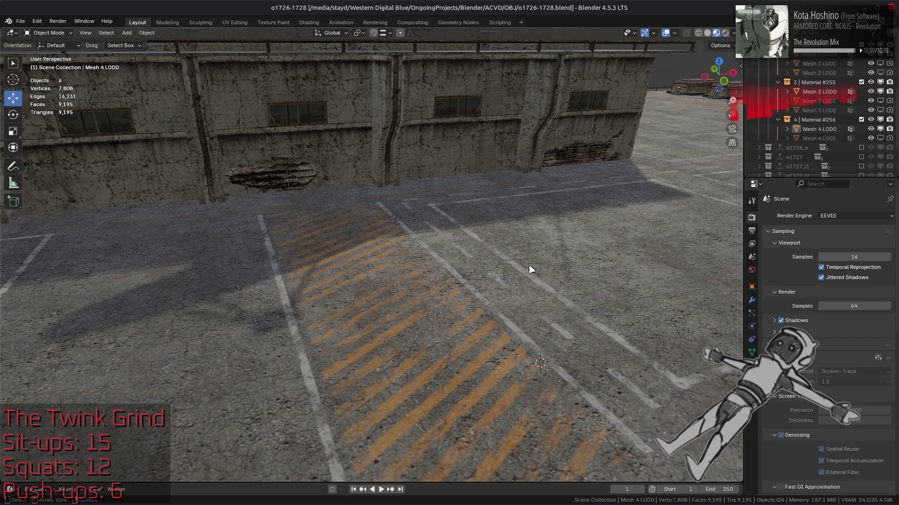
pyautogui.click(479, 366)
pyautogui.hotkey('alt', 'a')
pyautogui.scroll(-3, 478, 363)
pyautogui.moveTo(477, 363)
pyautogui.mouseDown(button='middle')
pyautogui.moveTo(381, 281)
pyautogui.moveTo(422, 306)
pyautogui.moveTo(367, 335)
pyautogui.moveTo(357, 327)
pyautogui.moveTo(496, 281)
pyautogui.moveTo(471, 287)
pyautogui.mouseUp(button='middle')
pyautogui.press('a')
pyautogui.moveTo(482, 345)
pyautogui.mouseDown(button='middle')
pyautogui.moveTo(470, 325)
pyautogui.moveTo(506, 299)
pyautogui.moveTo(515, 321)
pyautogui.mouseUp(button='middle')
pyautogui.hotkey('alt', 'a')
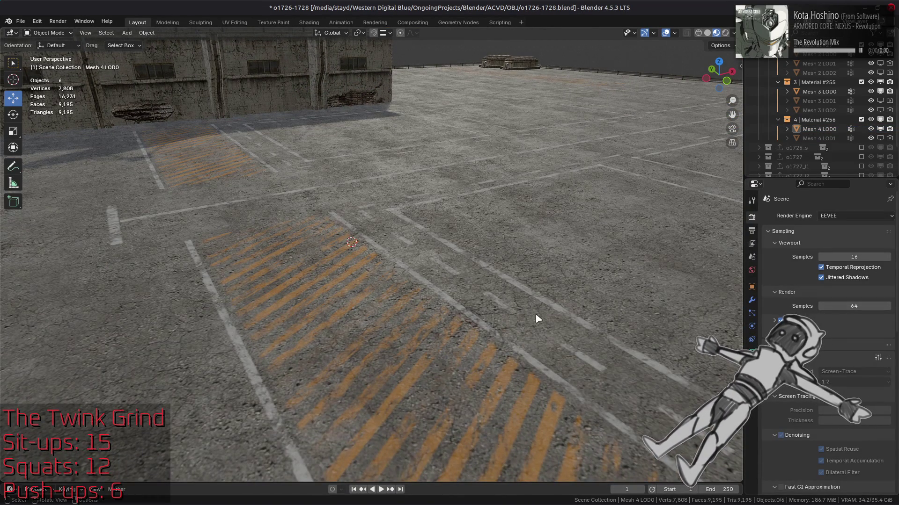
pyautogui.scroll(3, 353, 328)
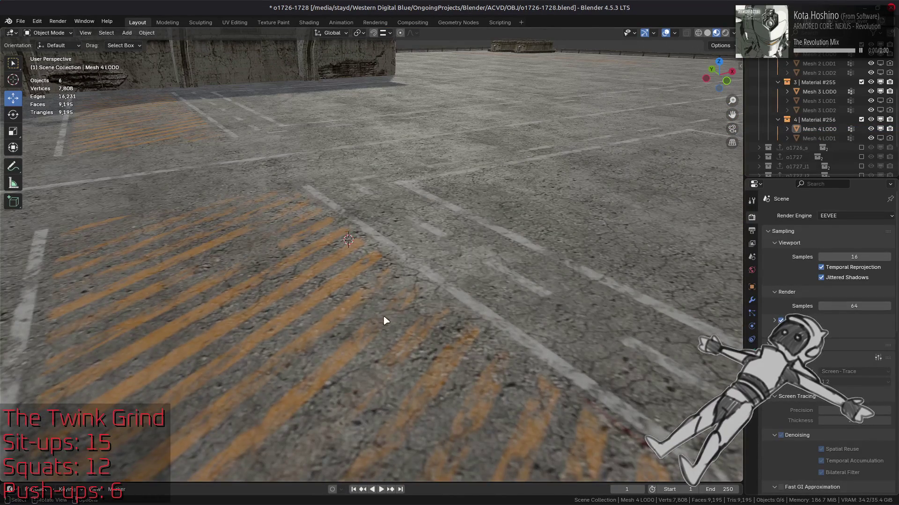
pyautogui.moveTo(385, 321); pyautogui.dragTo(440, 323, button='middle')
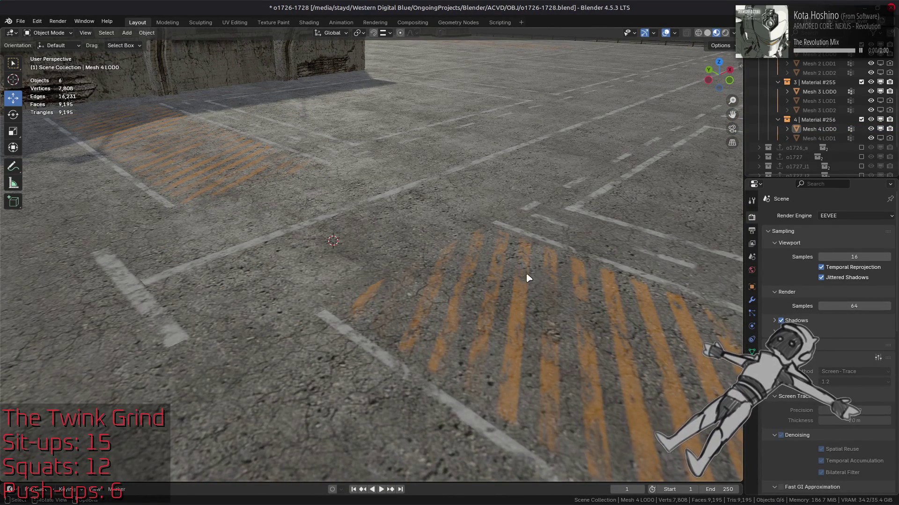
pyautogui.moveTo(528, 322); pyautogui.dragTo(502, 293, button='middle')
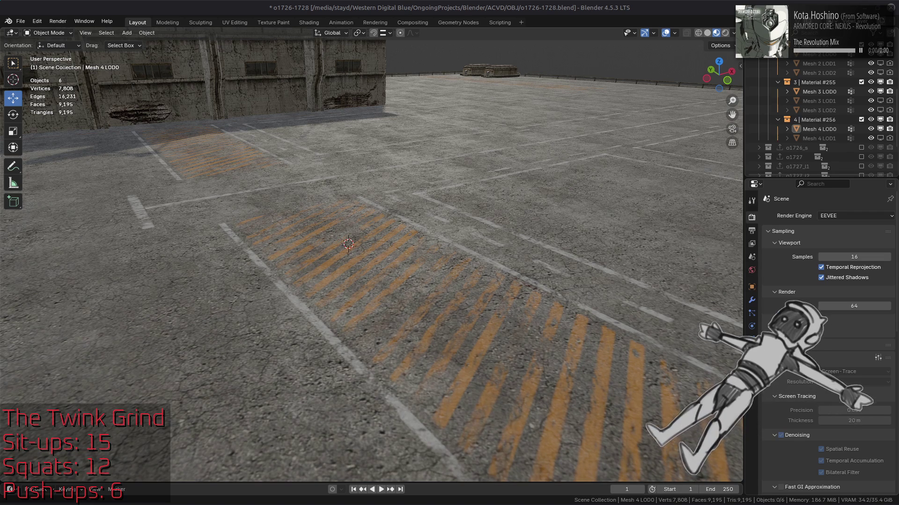
# Bring up the file manager's taskbar menu listing Places, Home, Computer and Trash
pyautogui.rightClick(47, 495)
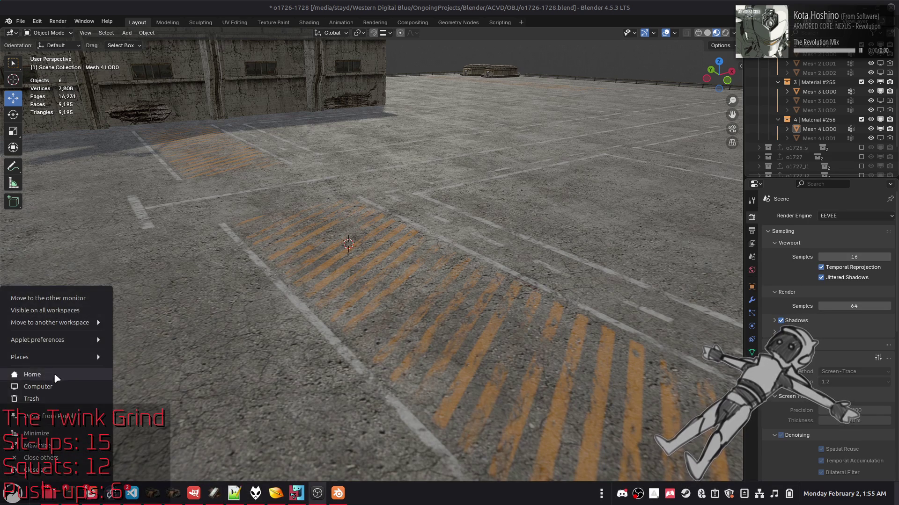
# Go from Home to Music › KHinsider and open the metroid-prime-and-fusion folder
pyautogui.click(54, 374)
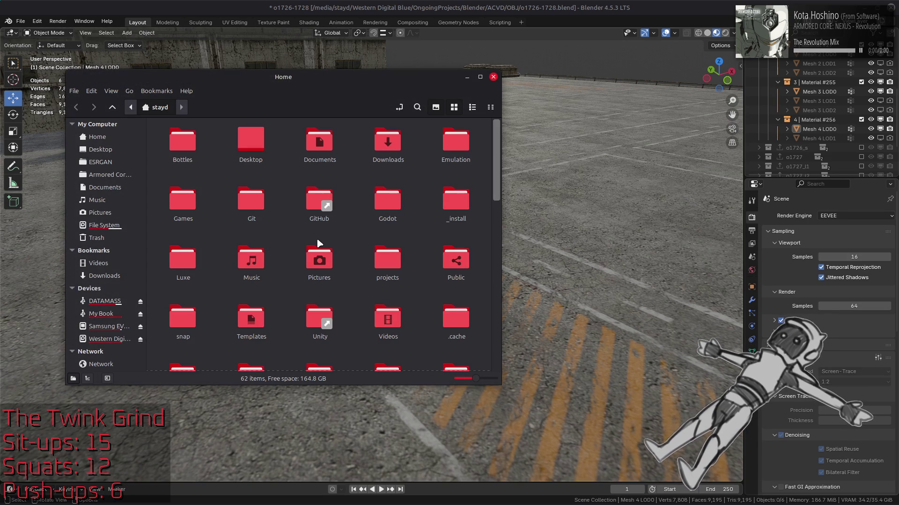
pyautogui.doubleClick(255, 257)
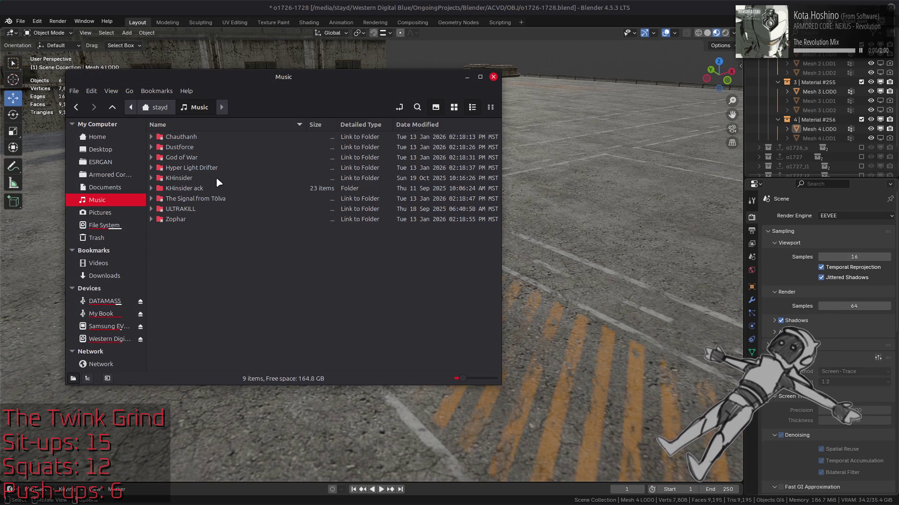
pyautogui.doubleClick(205, 175)
pyautogui.scroll(-20, 216, 187)
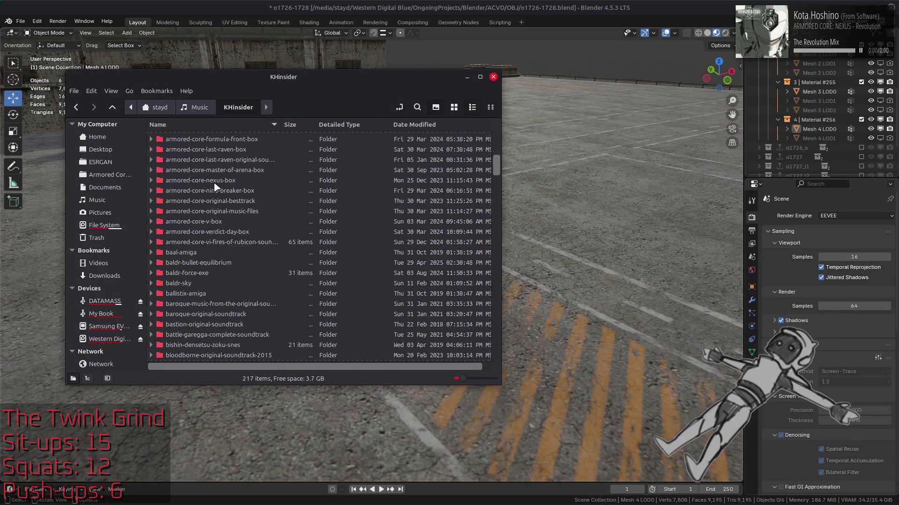
pyautogui.scroll(-12, 216, 186)
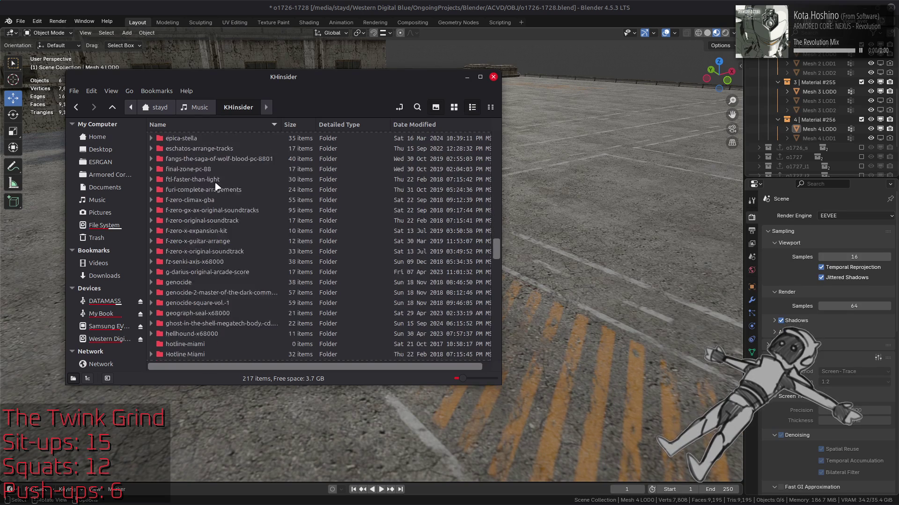
pyautogui.scroll(-15, 216, 186)
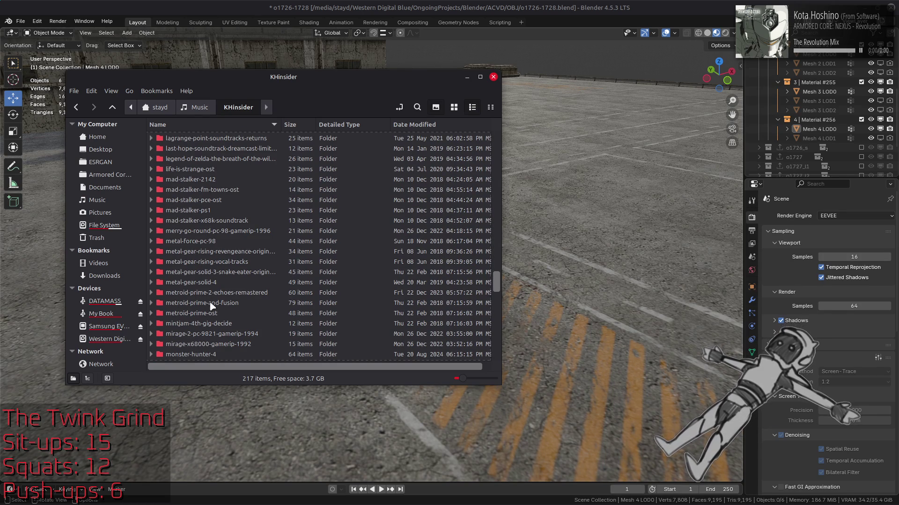
pyautogui.click(211, 302)
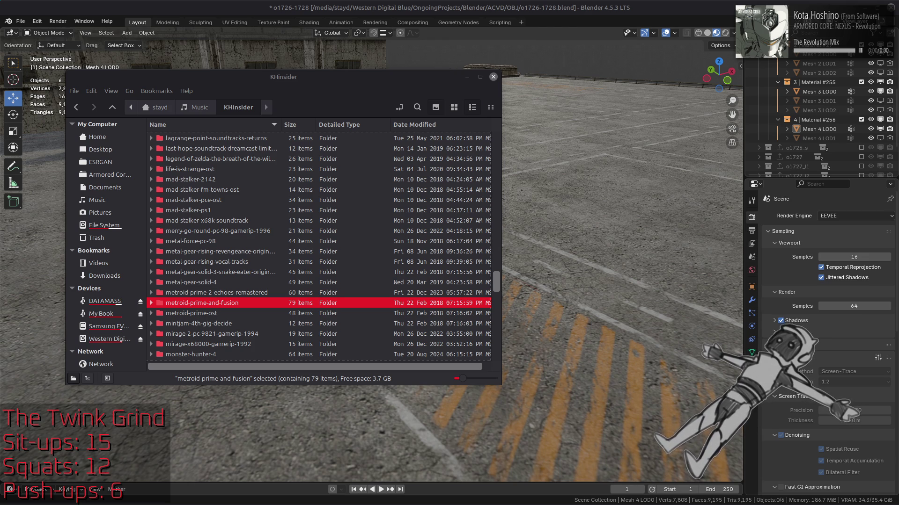
pyautogui.doubleClick(232, 303)
# Scroll its MP3 list, then return up through KHinsider to the Music folder
pyautogui.scroll(-15, 271, 236)
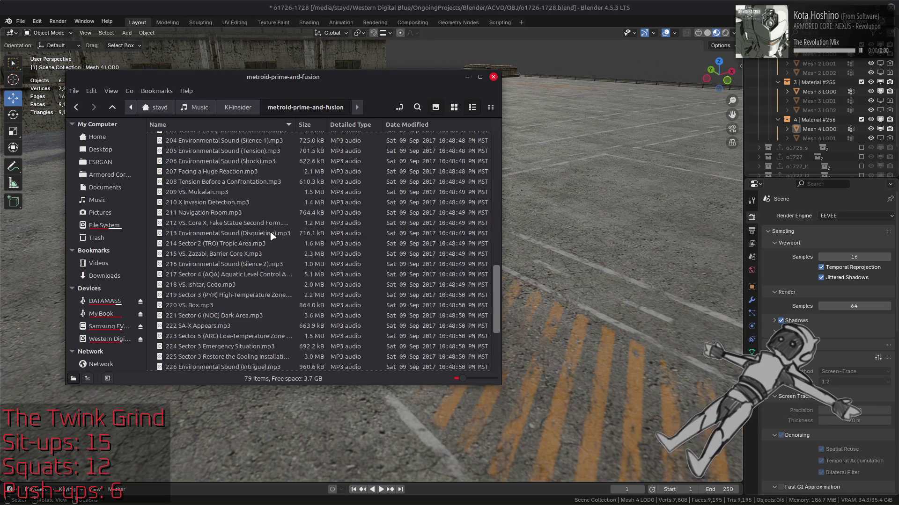
pyautogui.press('BackSpace')
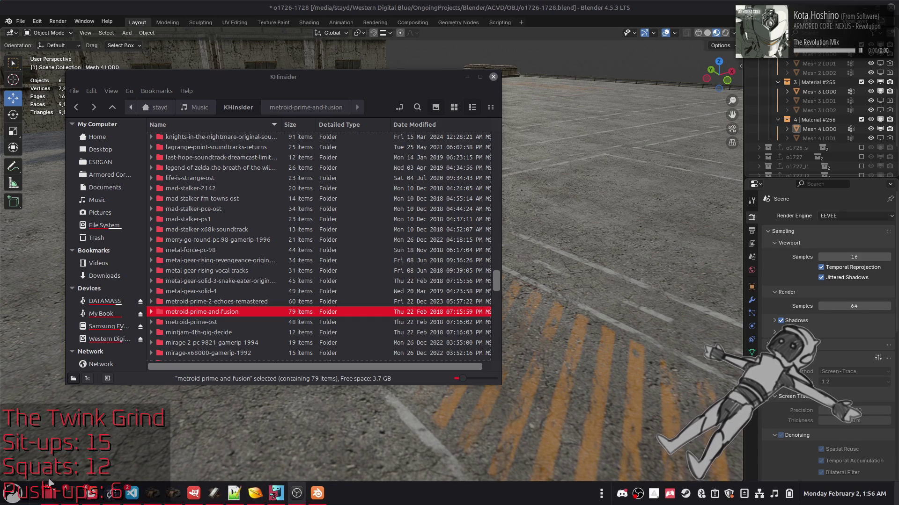
pyautogui.hotkey('alt', 'Up')
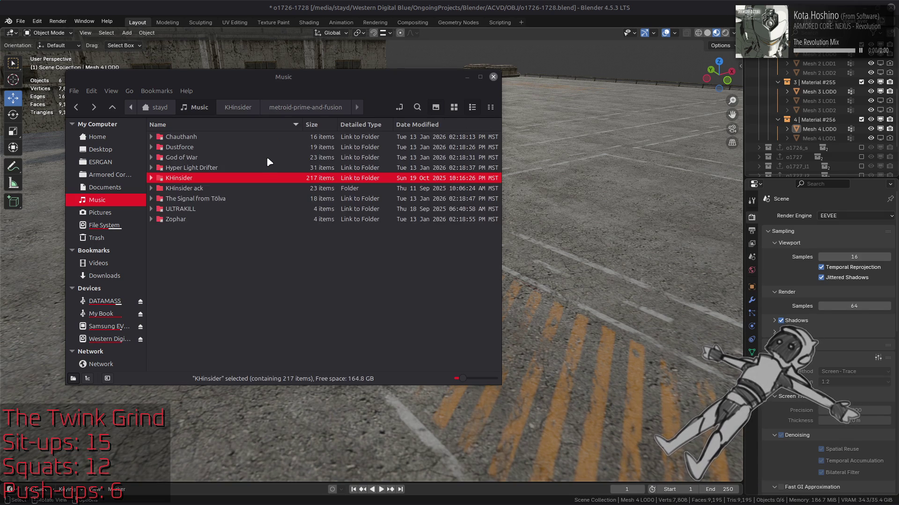
# Navigate Home › Desktop › Stayd › Programs › foobar2000_x32 › profile › playlists-v2.0
pyautogui.hotkey('alt', 'Up')
pyautogui.doubleClick(253, 145)
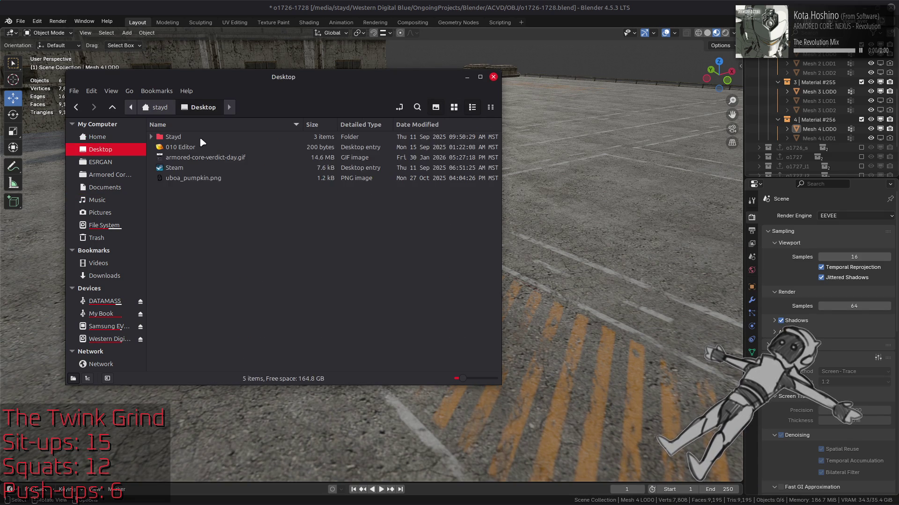
pyautogui.doubleClick(201, 137)
pyautogui.doubleClick(198, 148)
pyautogui.click(201, 188)
pyautogui.doubleClick(201, 189)
pyautogui.doubleClick(190, 157)
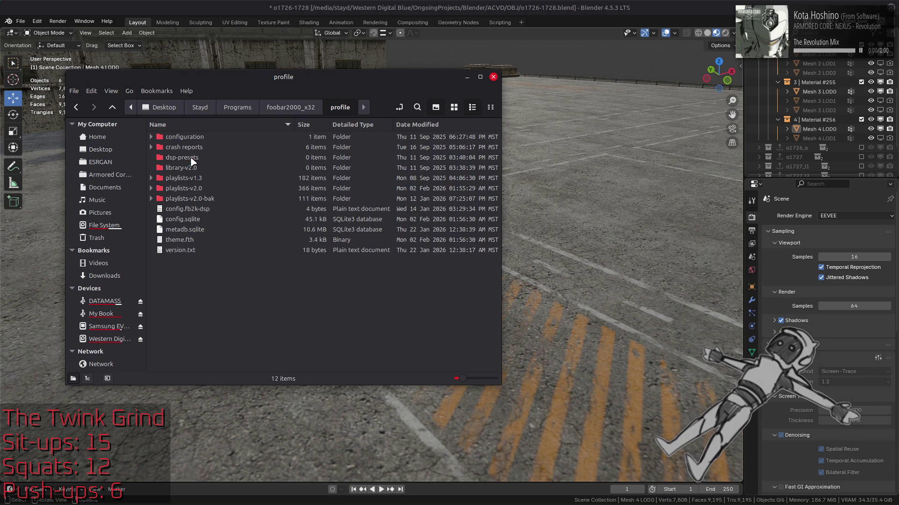
pyautogui.doubleClick(216, 187)
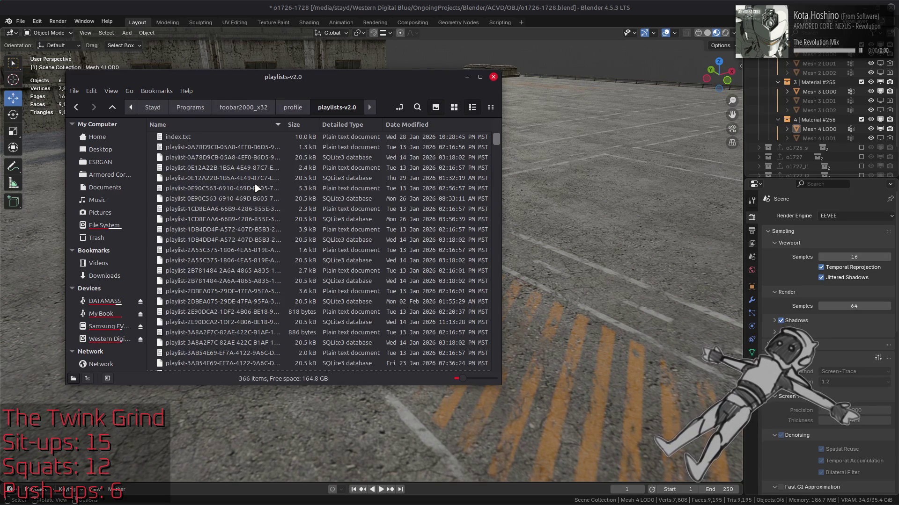
# Open the first playlist file below index.txt in Notepad++
pyautogui.click(255, 499)
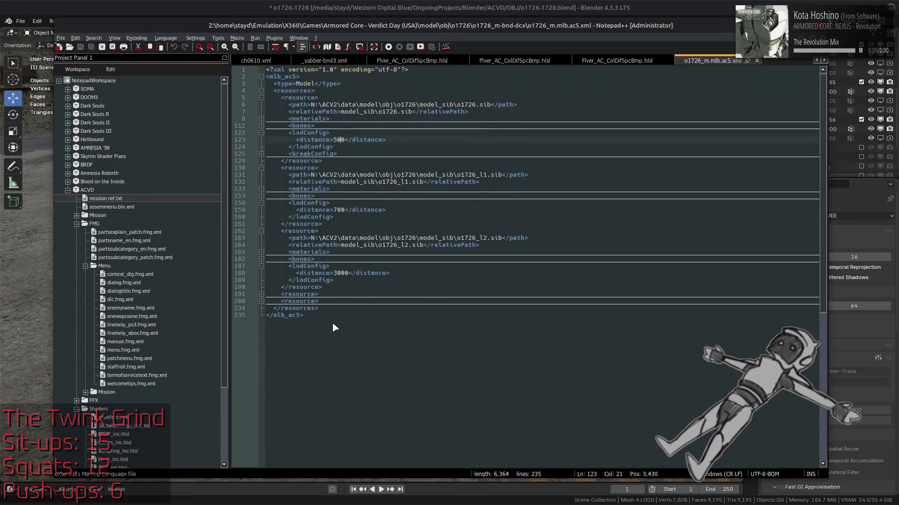
pyautogui.click(219, 210)
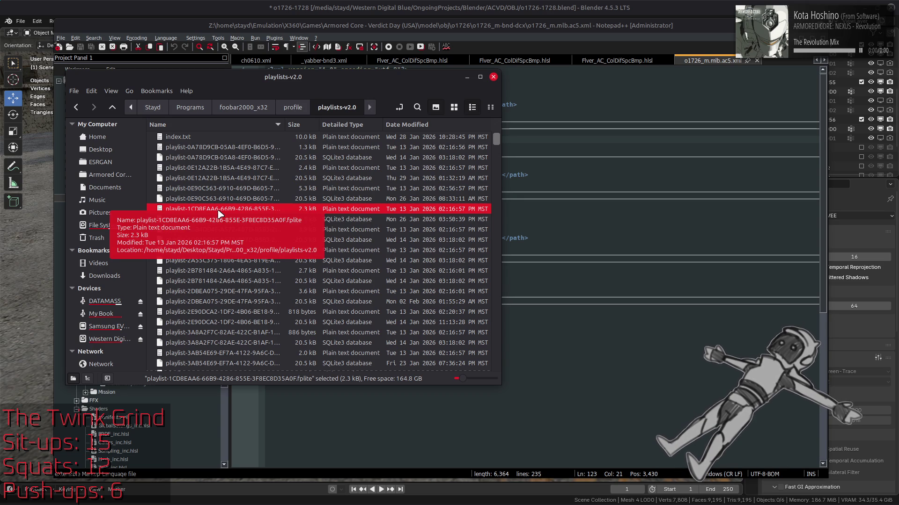
pyautogui.click(211, 147)
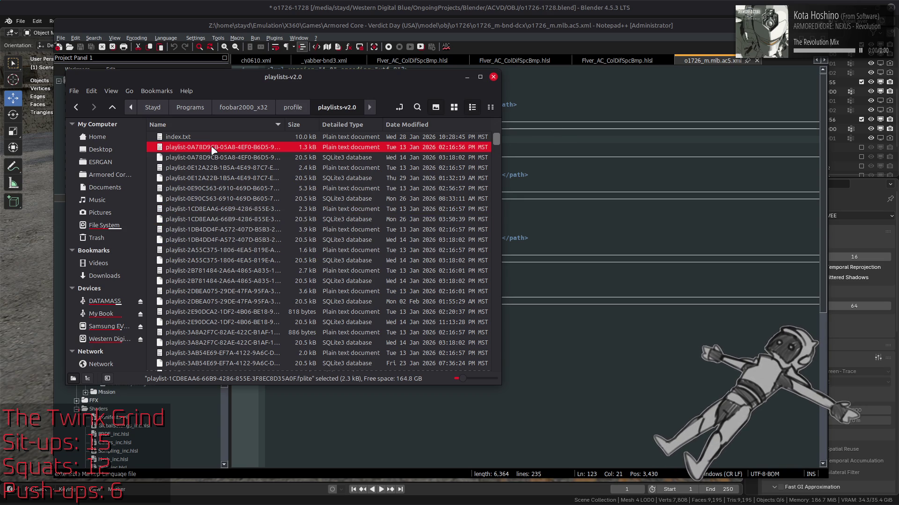
pyautogui.press('Return')
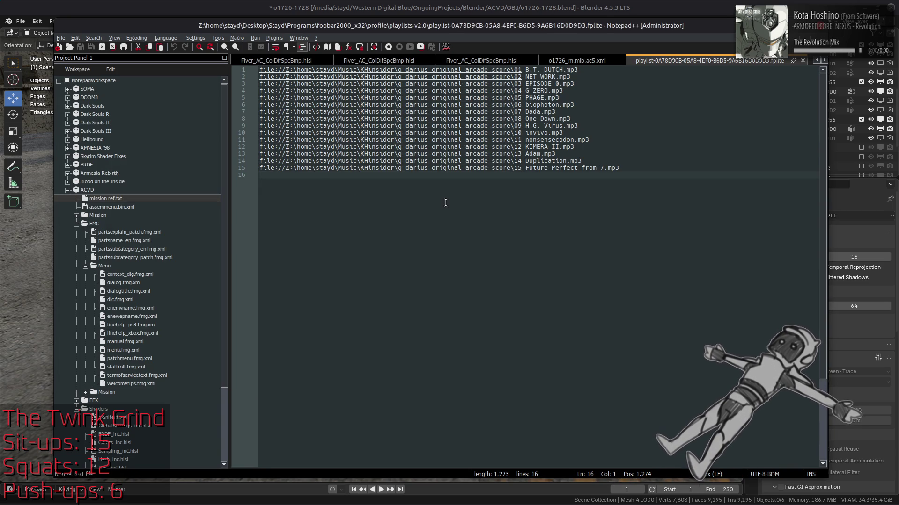
# In Find in Files, enter the metroid-prime-and-fusion music folder path as search text
pyautogui.hotkey('ctrl', 'f')
pyautogui.click(670, 324)
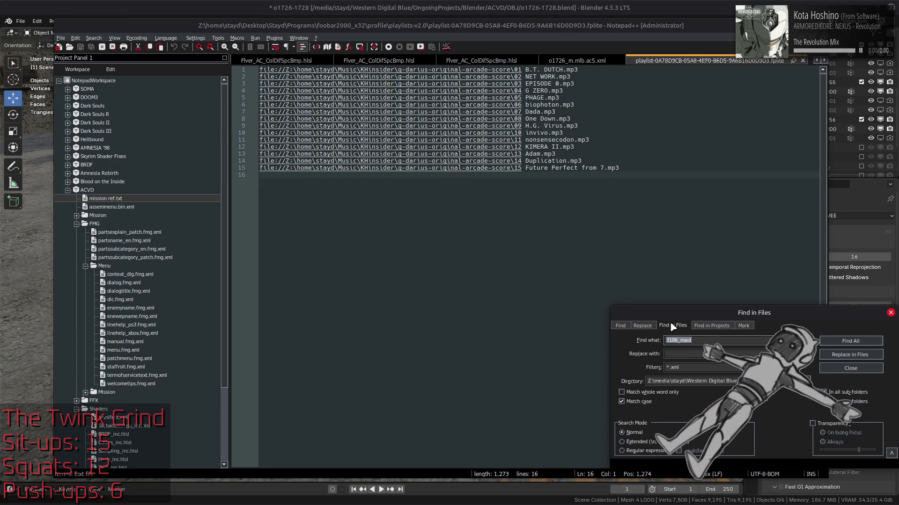
pyautogui.hotkey('ctrl', 'v')
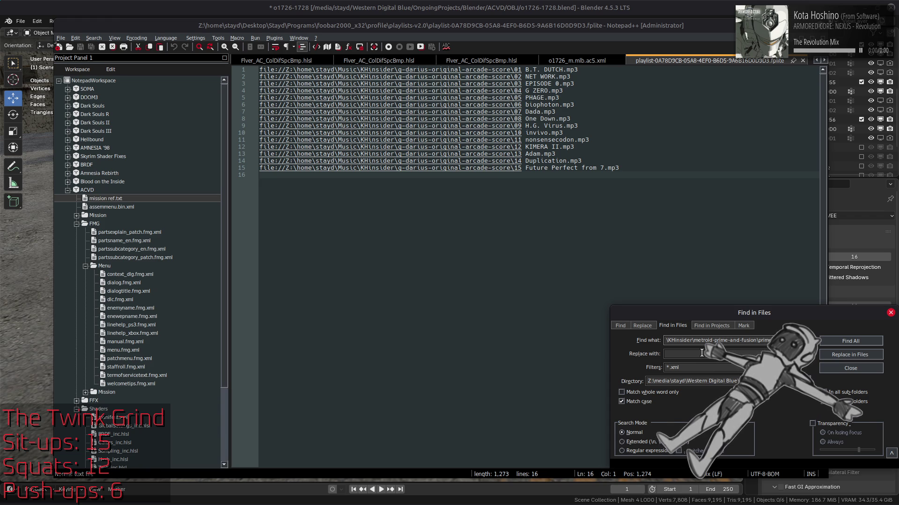
pyautogui.hotkey('ctrl', 'Left')
pyautogui.hotkey('ctrl', 'Left')
pyautogui.hotkey('ctrl', 'Left')
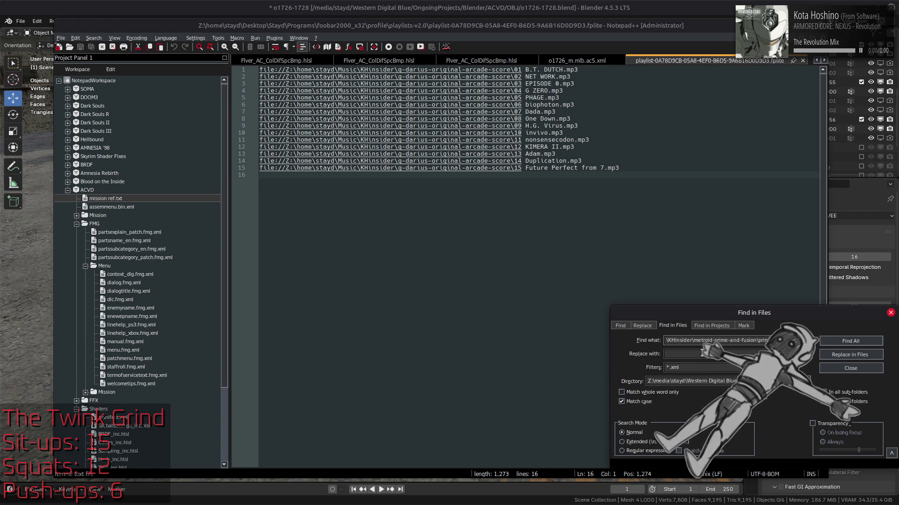
pyautogui.press('Home')
pyautogui.write('Z:\\home\\stayd\\Music')
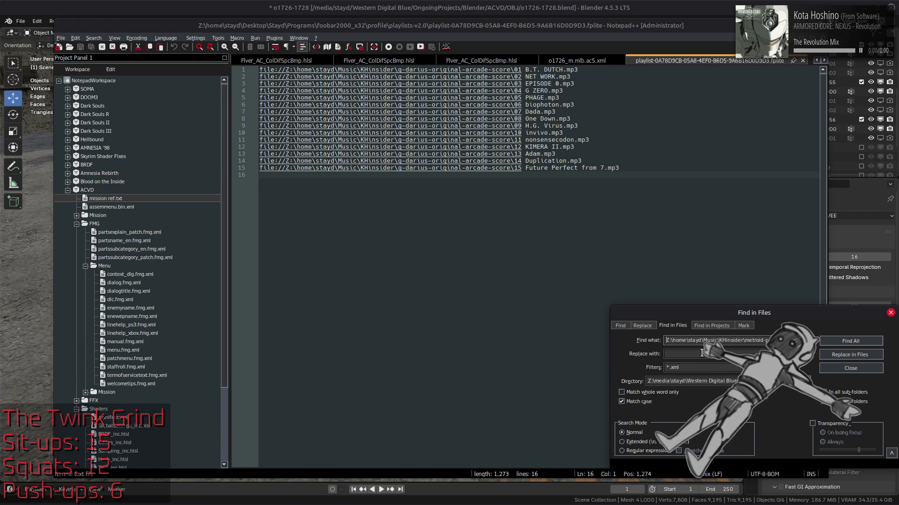
pyautogui.write('file://')
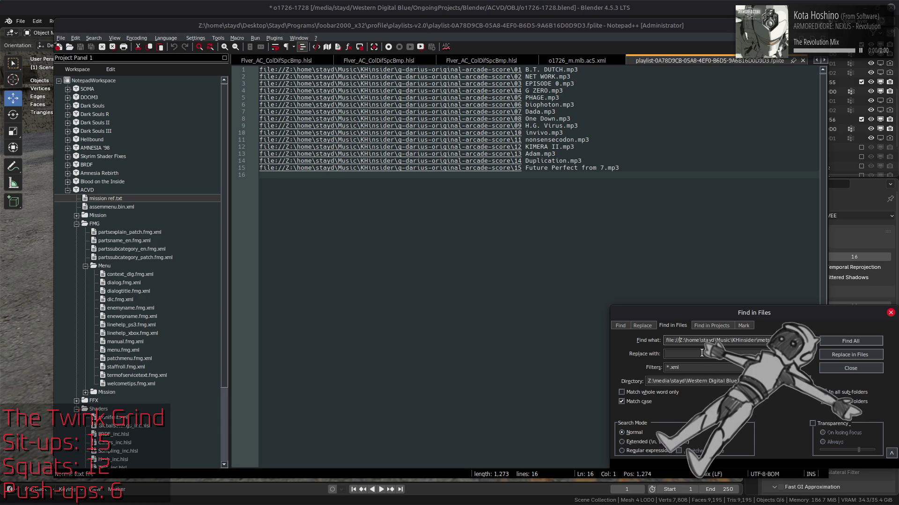
# Paste the replacement path, set filter *.fplite and the playlist directory, then Find All
pyautogui.hotkey('ctrl', 'a')
pyautogui.click(701, 353)
pyautogui.hotkey('ctrl', 'v')
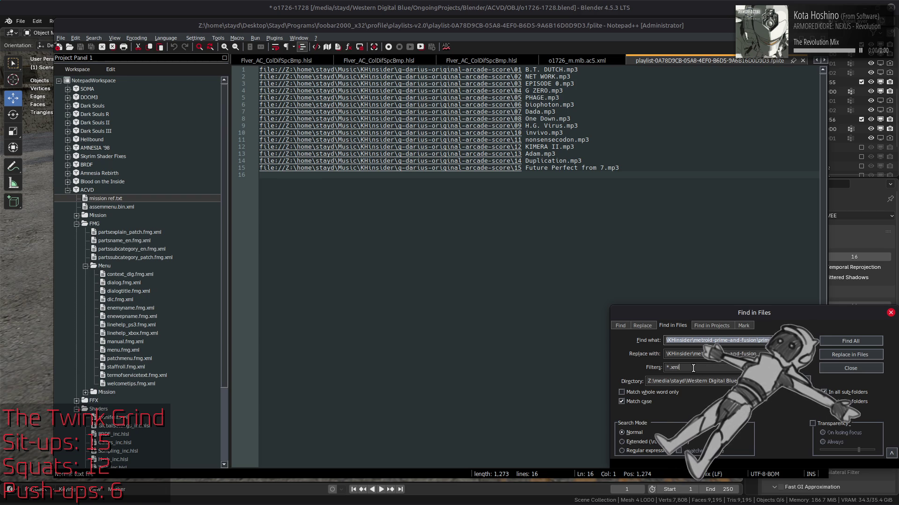
pyautogui.doubleClick(693, 369)
pyautogui.write('fplite')
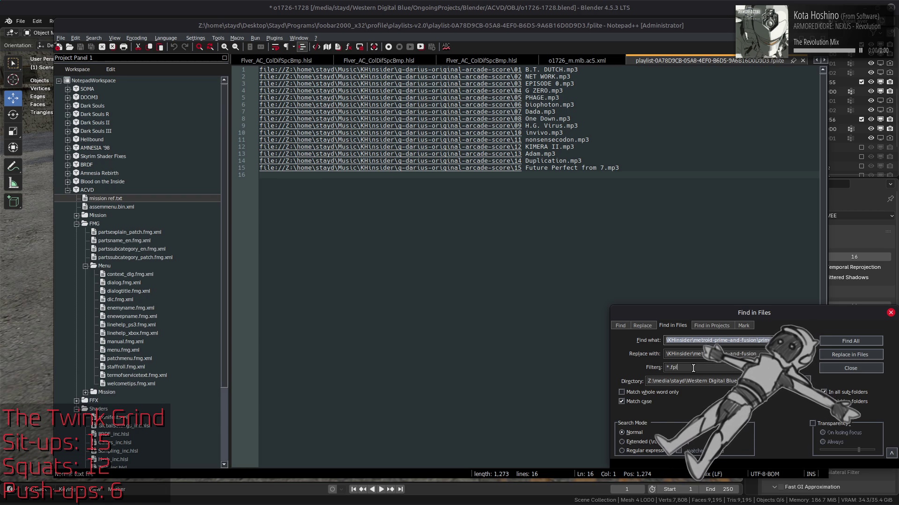
pyautogui.click(815, 381)
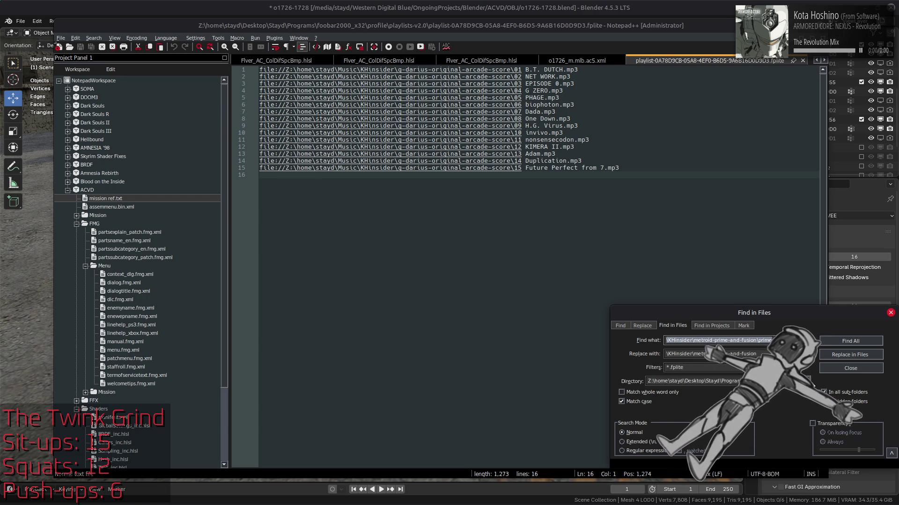
pyautogui.hotkey('ctrl', 'v')
pyautogui.click(844, 341)
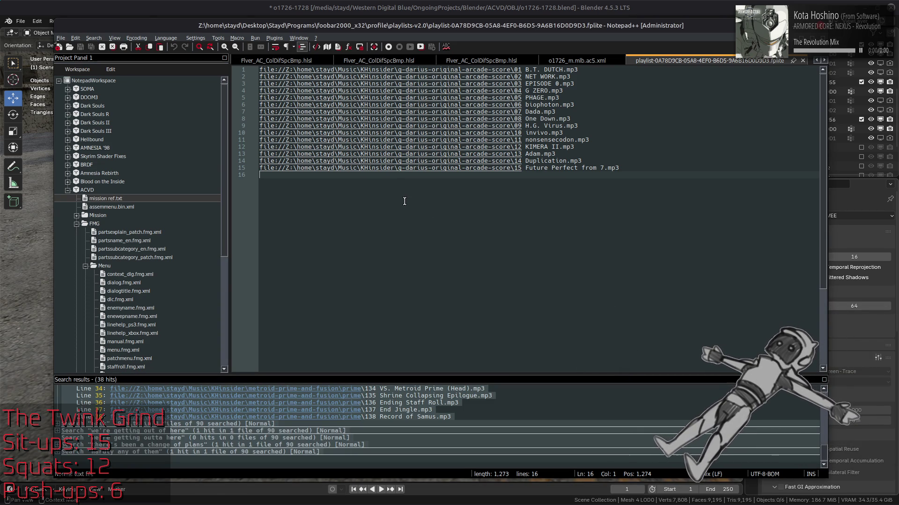
# Replace the metroid-prime-and-fusion path with the full file:// path in all .fplite playlists
pyautogui.hotkey('ctrl', 'f')
pyautogui.hotkey('ctrl', 'shift', 'f')
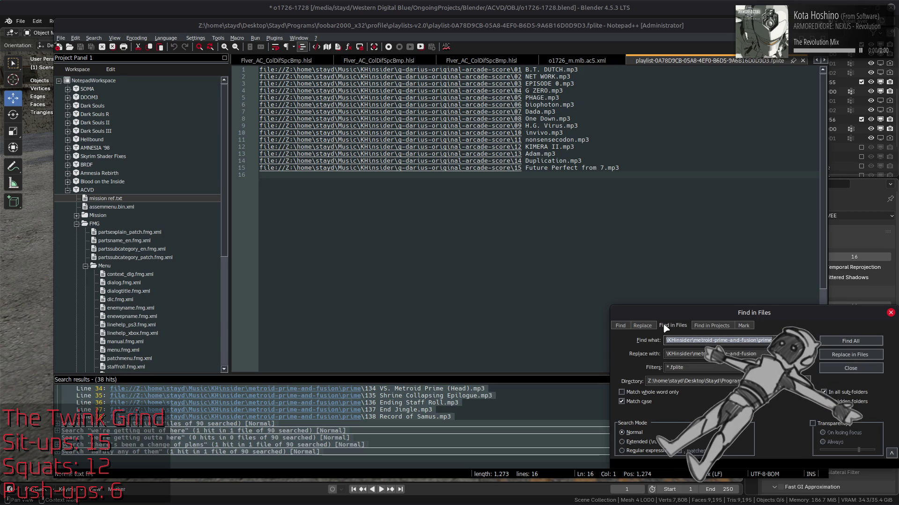
pyautogui.click(737, 354)
pyautogui.press('Down')
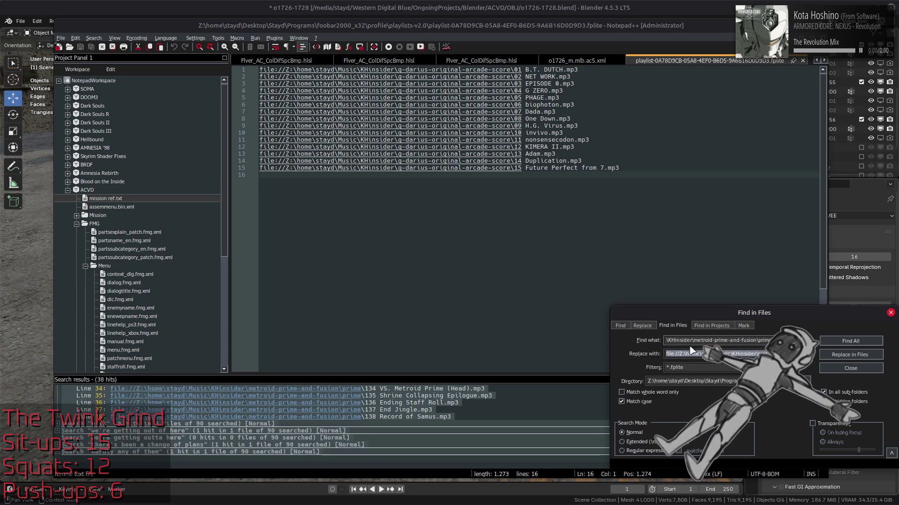
pyautogui.click(688, 341)
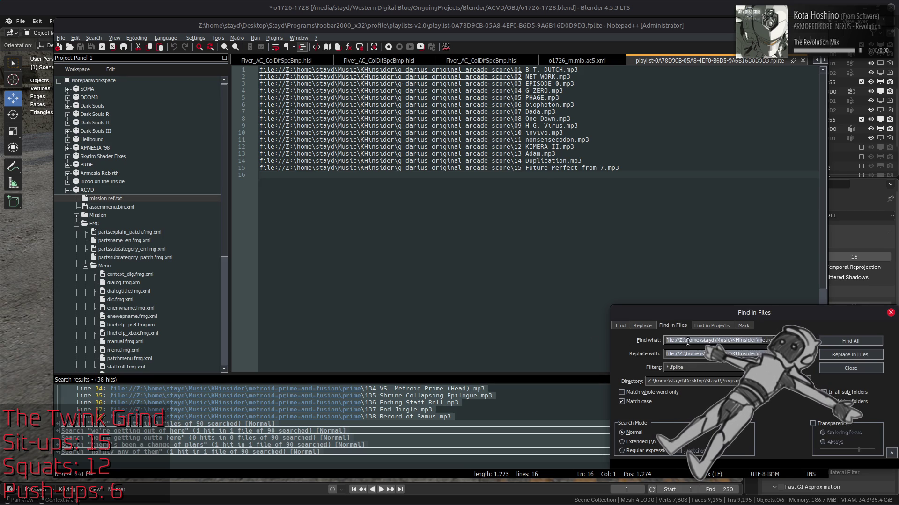
pyautogui.click(849, 355)
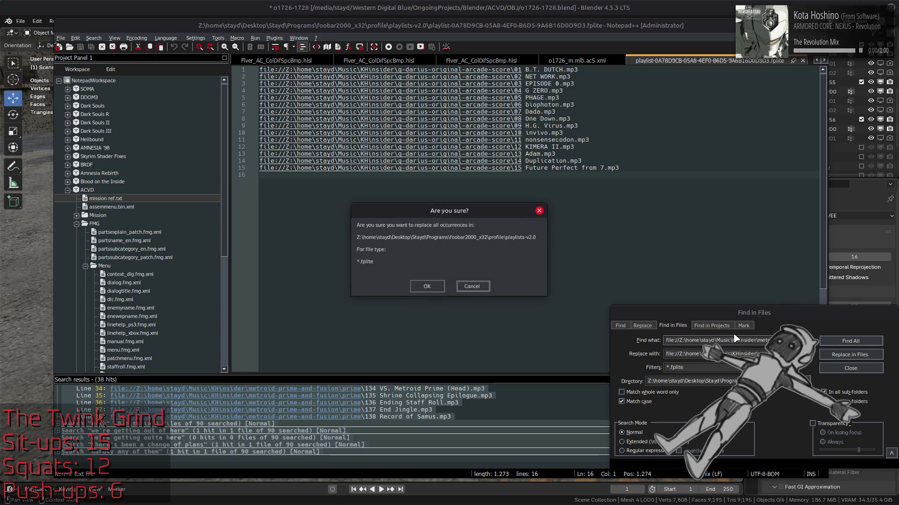
pyautogui.click(429, 286)
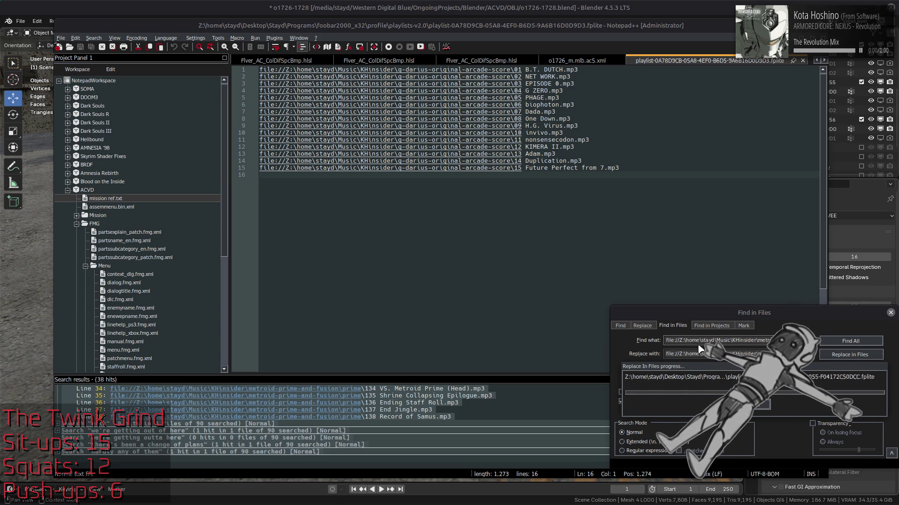
# Close the search window, the playlist file and the search results list
pyautogui.click(891, 312)
pyautogui.click(802, 60)
pyautogui.click(824, 380)
# Search the app launcher for 'heroic' and launch foobar2000
pyautogui.press('super')
pyautogui.write('heroic')
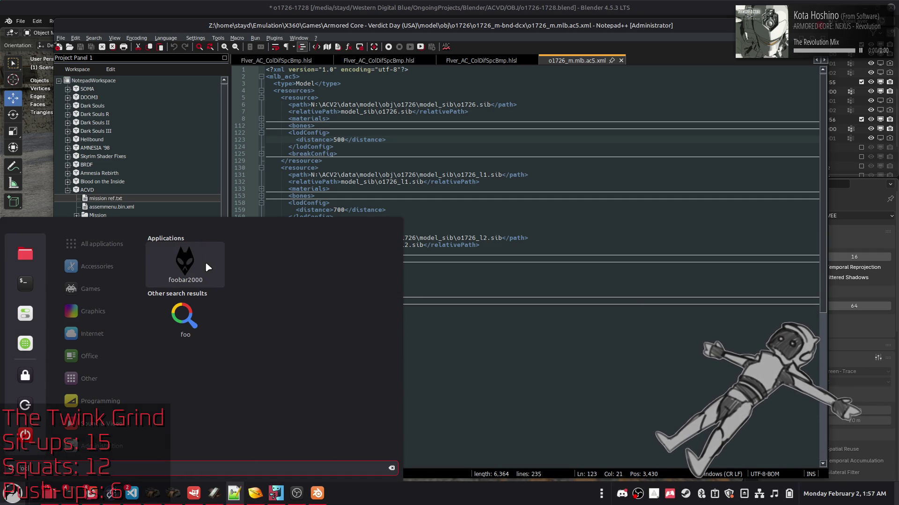
pyautogui.click(206, 262)
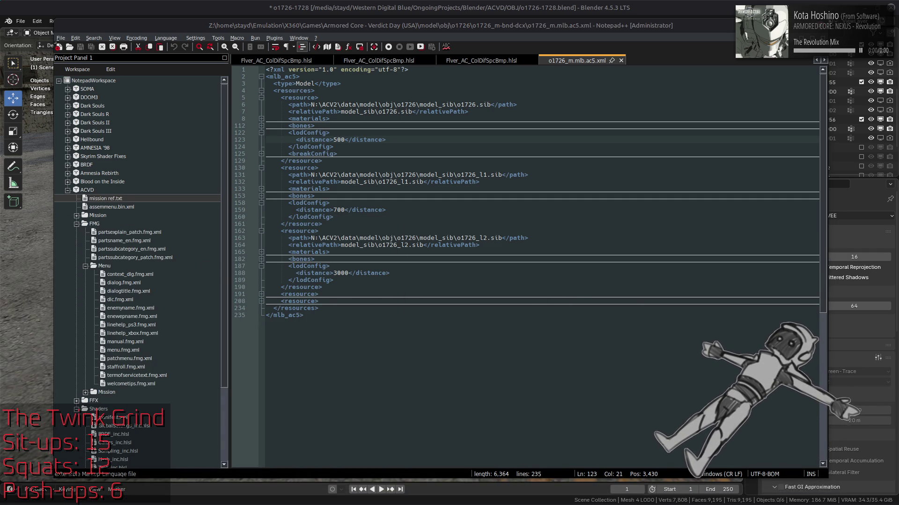